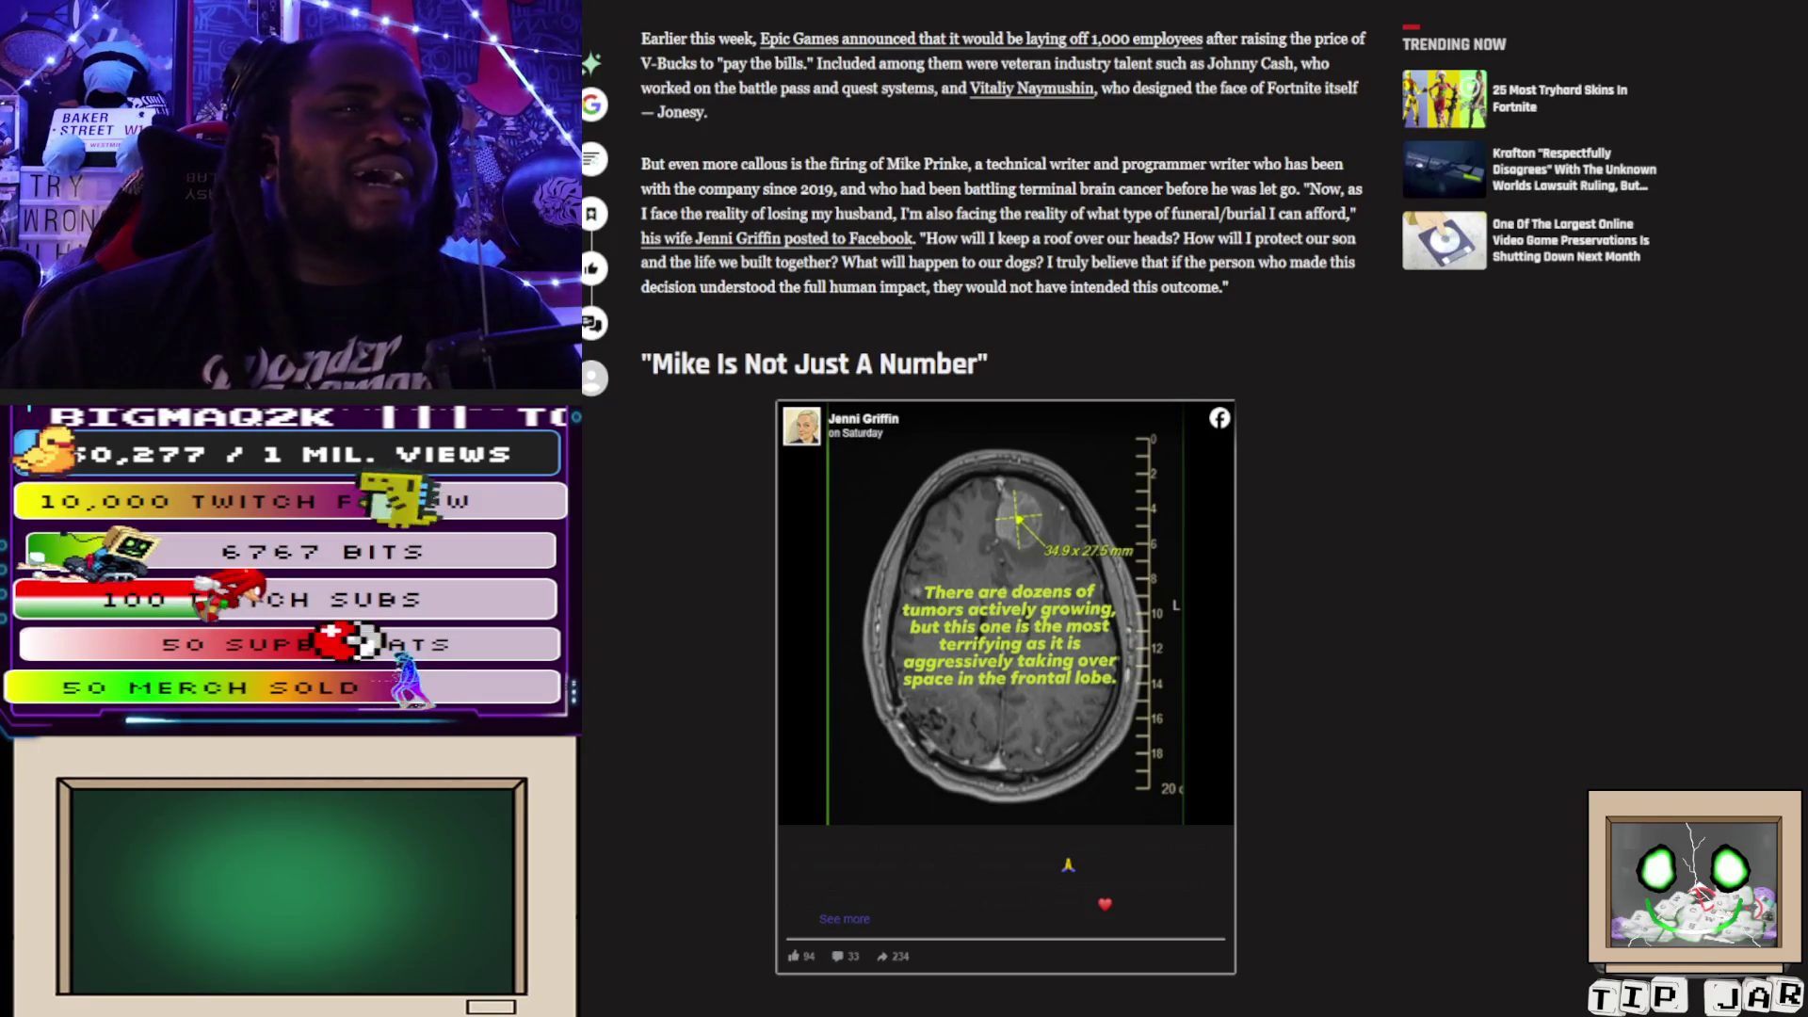
Scroll the TheGamer article past the Facebook embed to Epic's severance terms and Tim Sweeney's response.
scroll(1003, 509, down, 5)
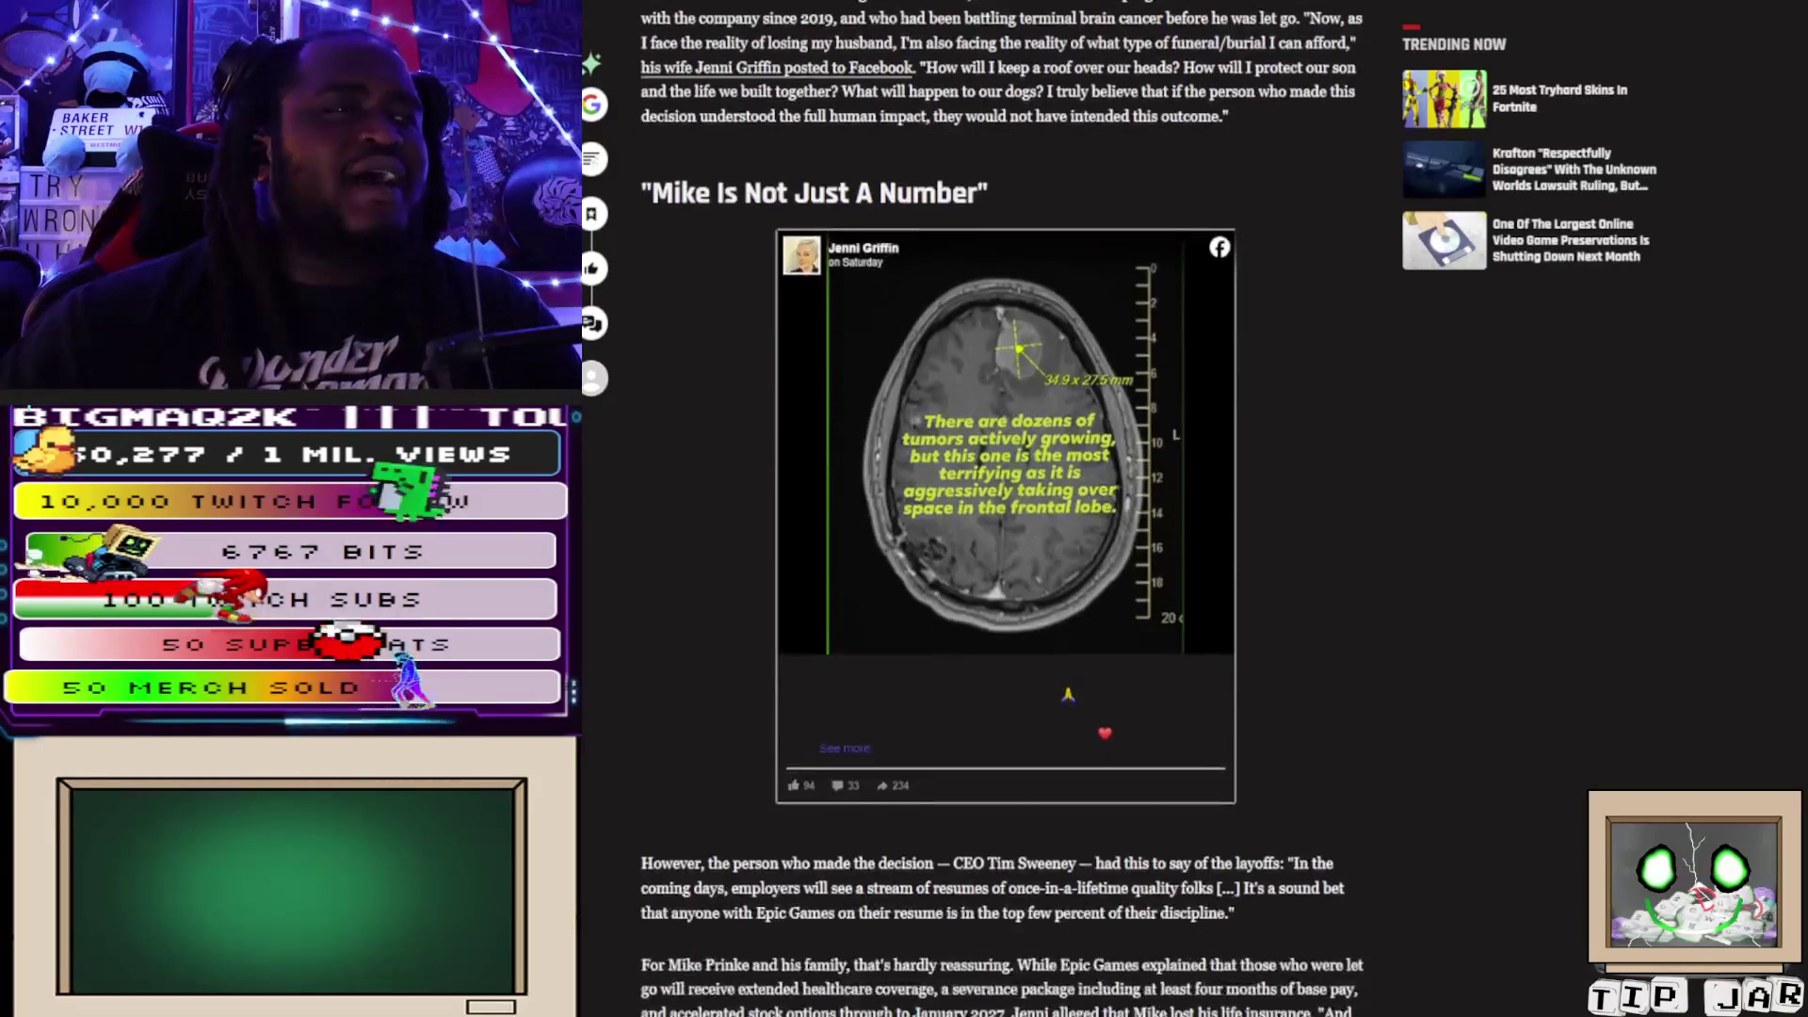
scroll(1003, 509, up, 3)
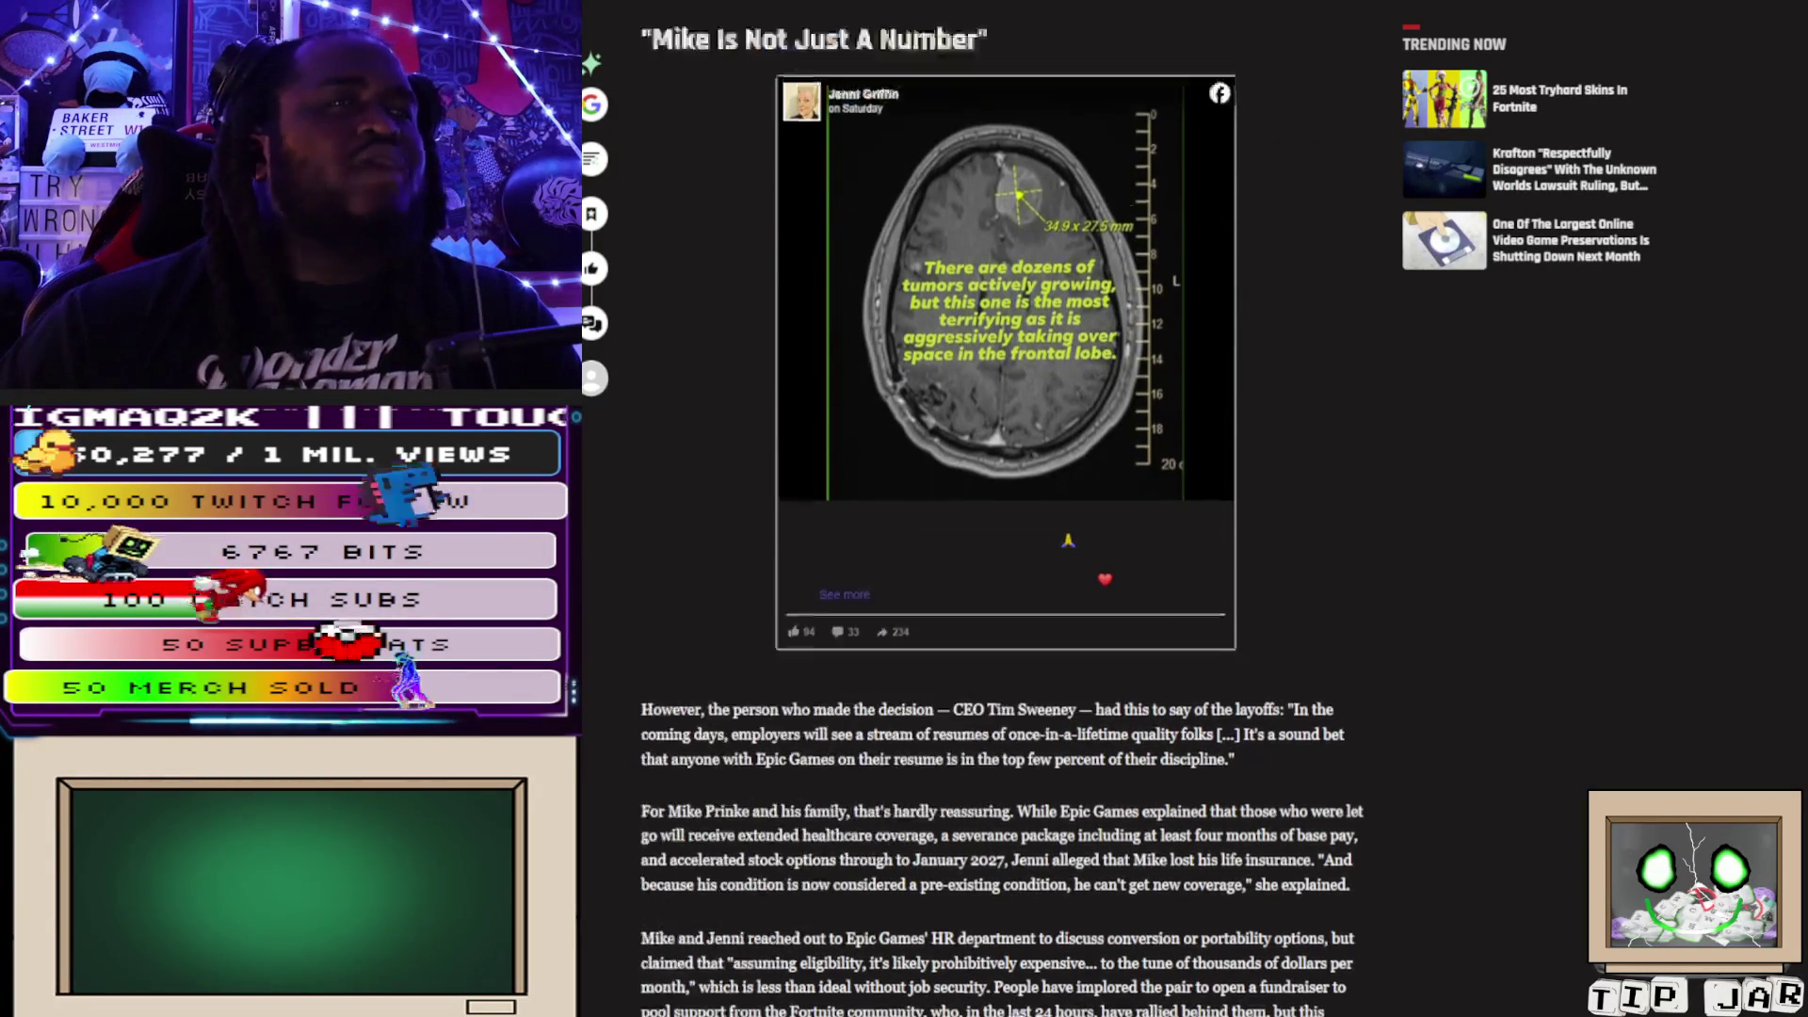
scroll(1003, 508, up, 2)
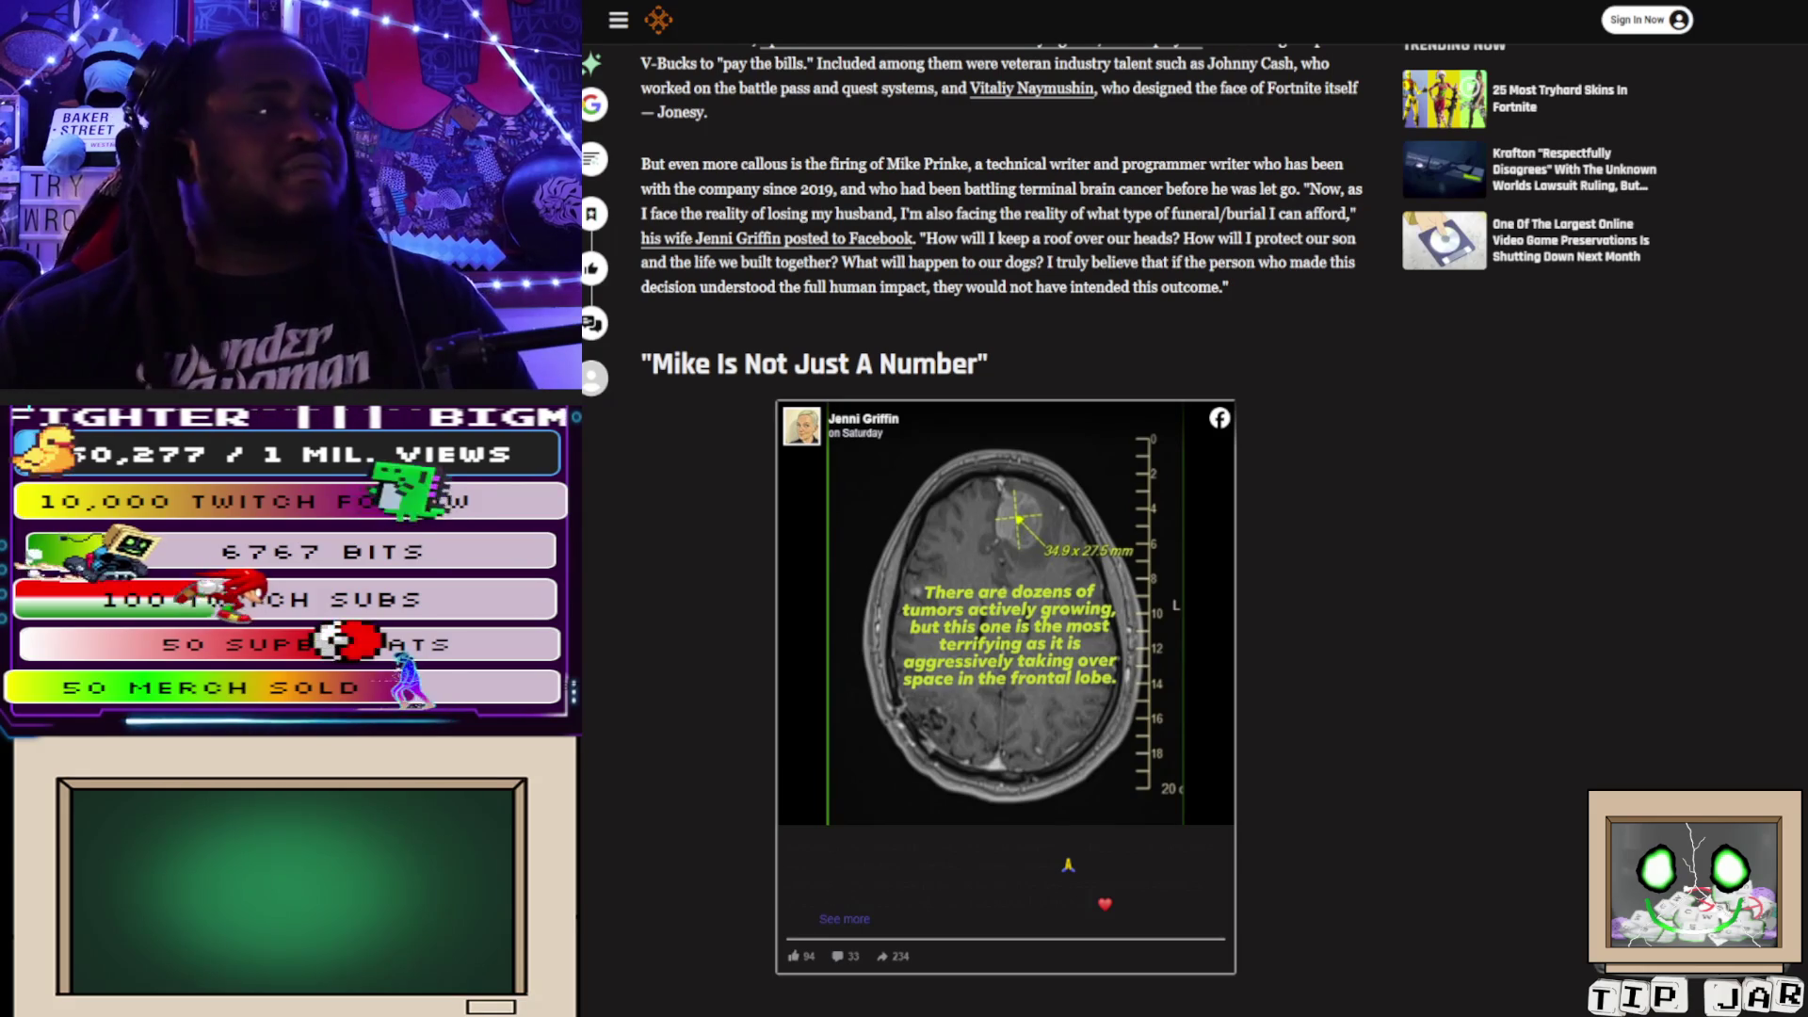
scroll(1006, 508, down, 5)
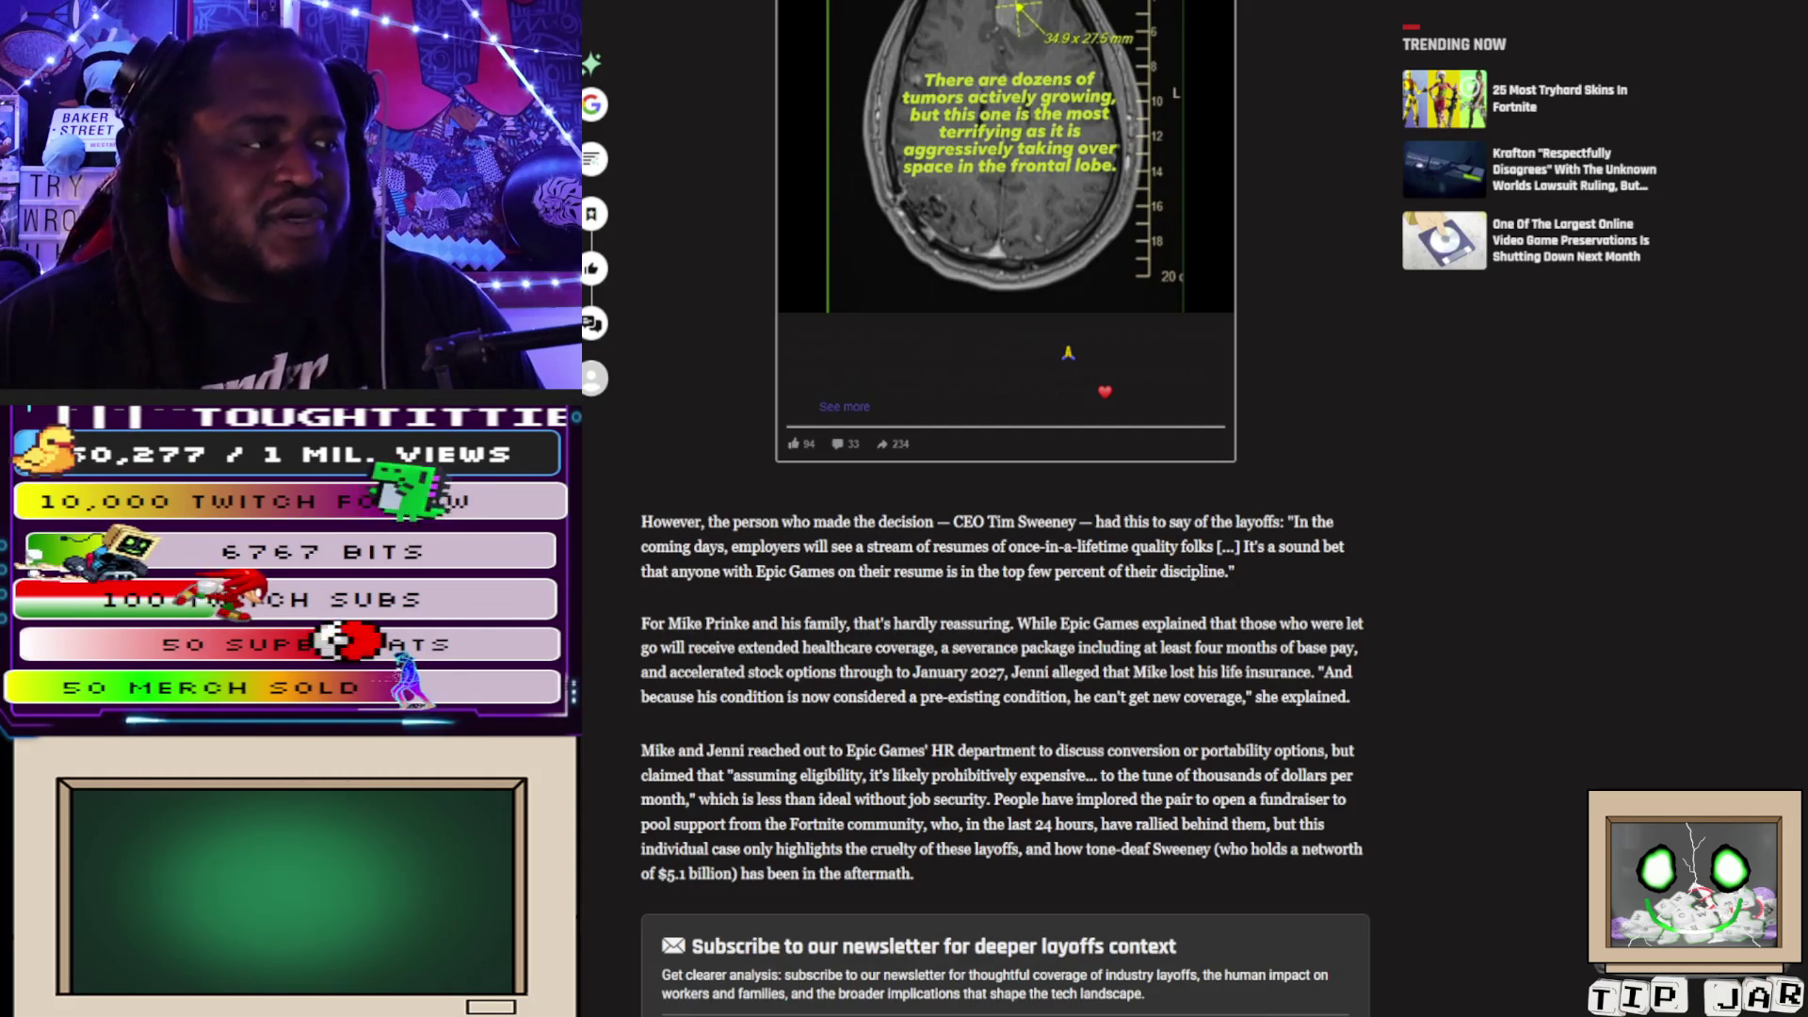
scroll(1004, 509, down, 5)
Scroll the article back to its top update quoting Tim Sweeney on the insurance.
scroll(1004, 509, up, 15)
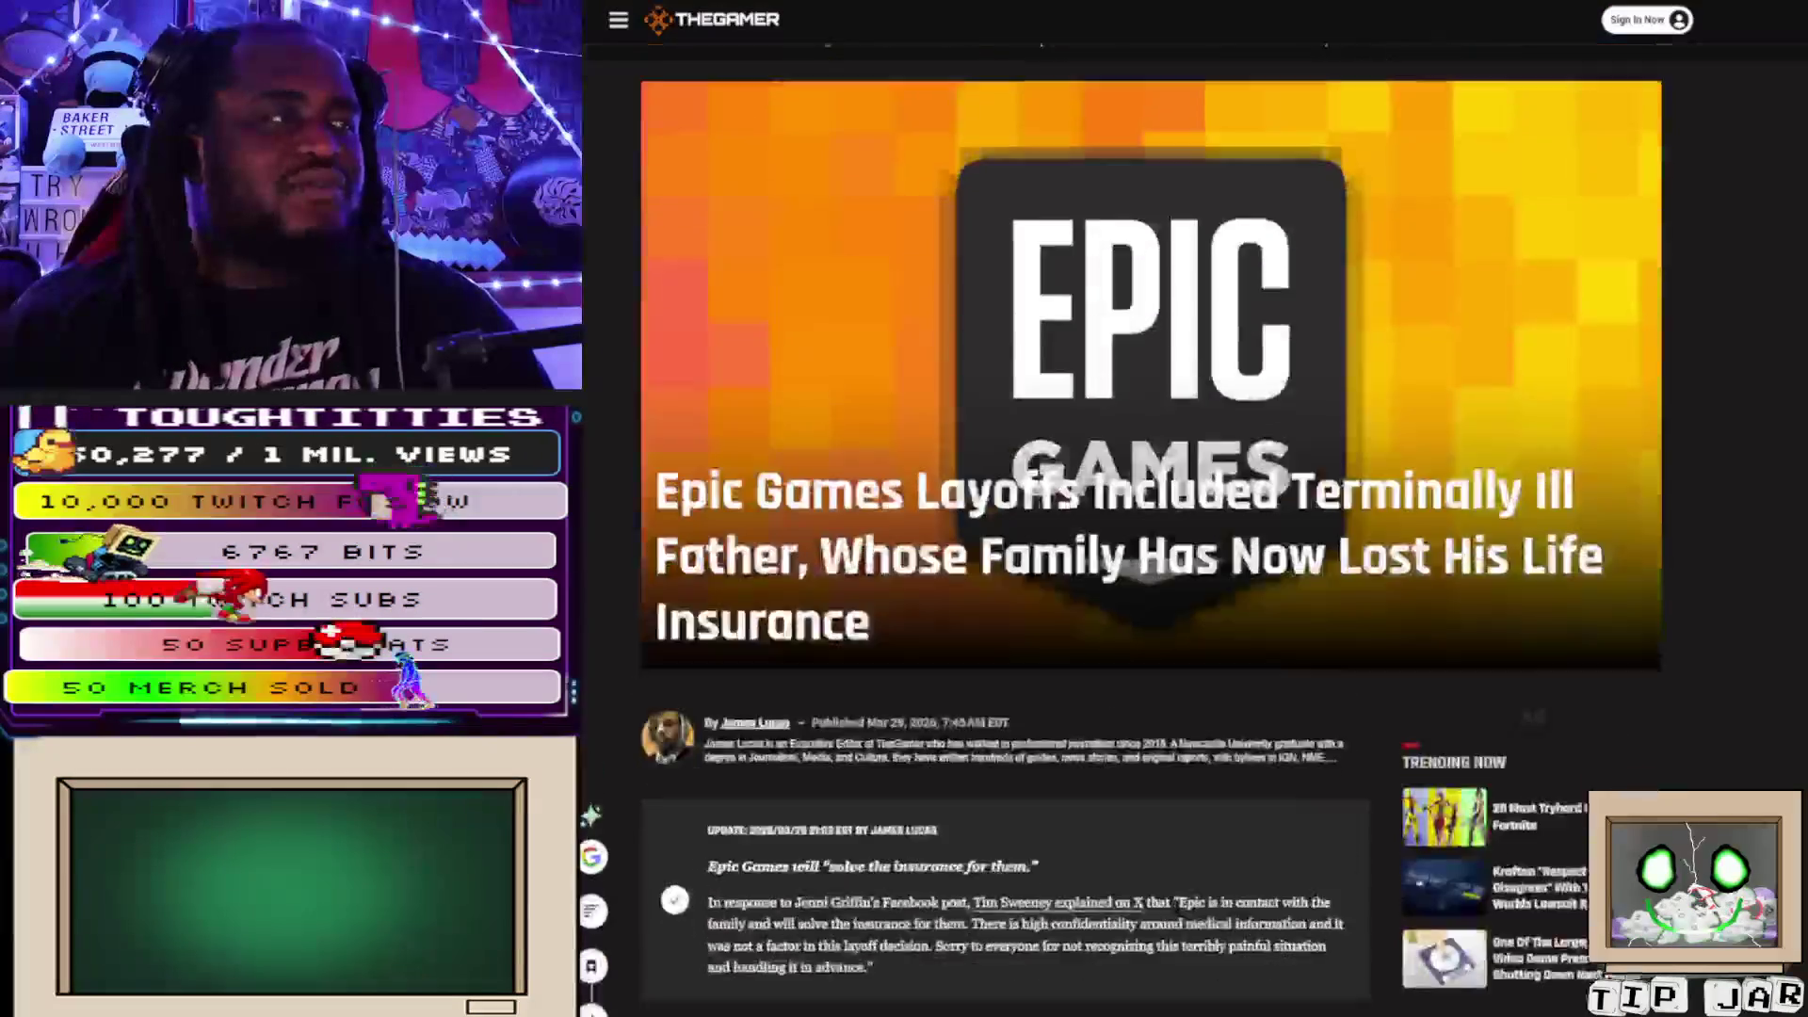
scroll(1149, 509, down, 3)
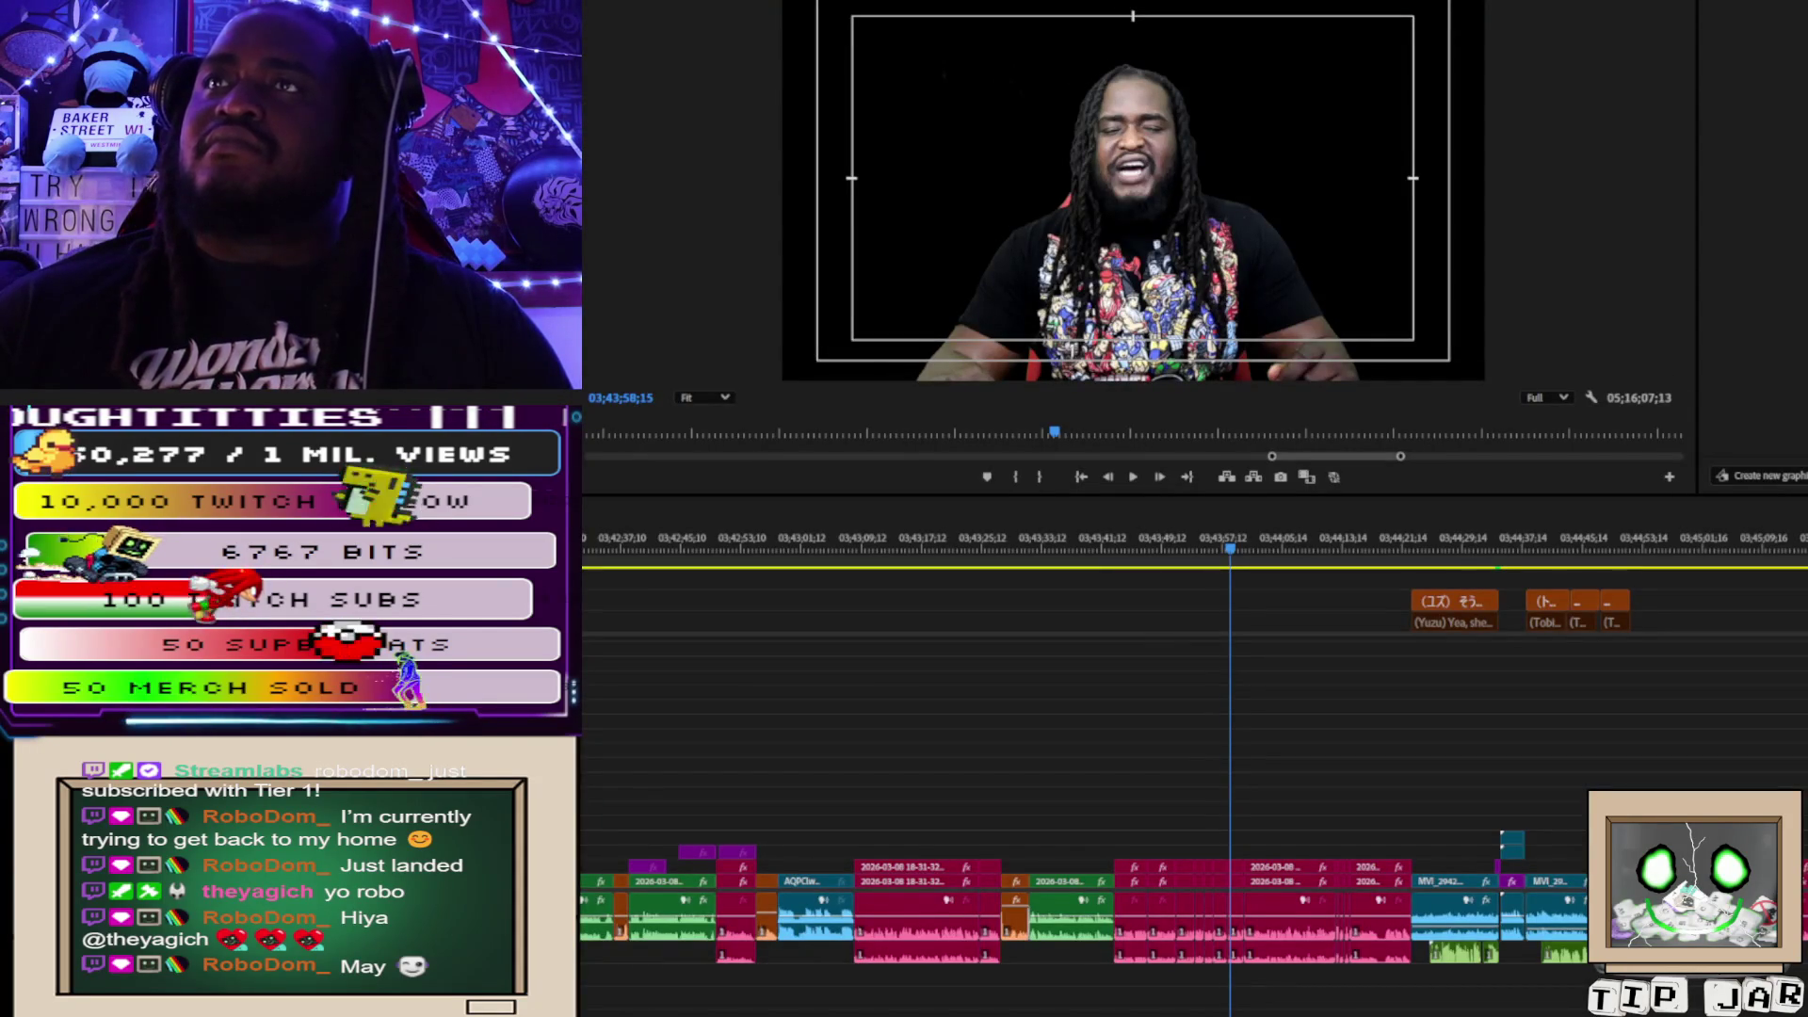
key(grave)
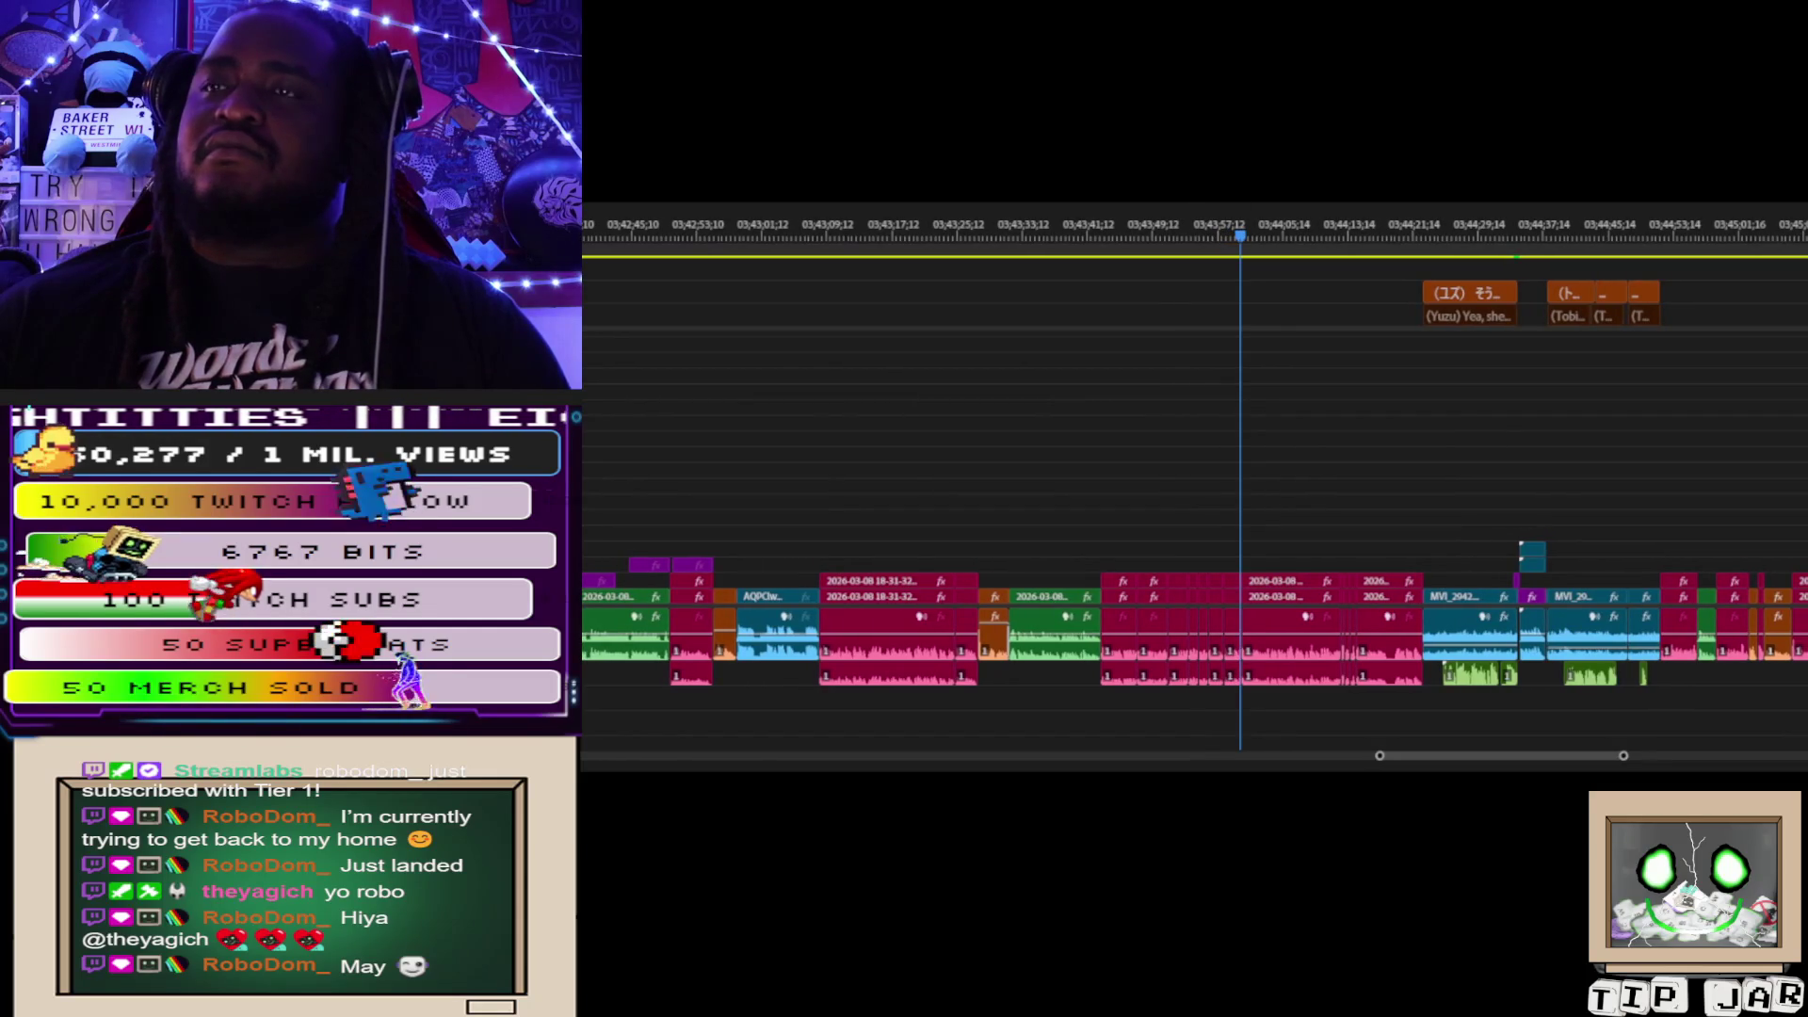
key(grave)
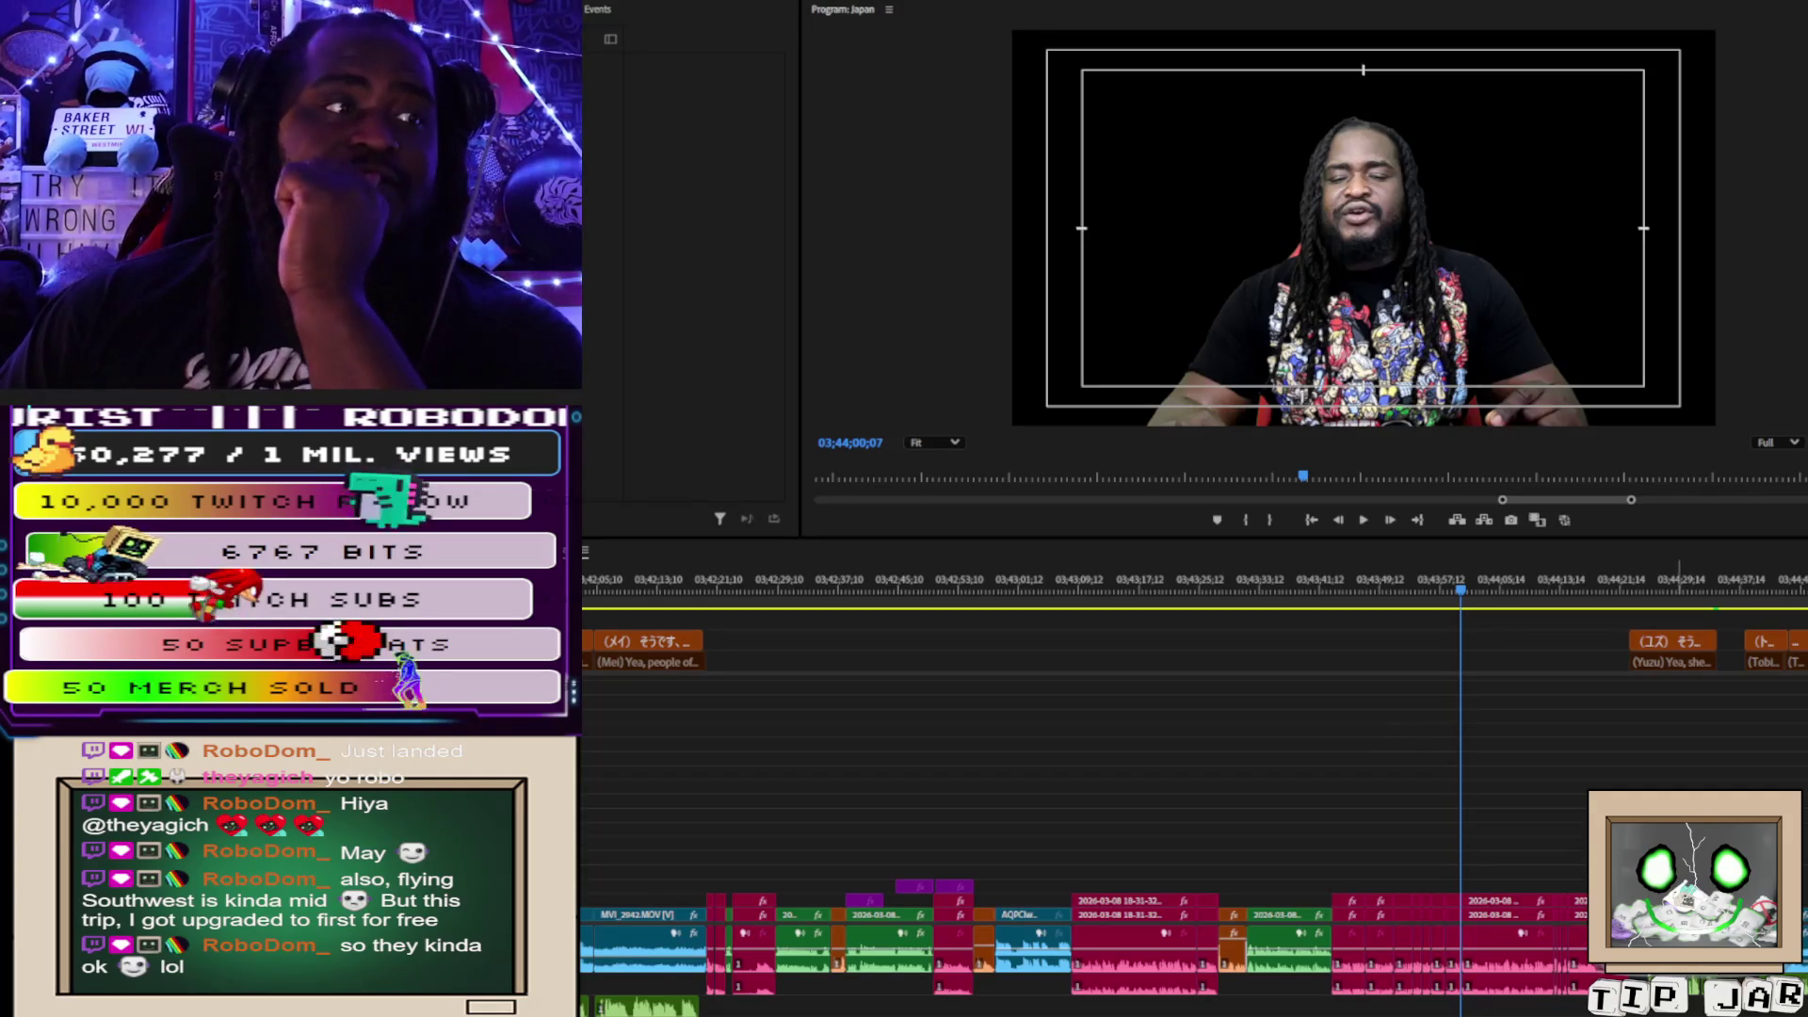
click(1528, 648)
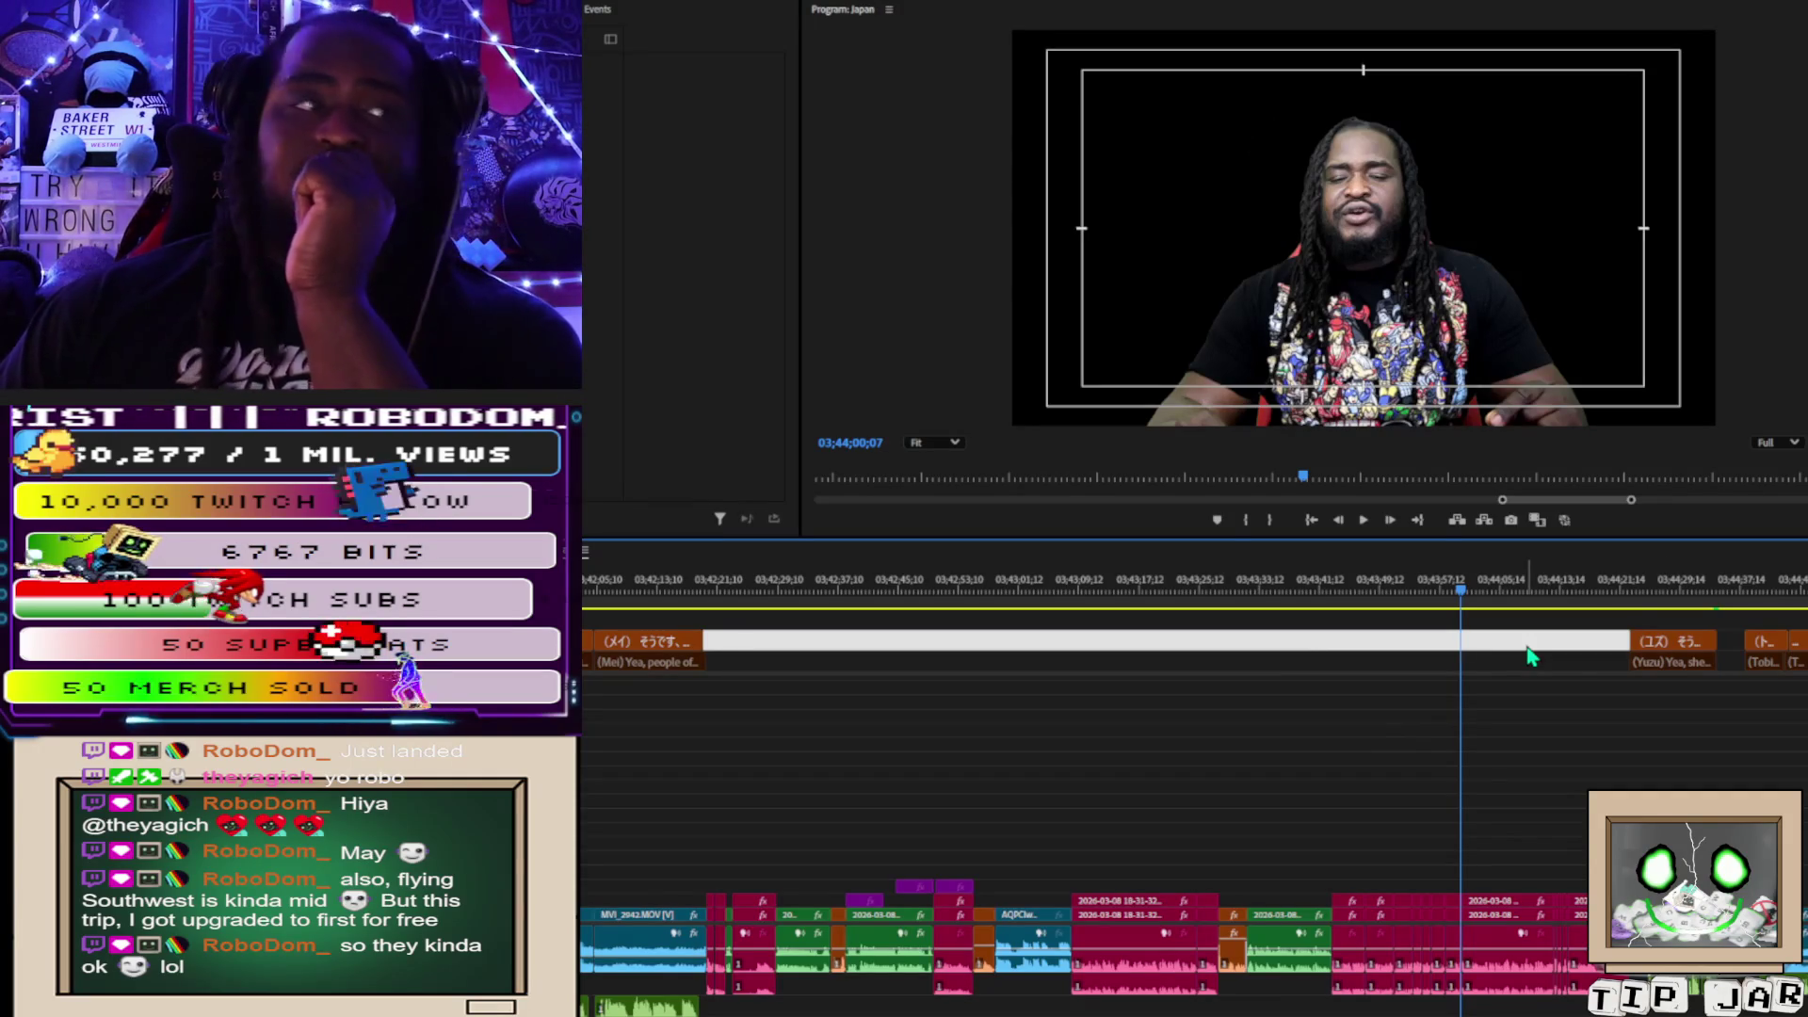
Stop at the Yuzu subtitle, select its caption and video clips, then select the gap before them.
key(space)
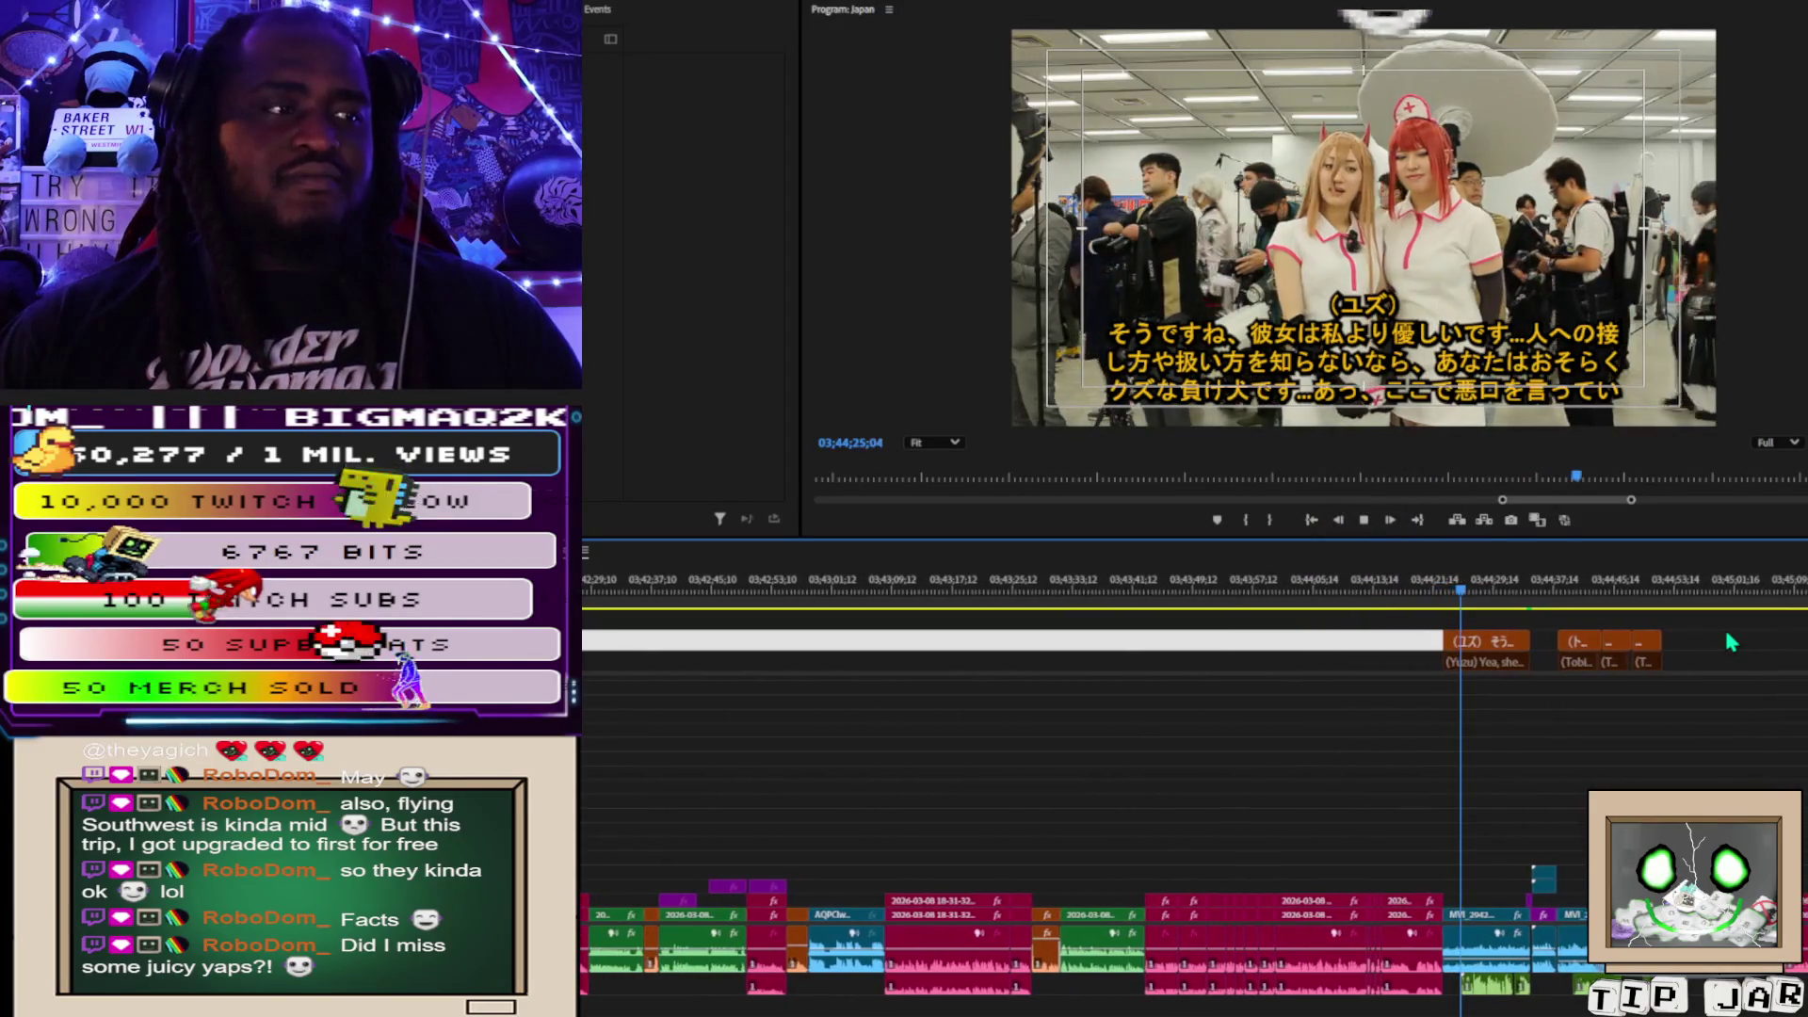
key(space)
mouse_move(1441, 611)
mouse_down()
mouse_move(1521, 881)
mouse_move(1464, 951)
mouse_up()
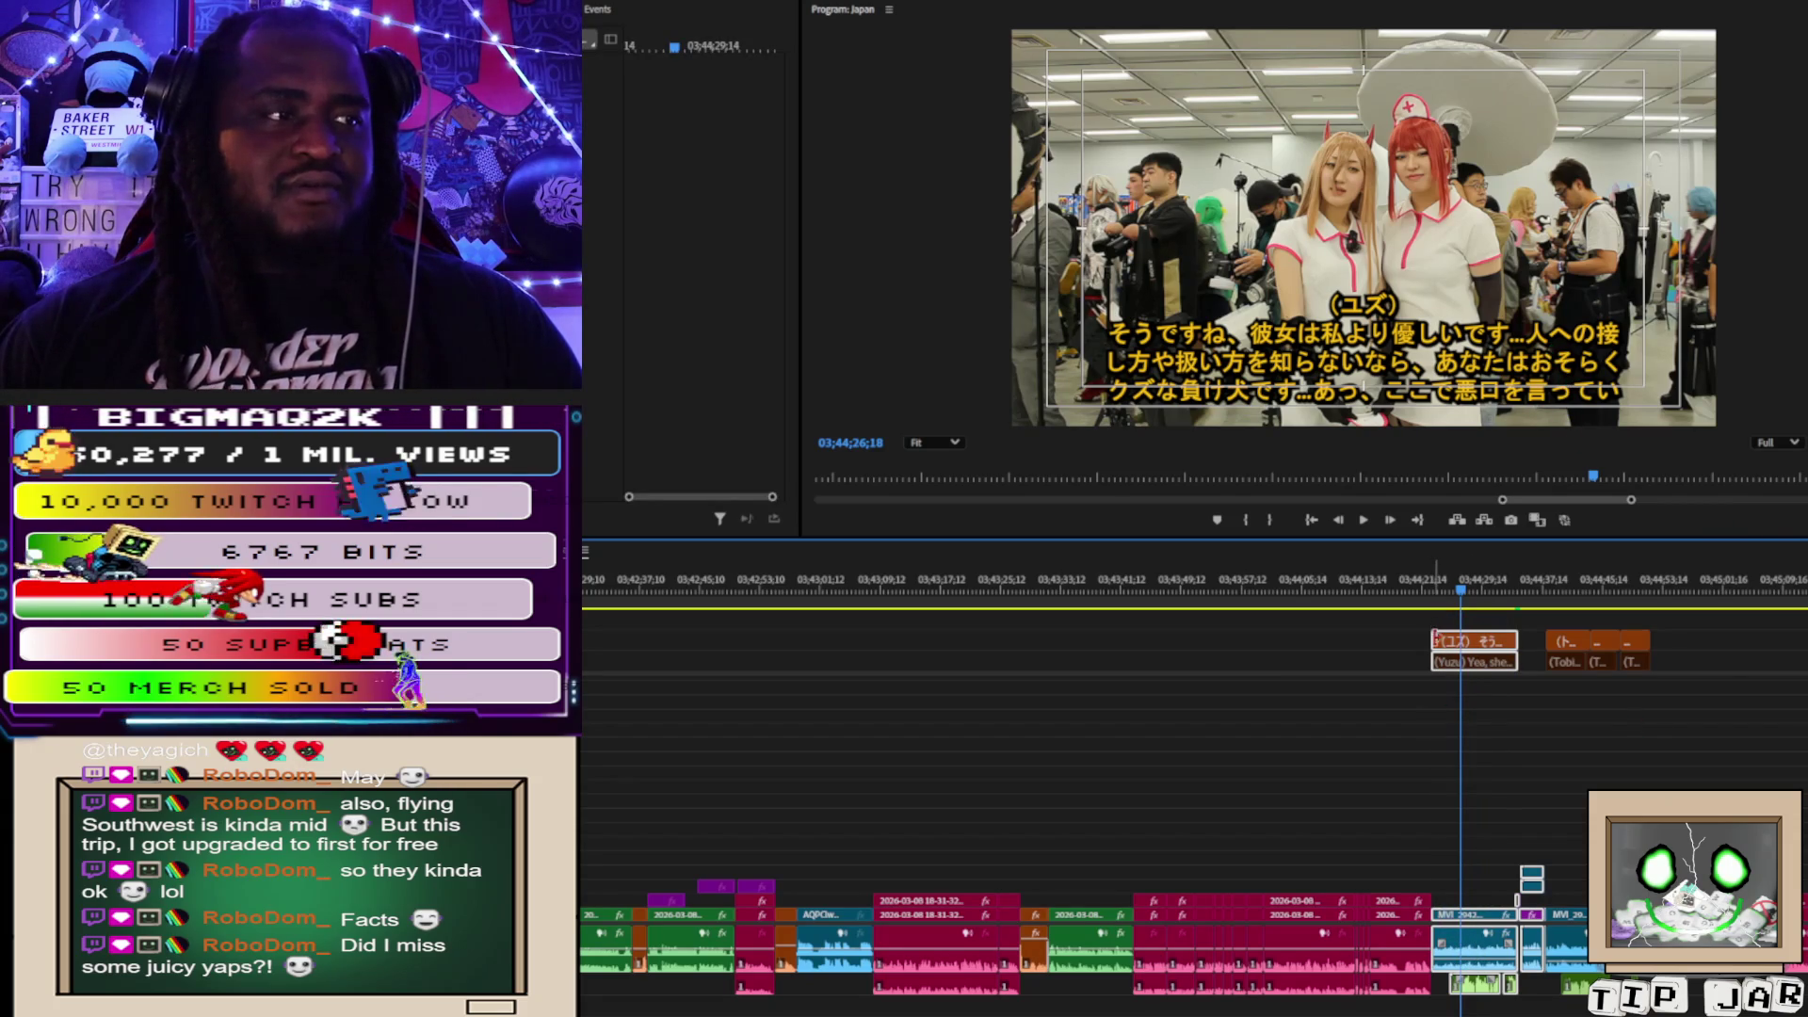
mouse_move(1448, 630)
mouse_down()
mouse_move(1477, 897)
mouse_move(1437, 970)
mouse_move(1442, 938)
mouse_up()
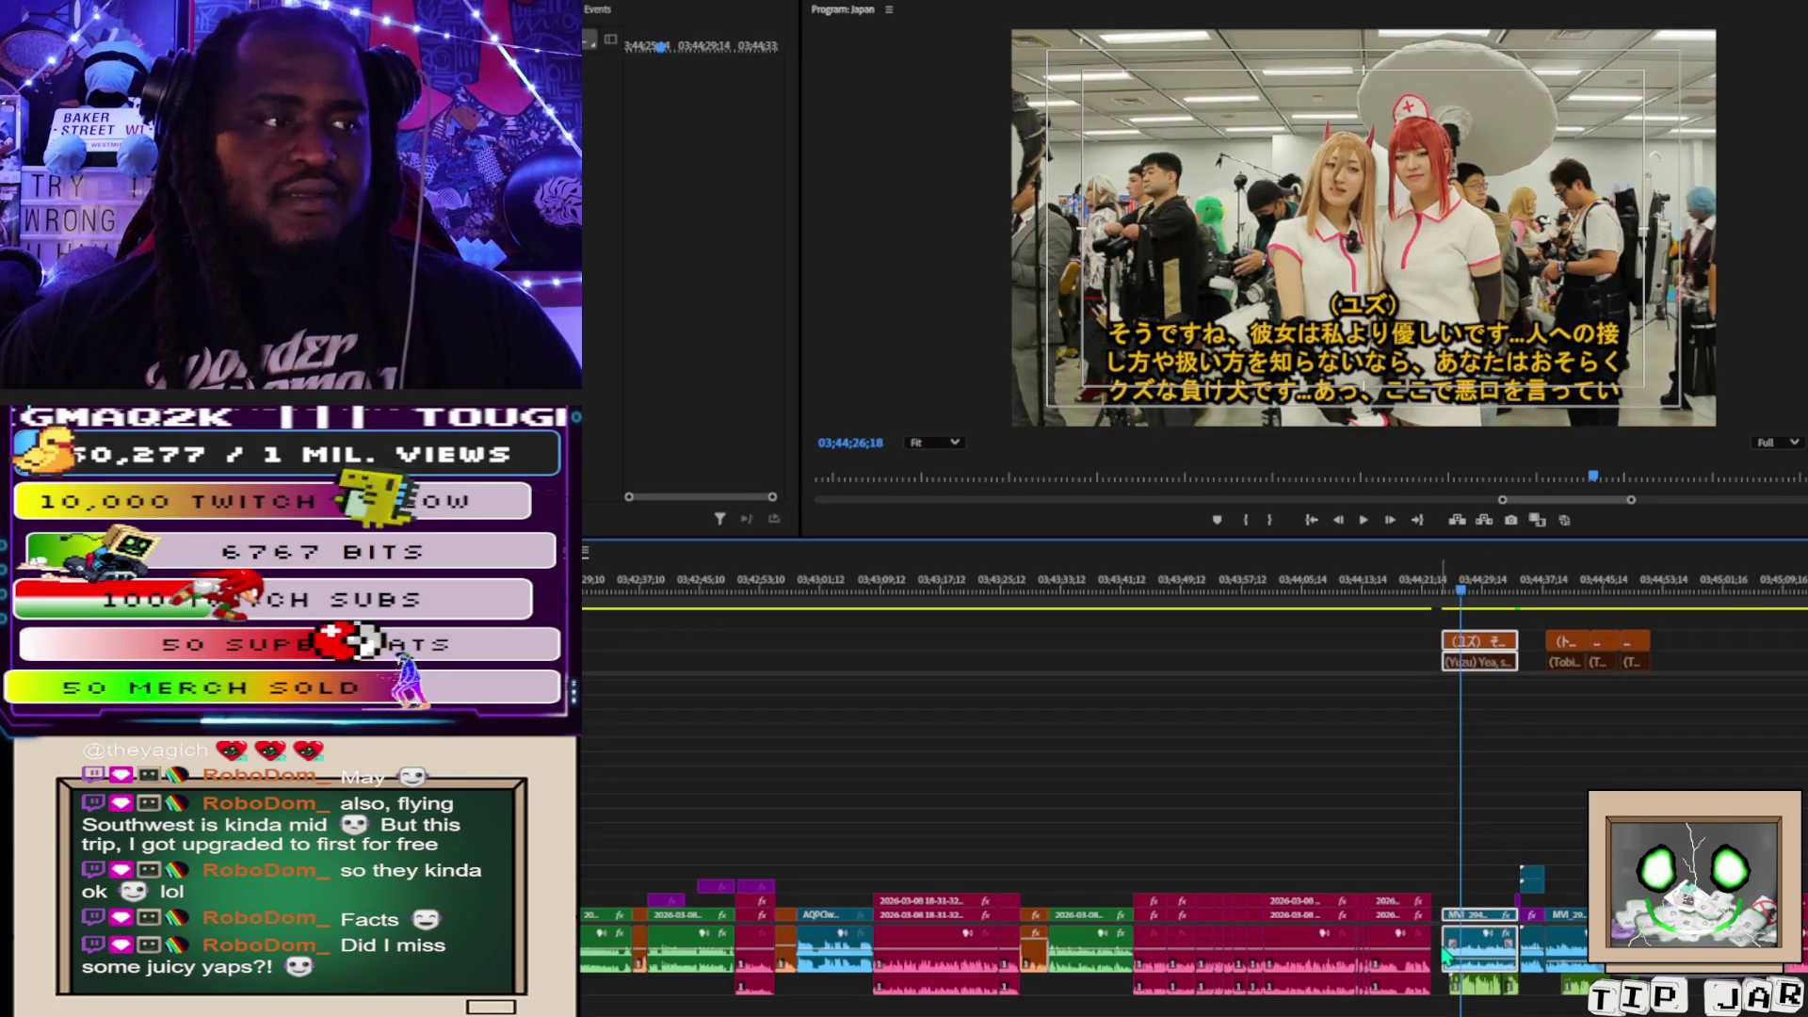
click(1438, 954)
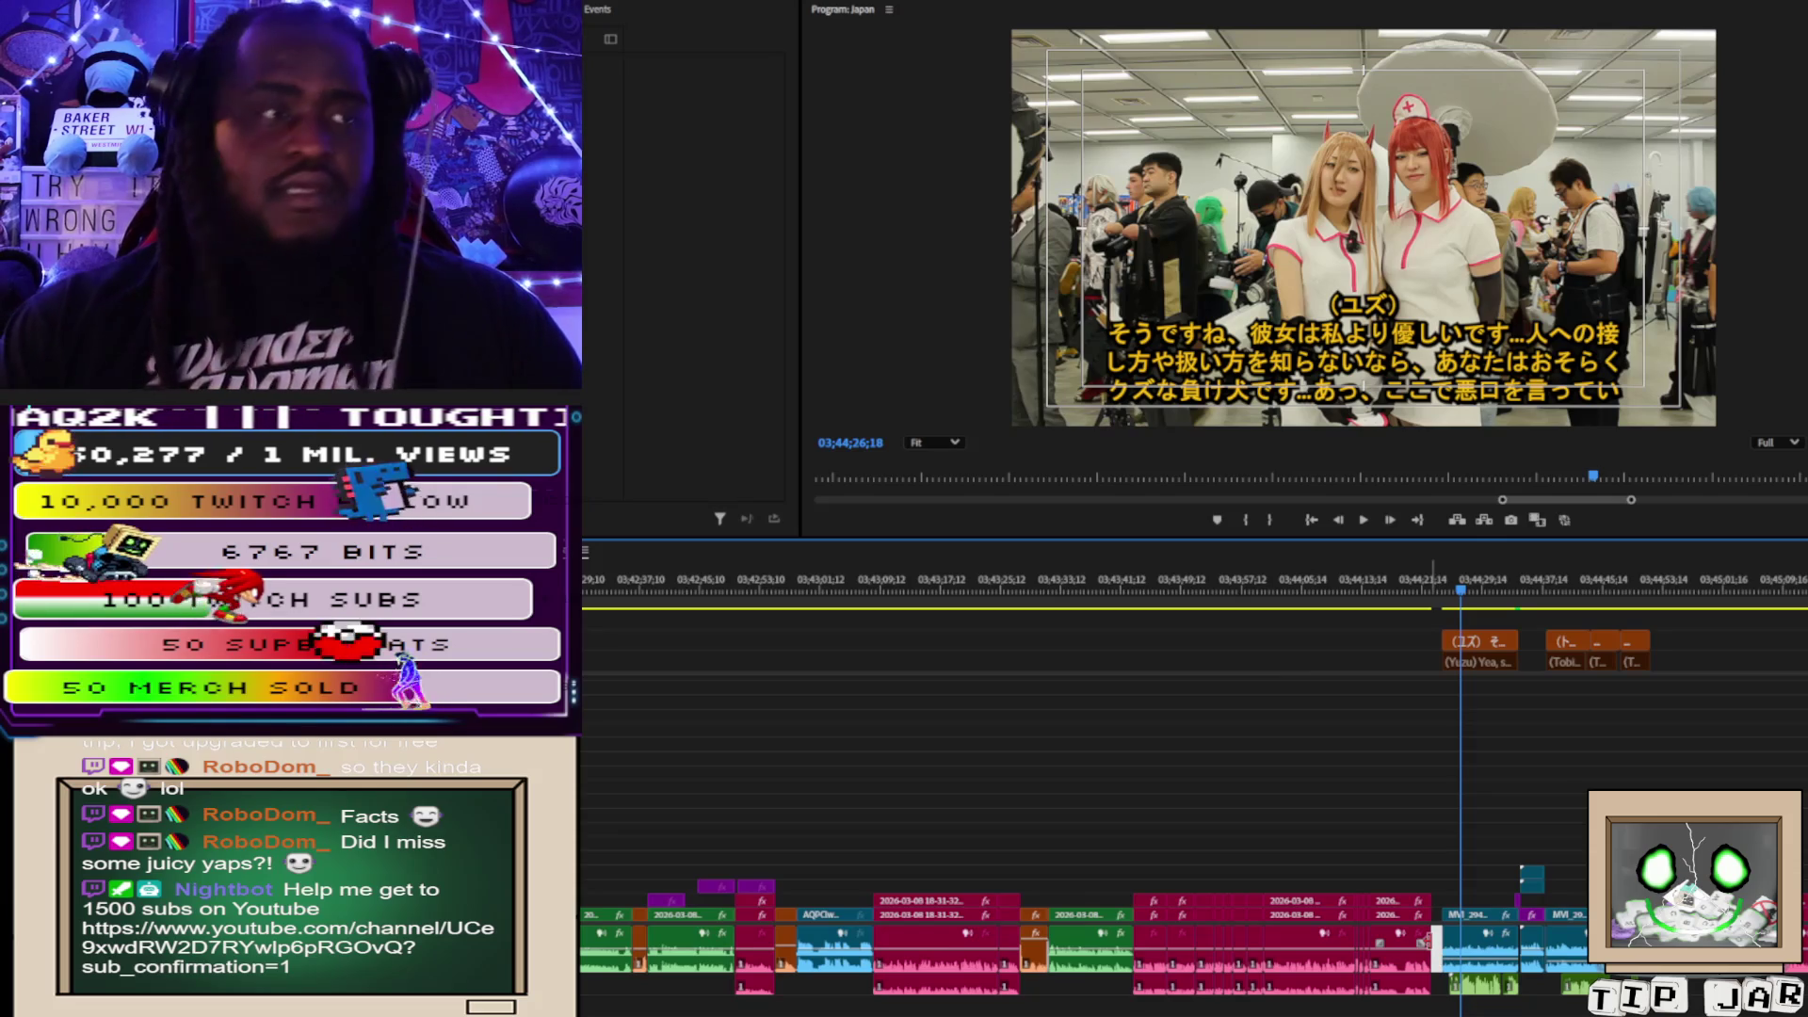
key(Delete)
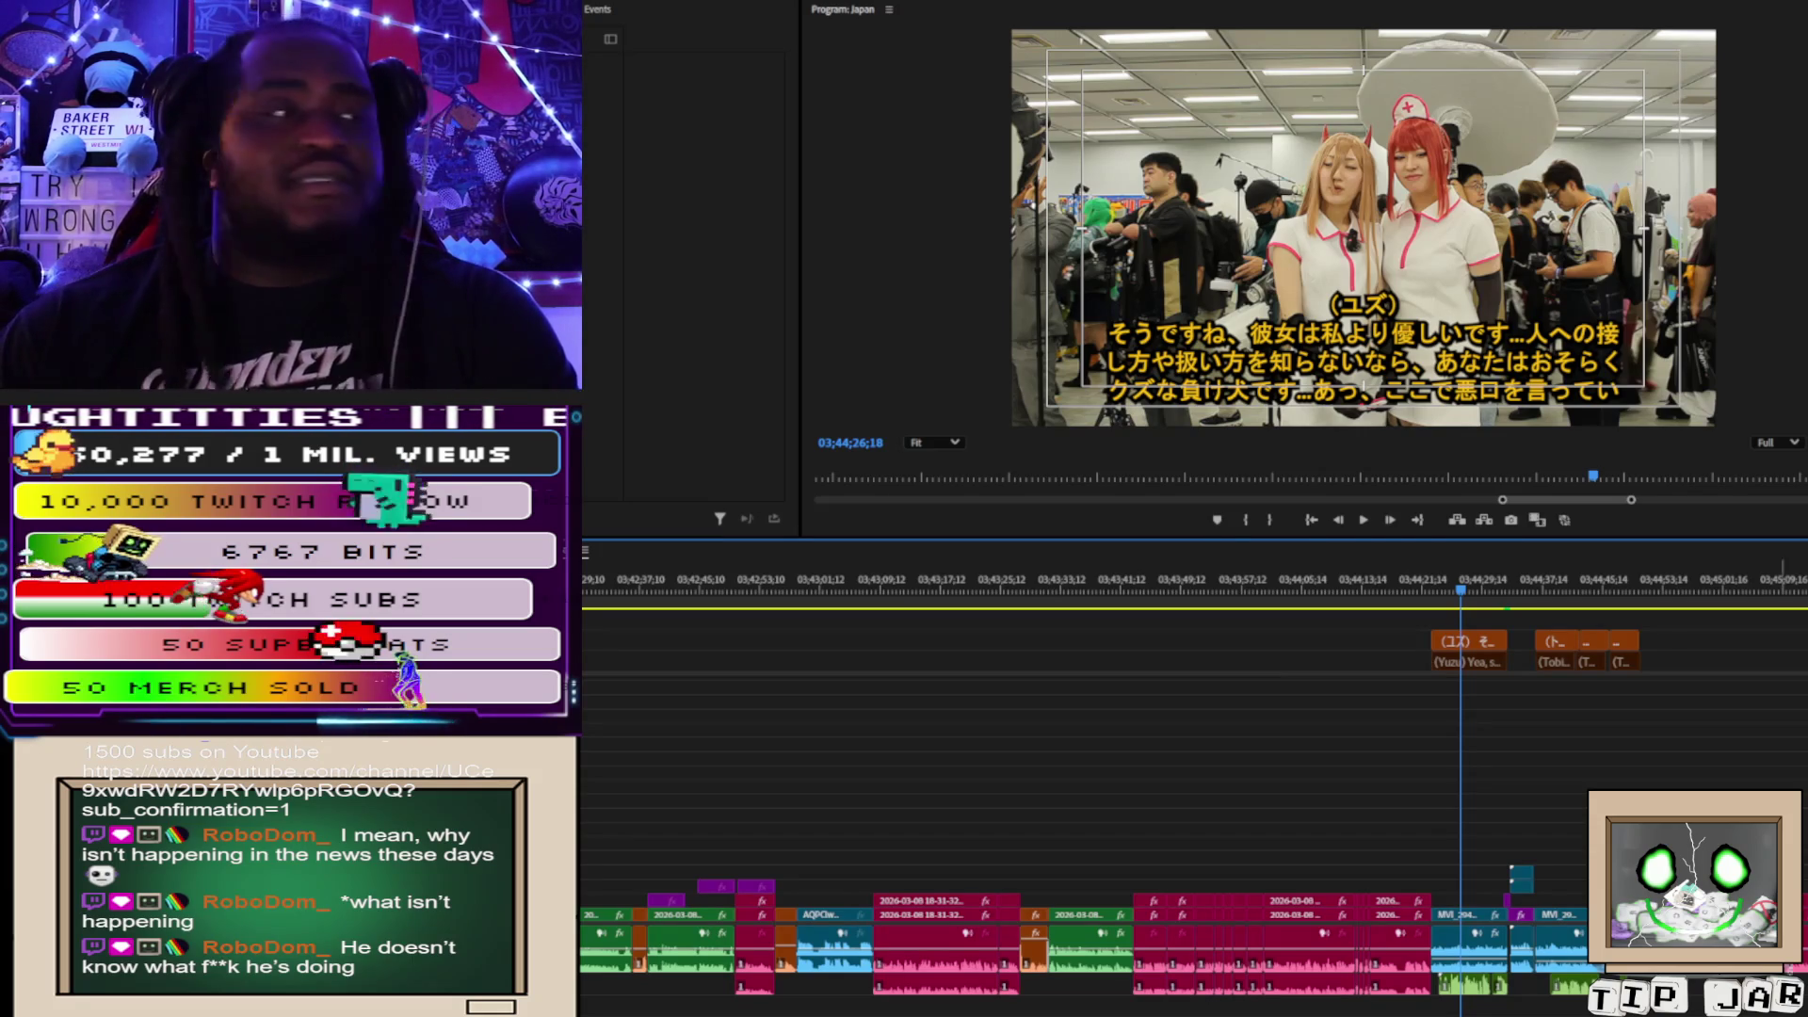
key(space)
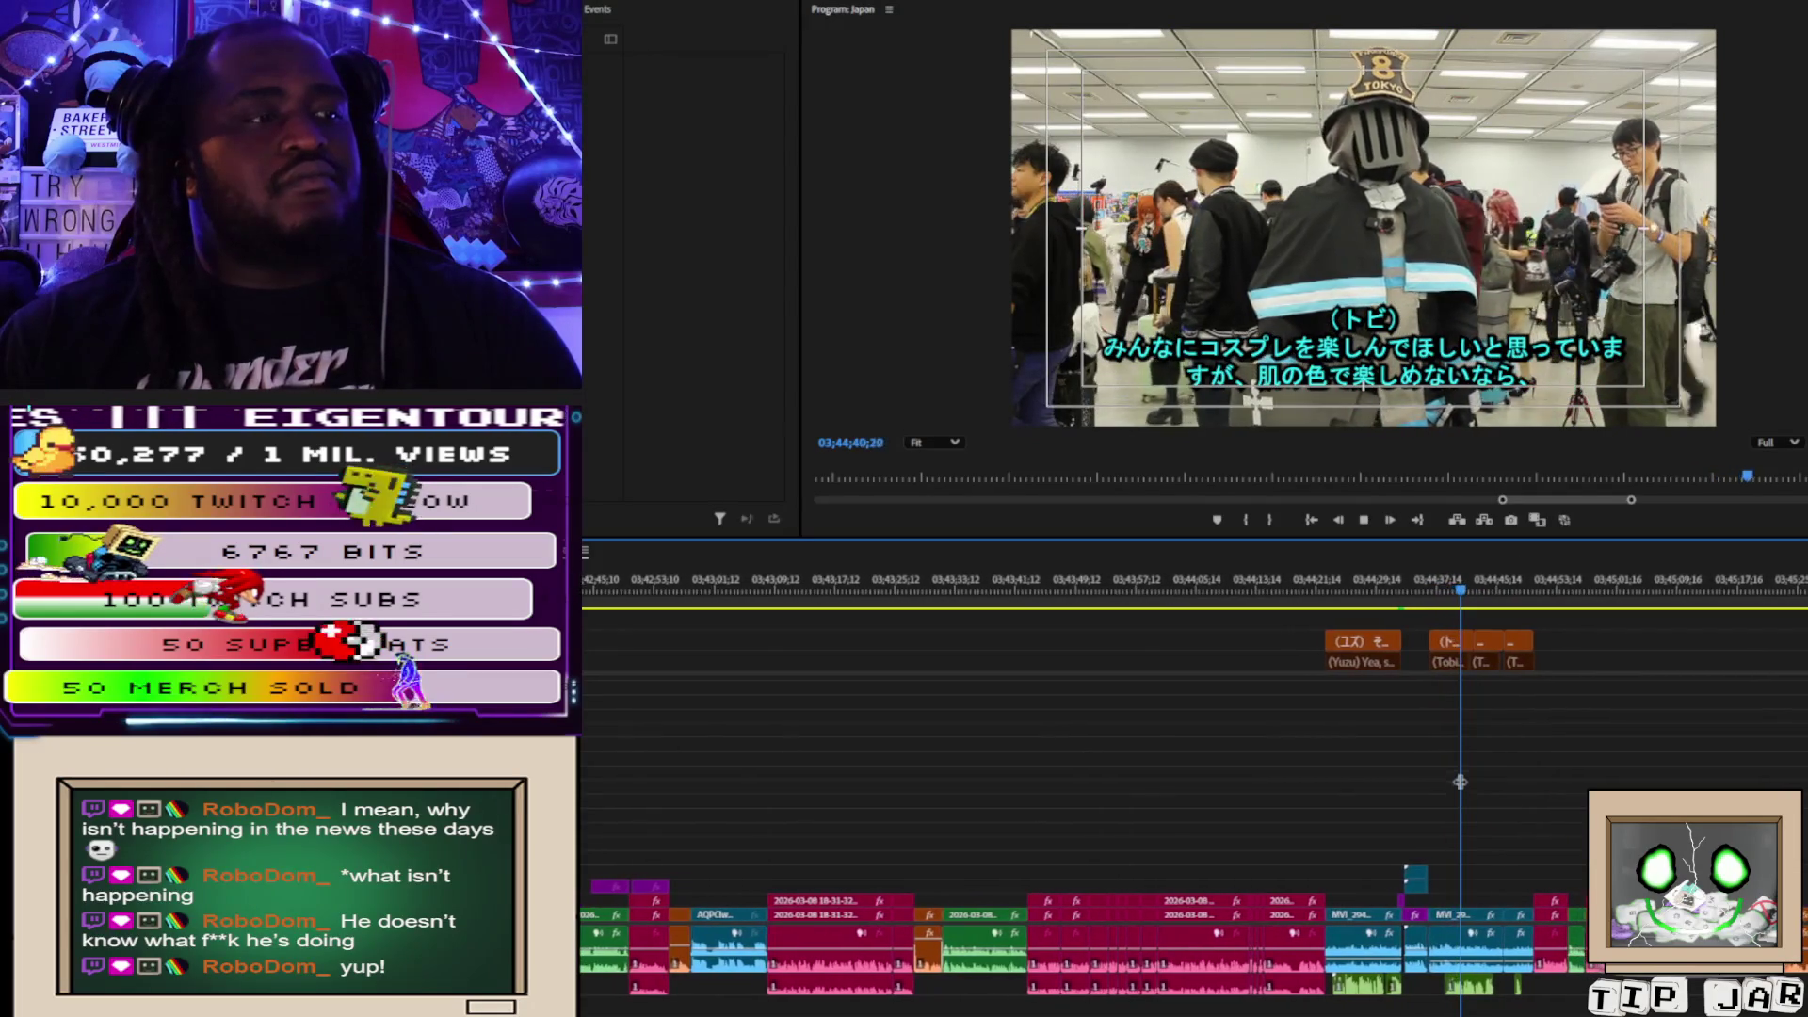
Select the Tobi caption and video clips and replay the section from 03;44;36;29.
key(space)
mouse_move(1435, 622)
mouse_down()
mouse_move(1426, 816)
mouse_move(1488, 904)
mouse_move(1470, 970)
mouse_move(1433, 946)
mouse_up()
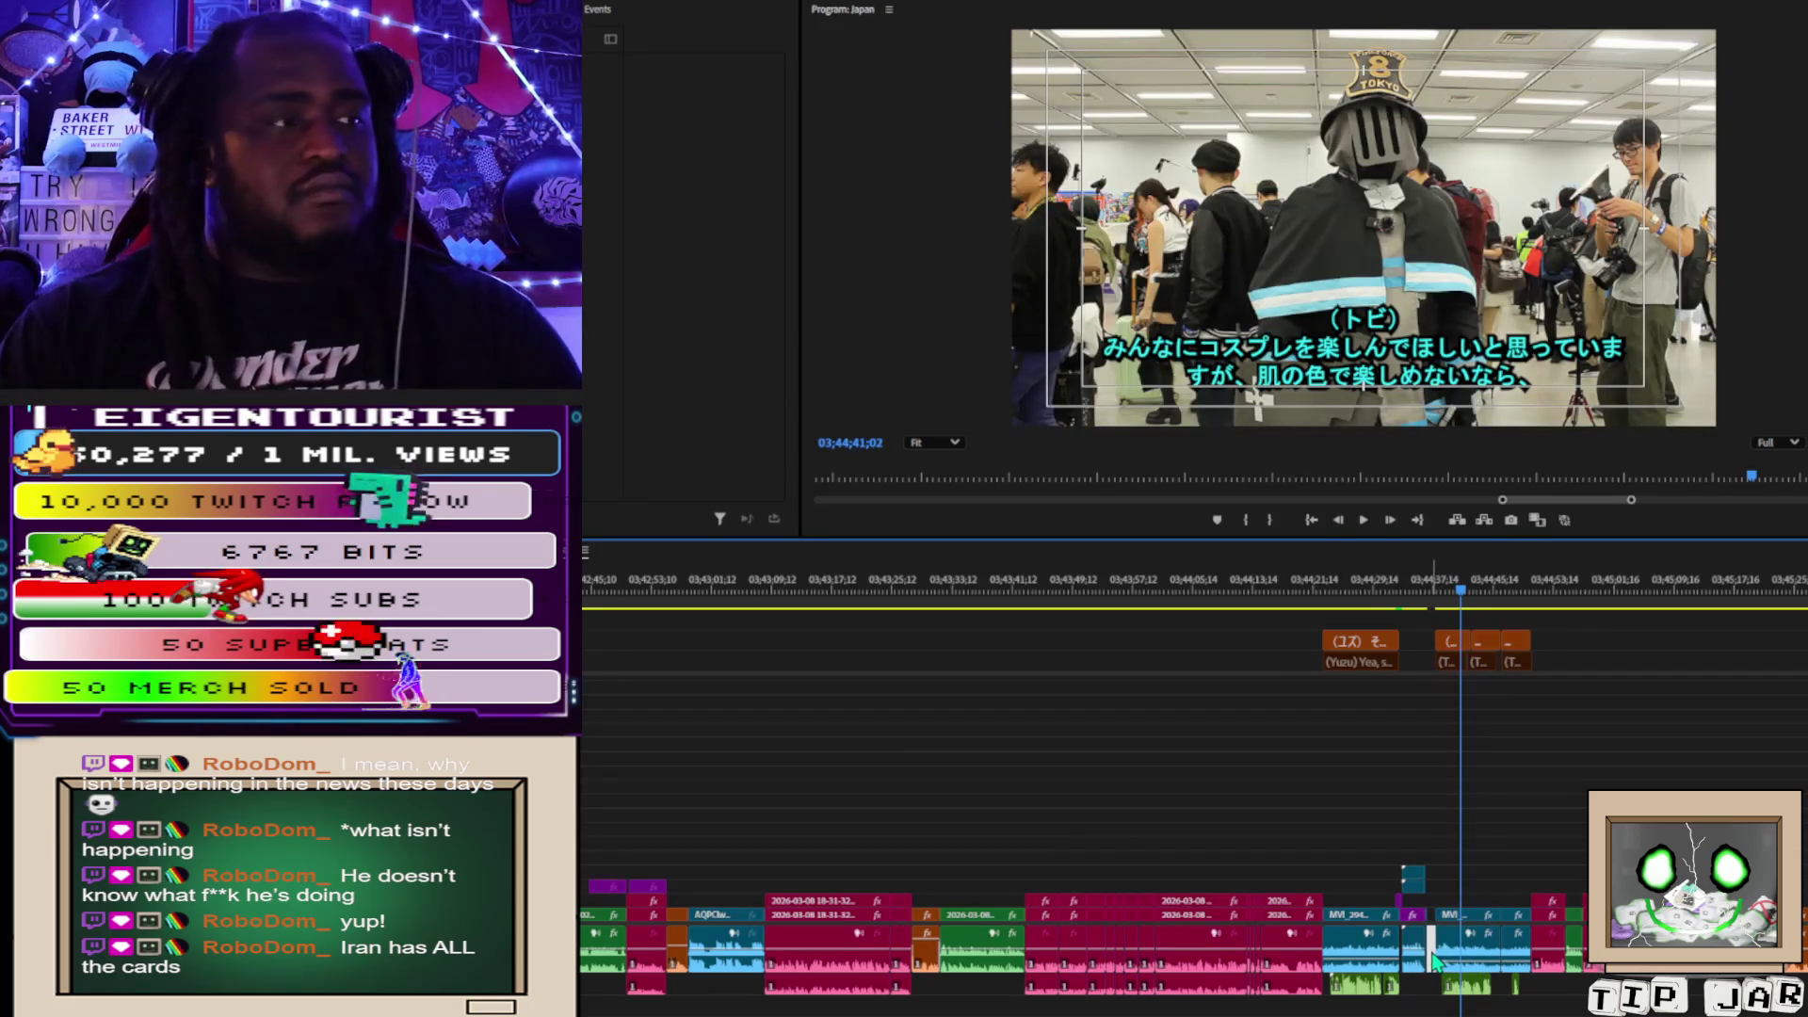
click(1430, 589)
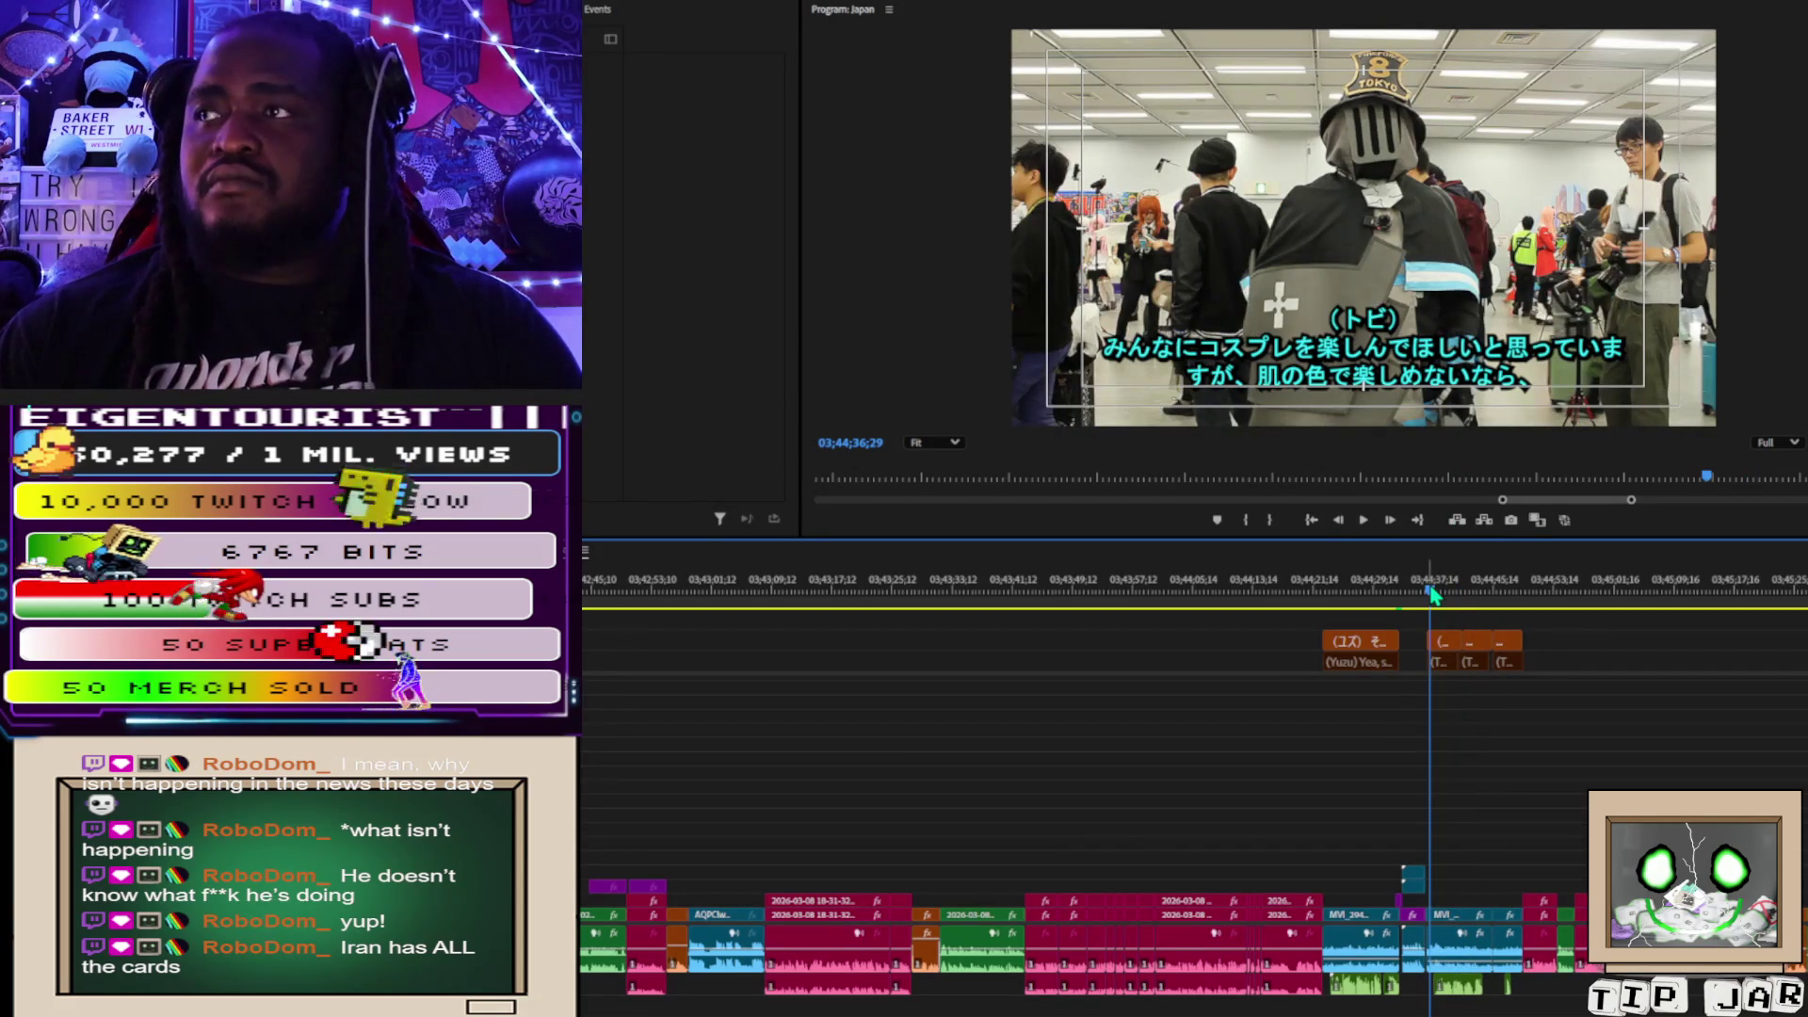
key(space)
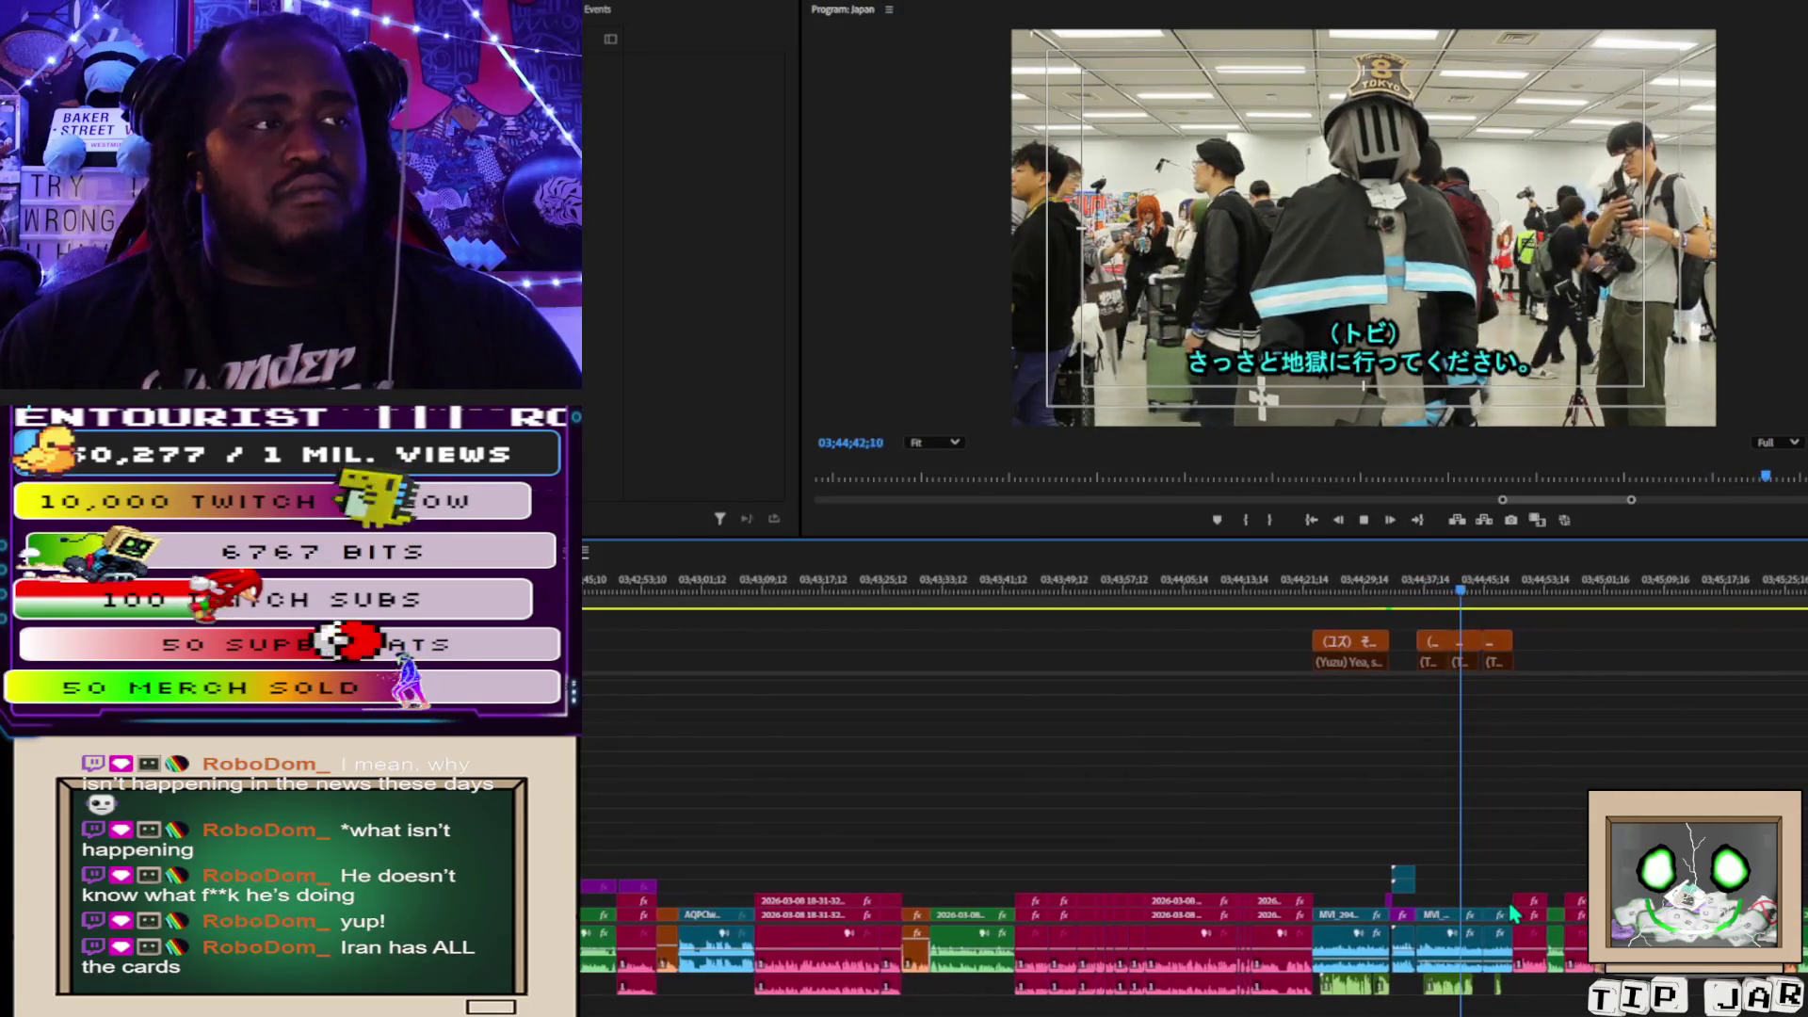
key(space)
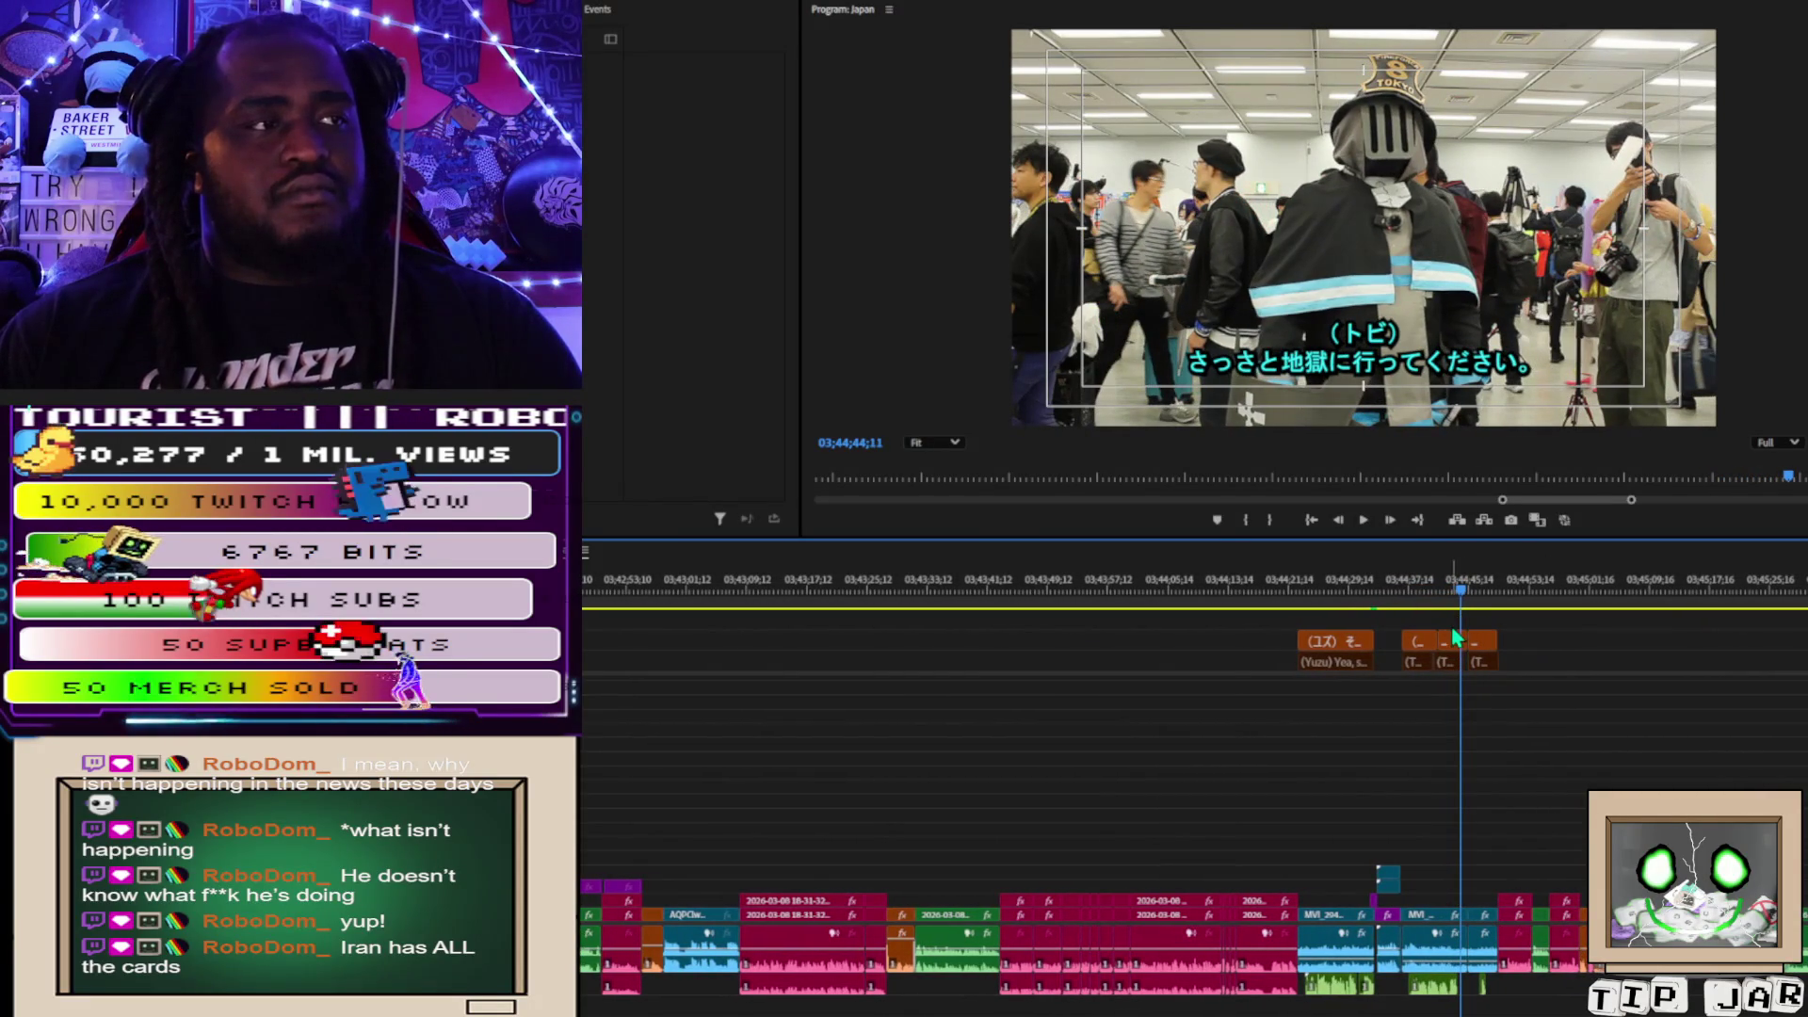
End the さっさと caption before the playhead and shorten the video clip, opening a gap.
click(1451, 660)
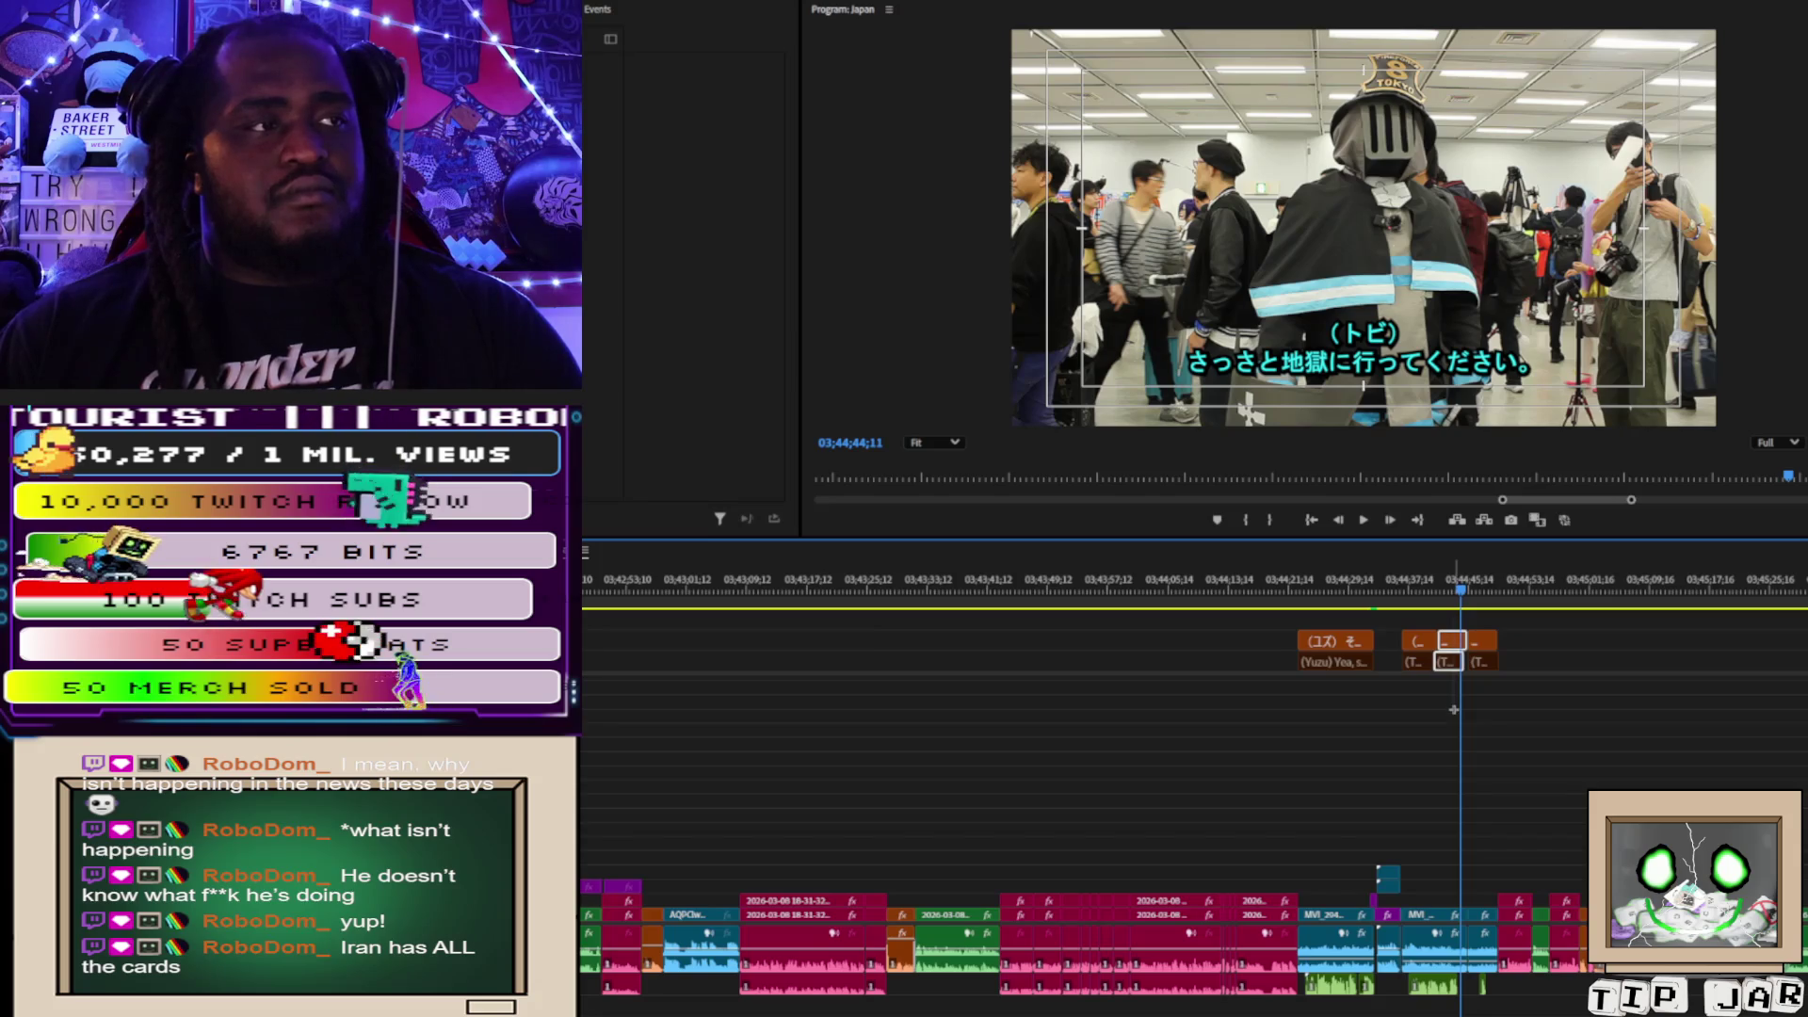
click(1452, 659)
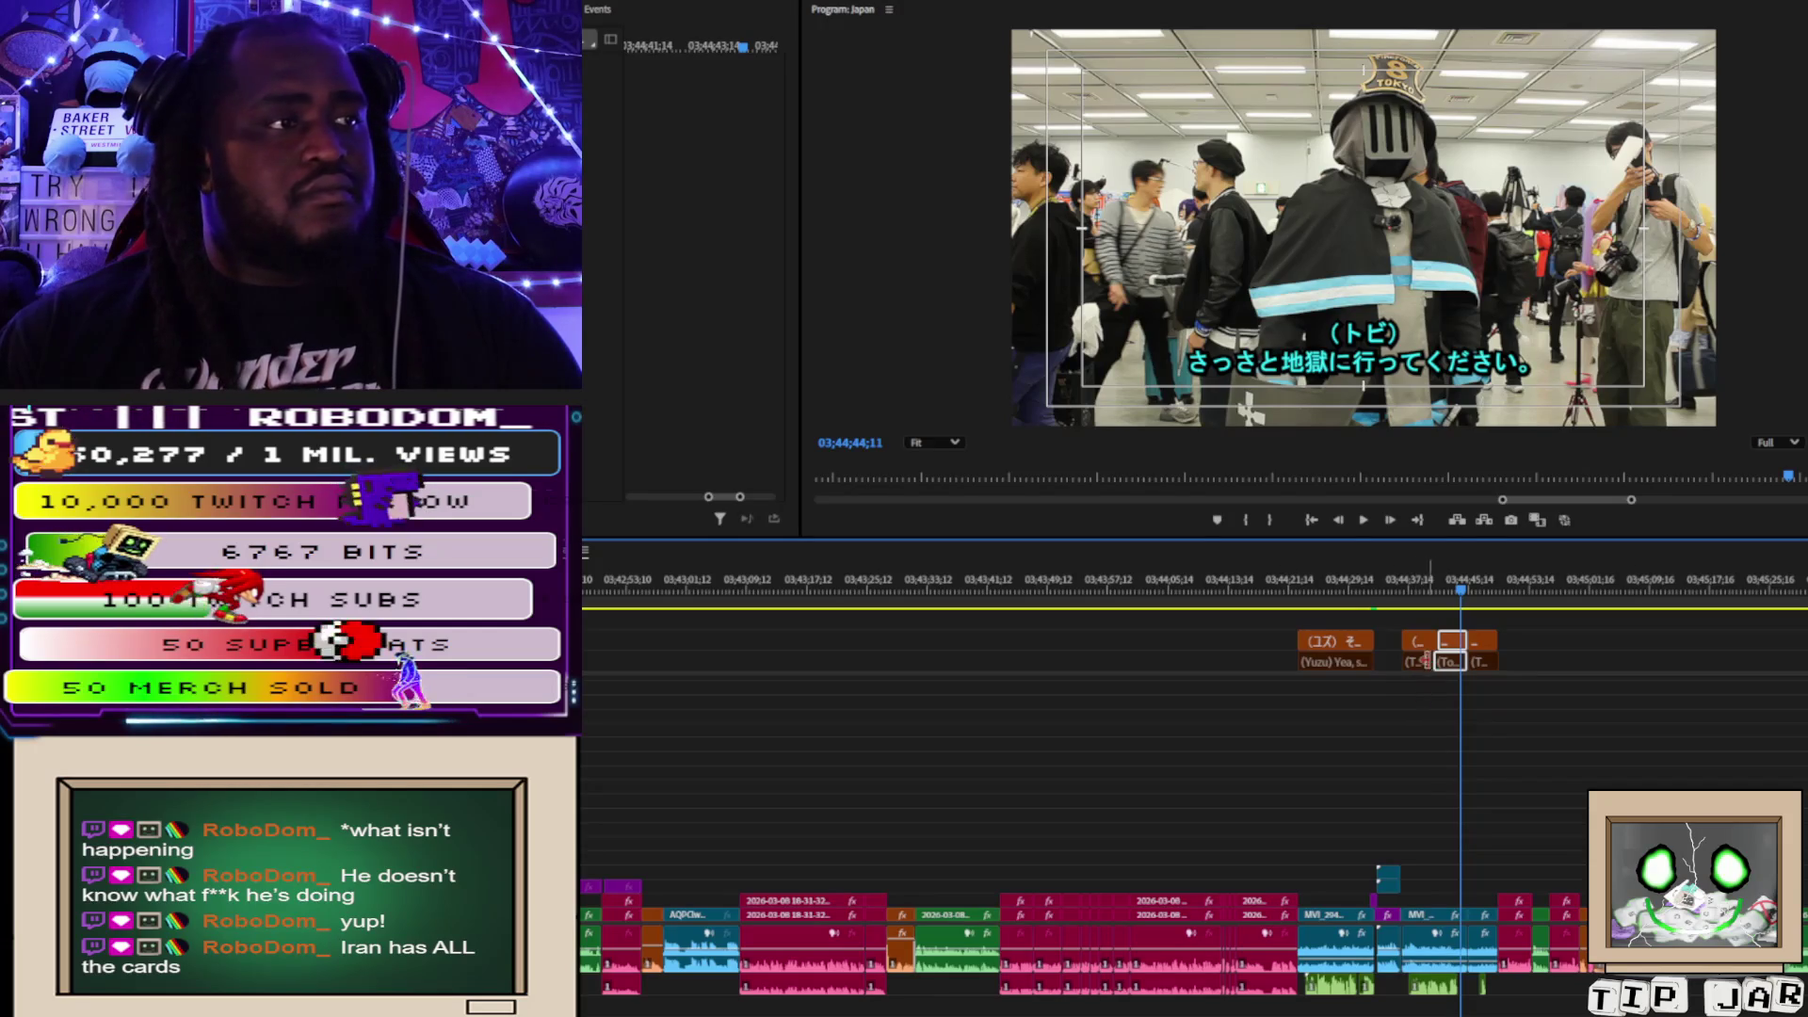
drag(1465, 646, 1460, 646)
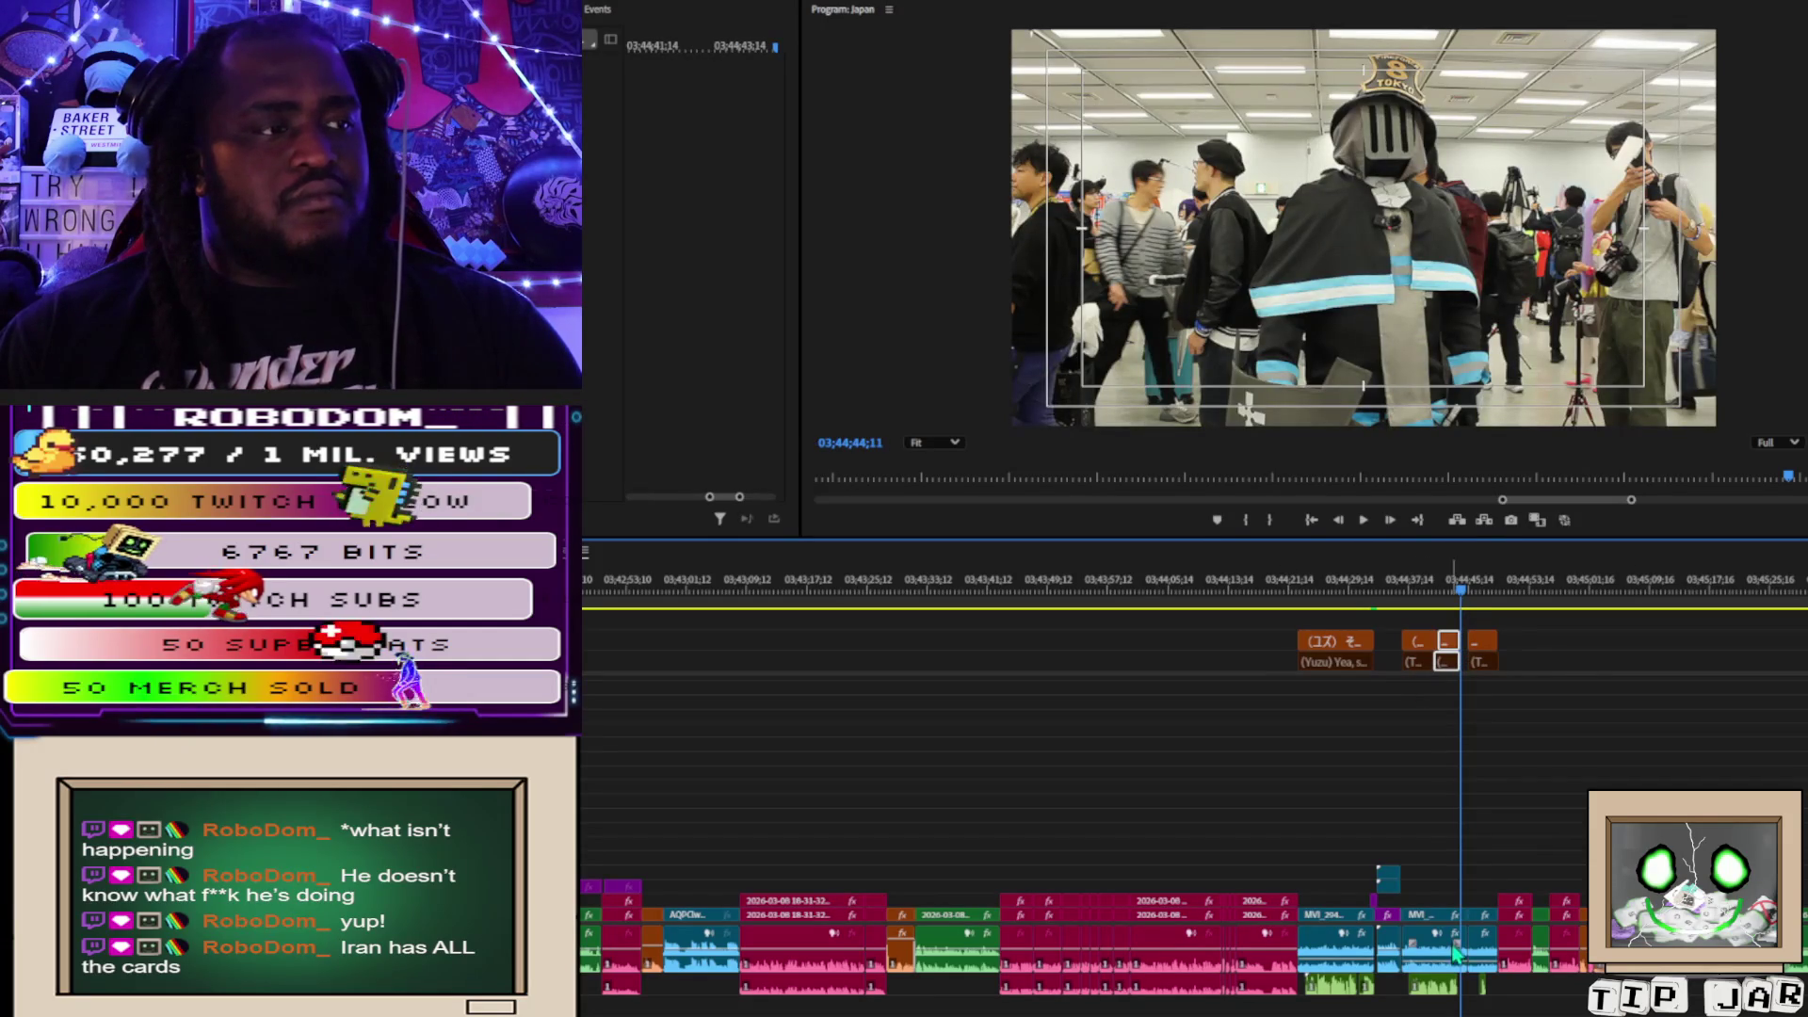
drag(1458, 936, 1480, 934)
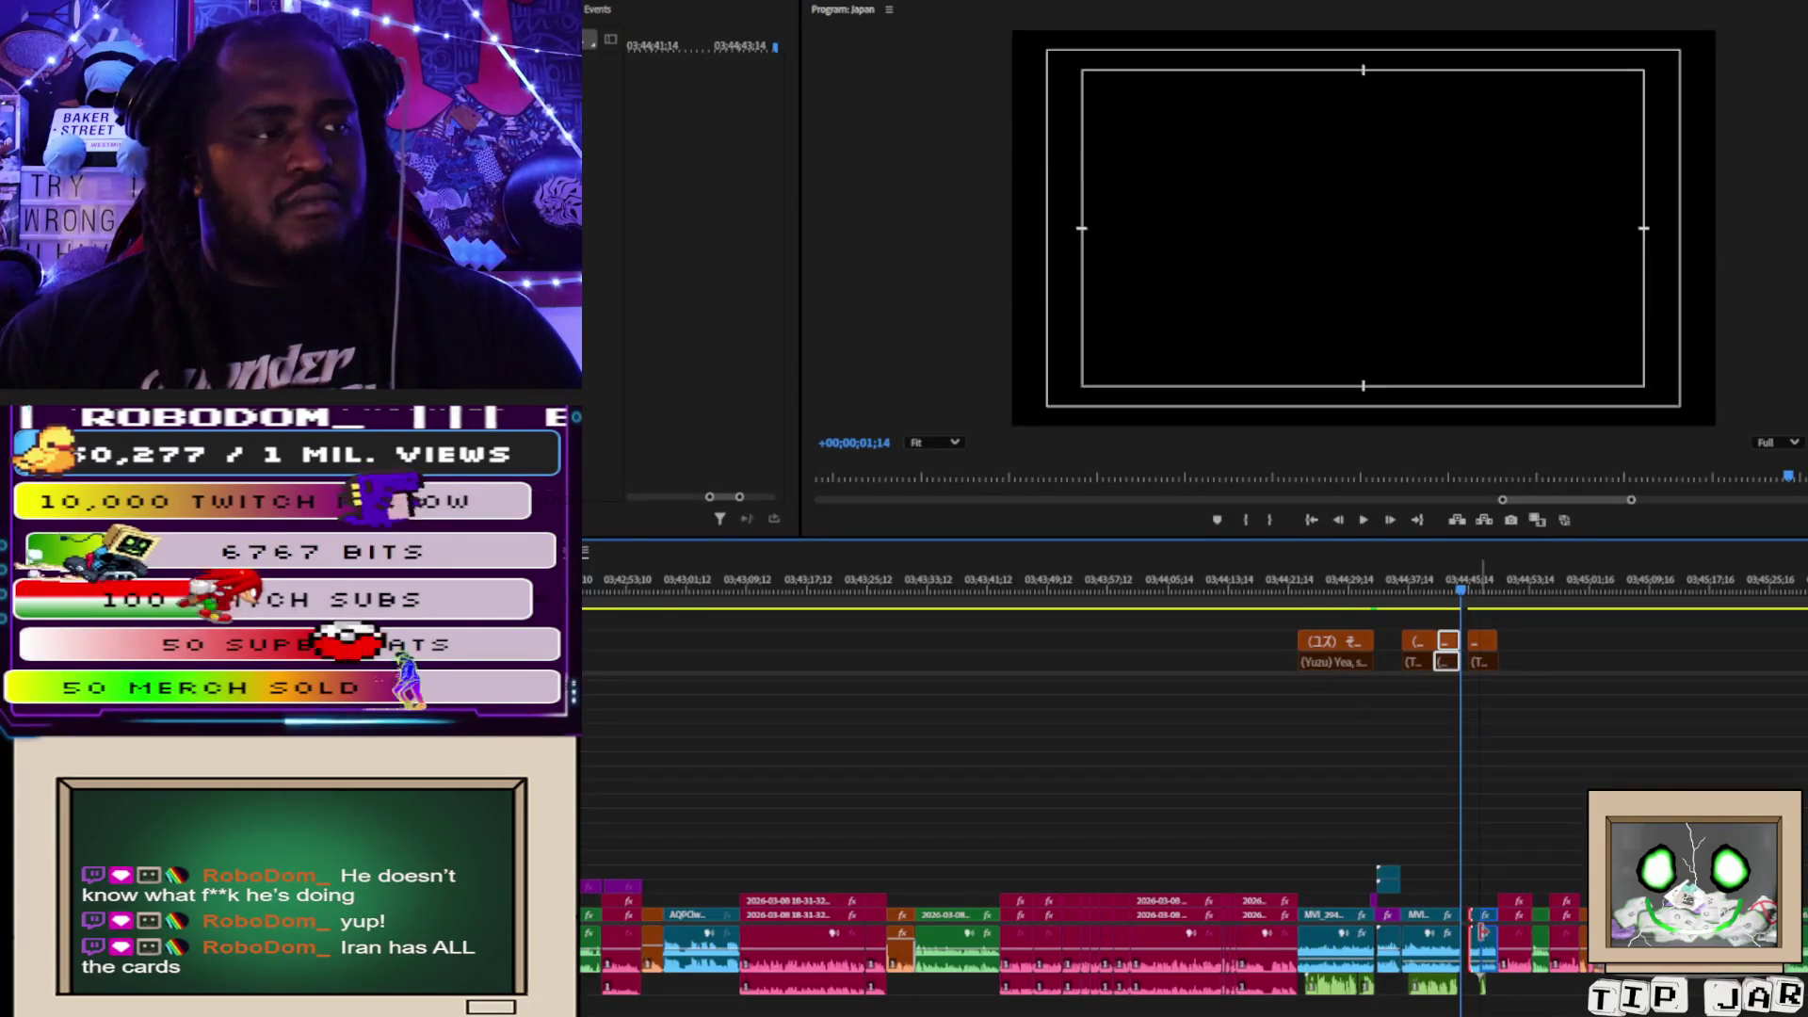
click(1486, 989)
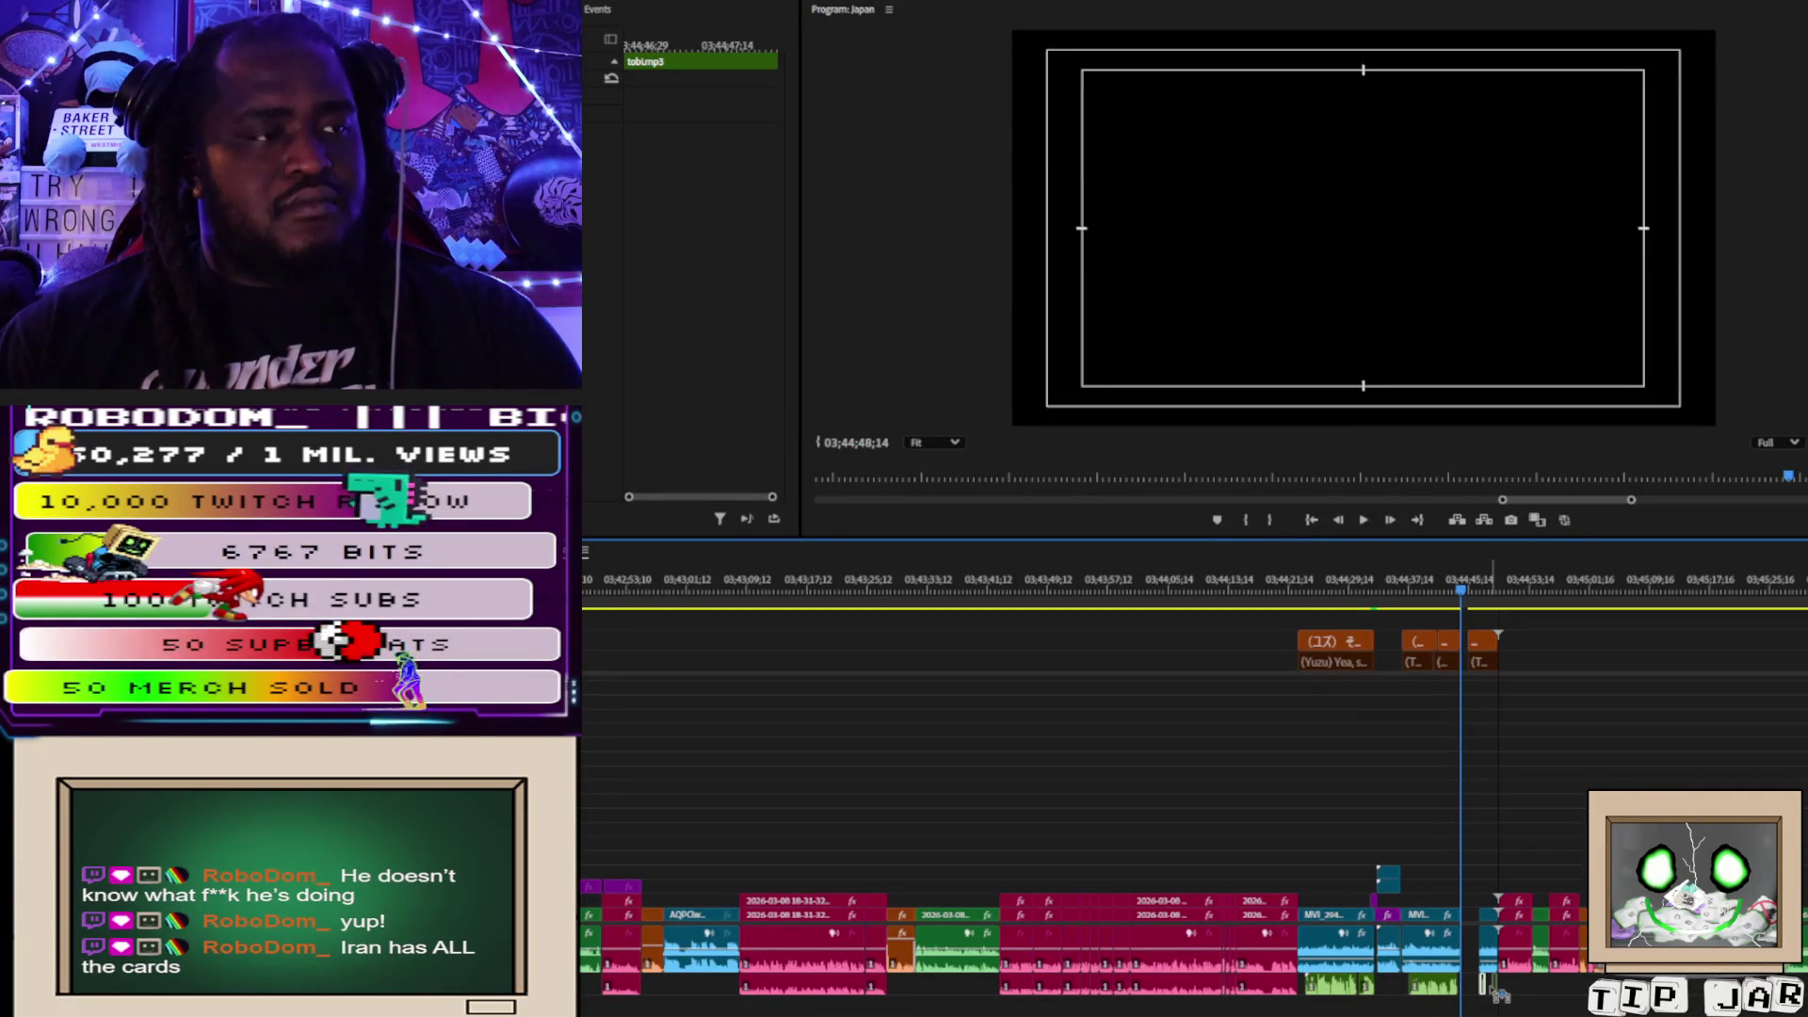
Move tobi.mp3 about 1 s earlier, trim the はい caption's start, and ripple-delete the gap.
scroll(1499, 994, up, 4)
drag(1512, 984, 1485, 985)
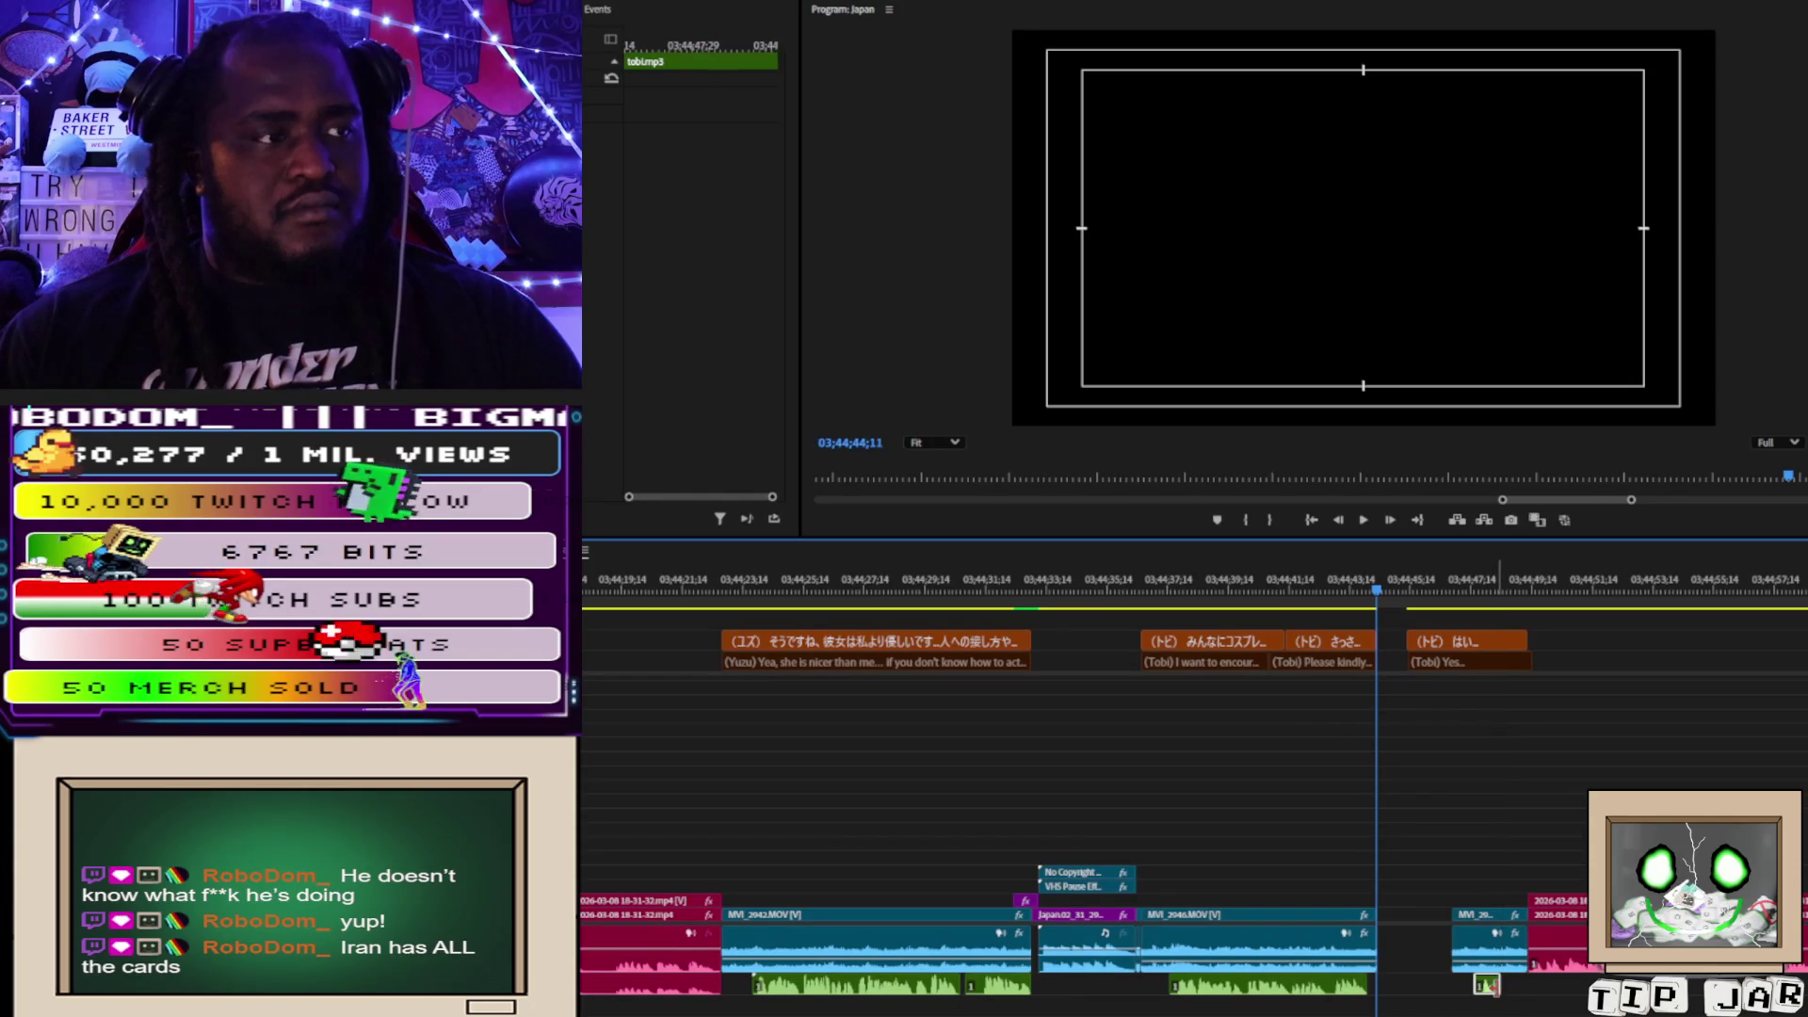
click(1414, 643)
mouse_move(1411, 644)
mouse_down()
mouse_move(1453, 643)
mouse_move(1454, 662)
mouse_up()
click(1446, 662)
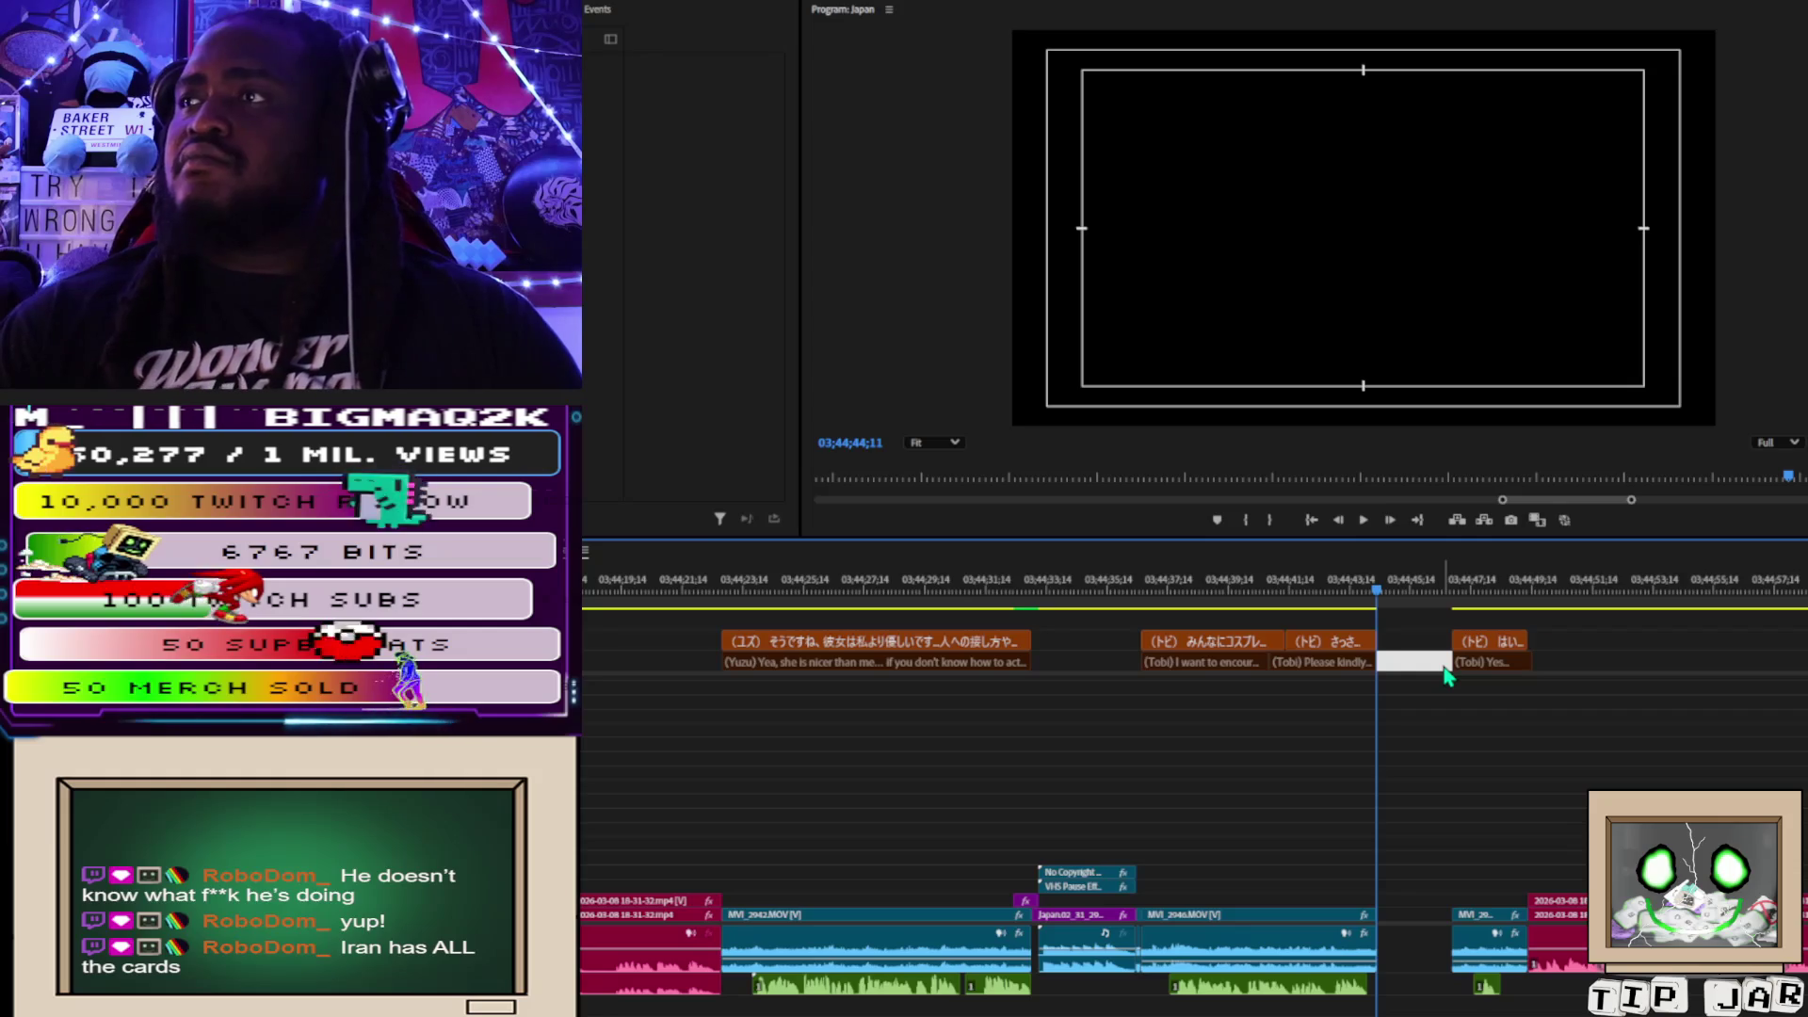
key(Delete)
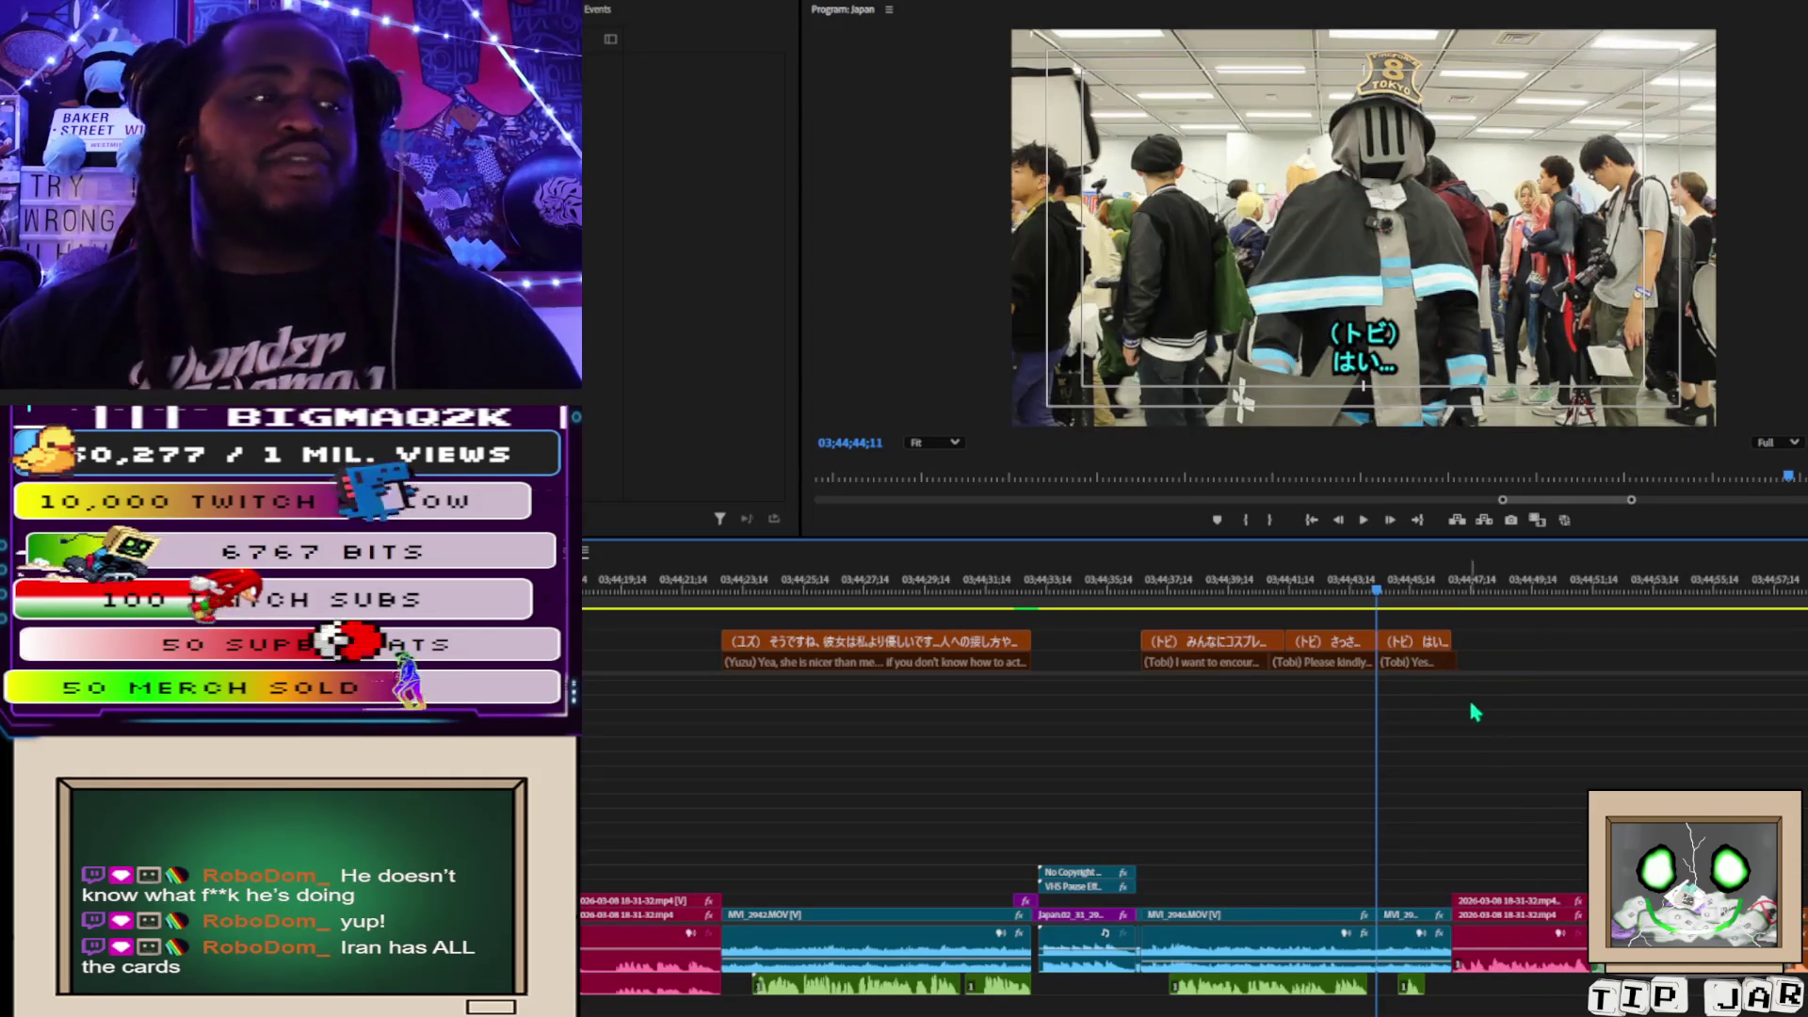
Trim the ends of the はい caption and tobi.mp3 audio back to the current frame.
drag(1451, 659, 1440, 661)
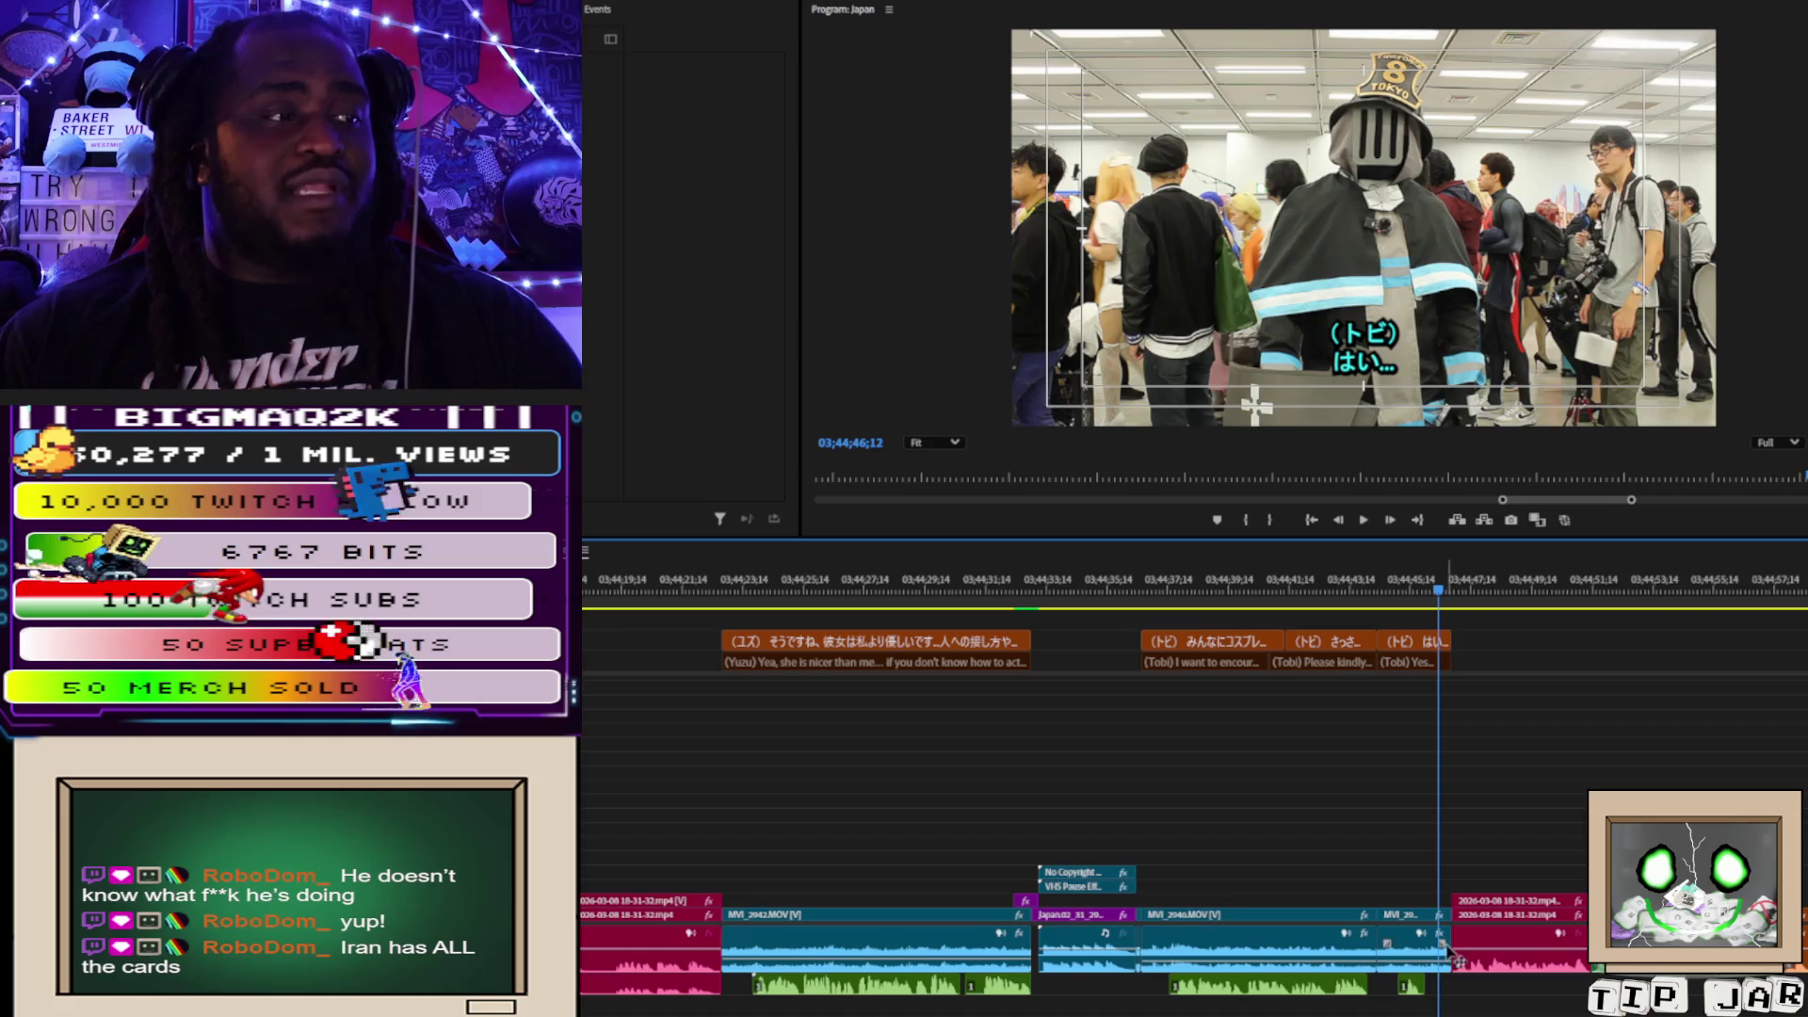
drag(1450, 941, 1425, 940)
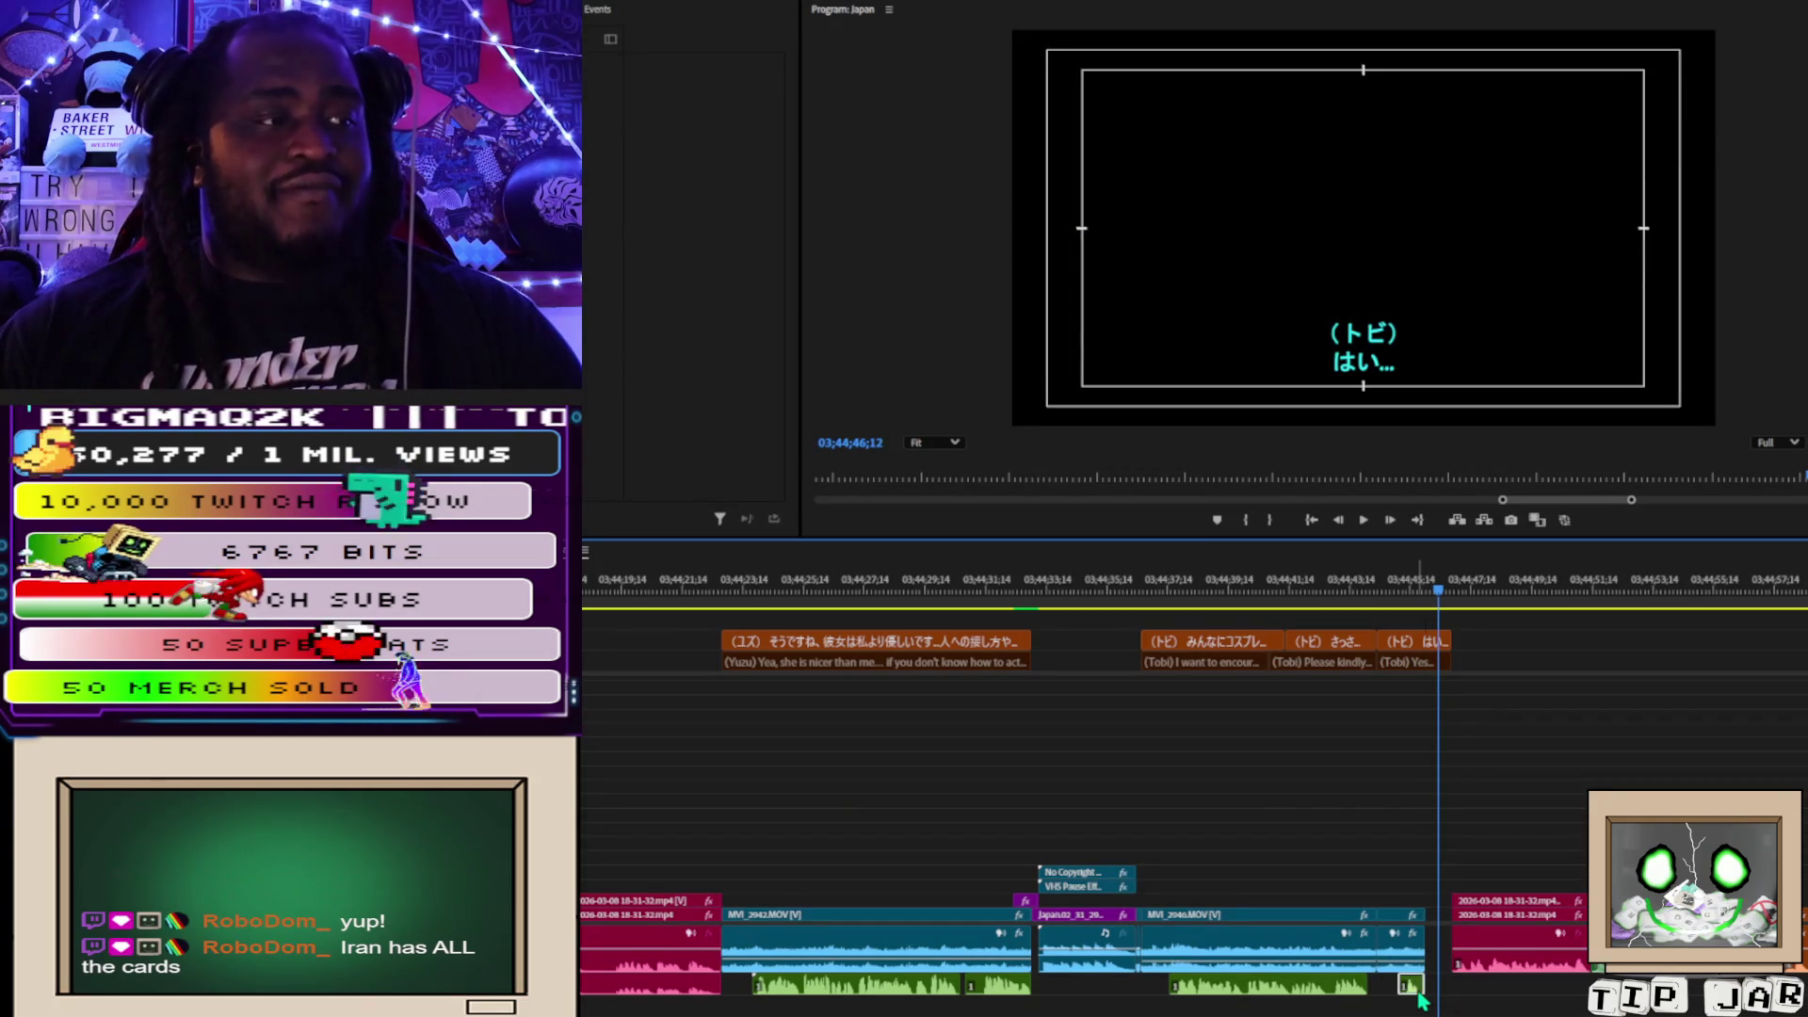
click(1417, 990)
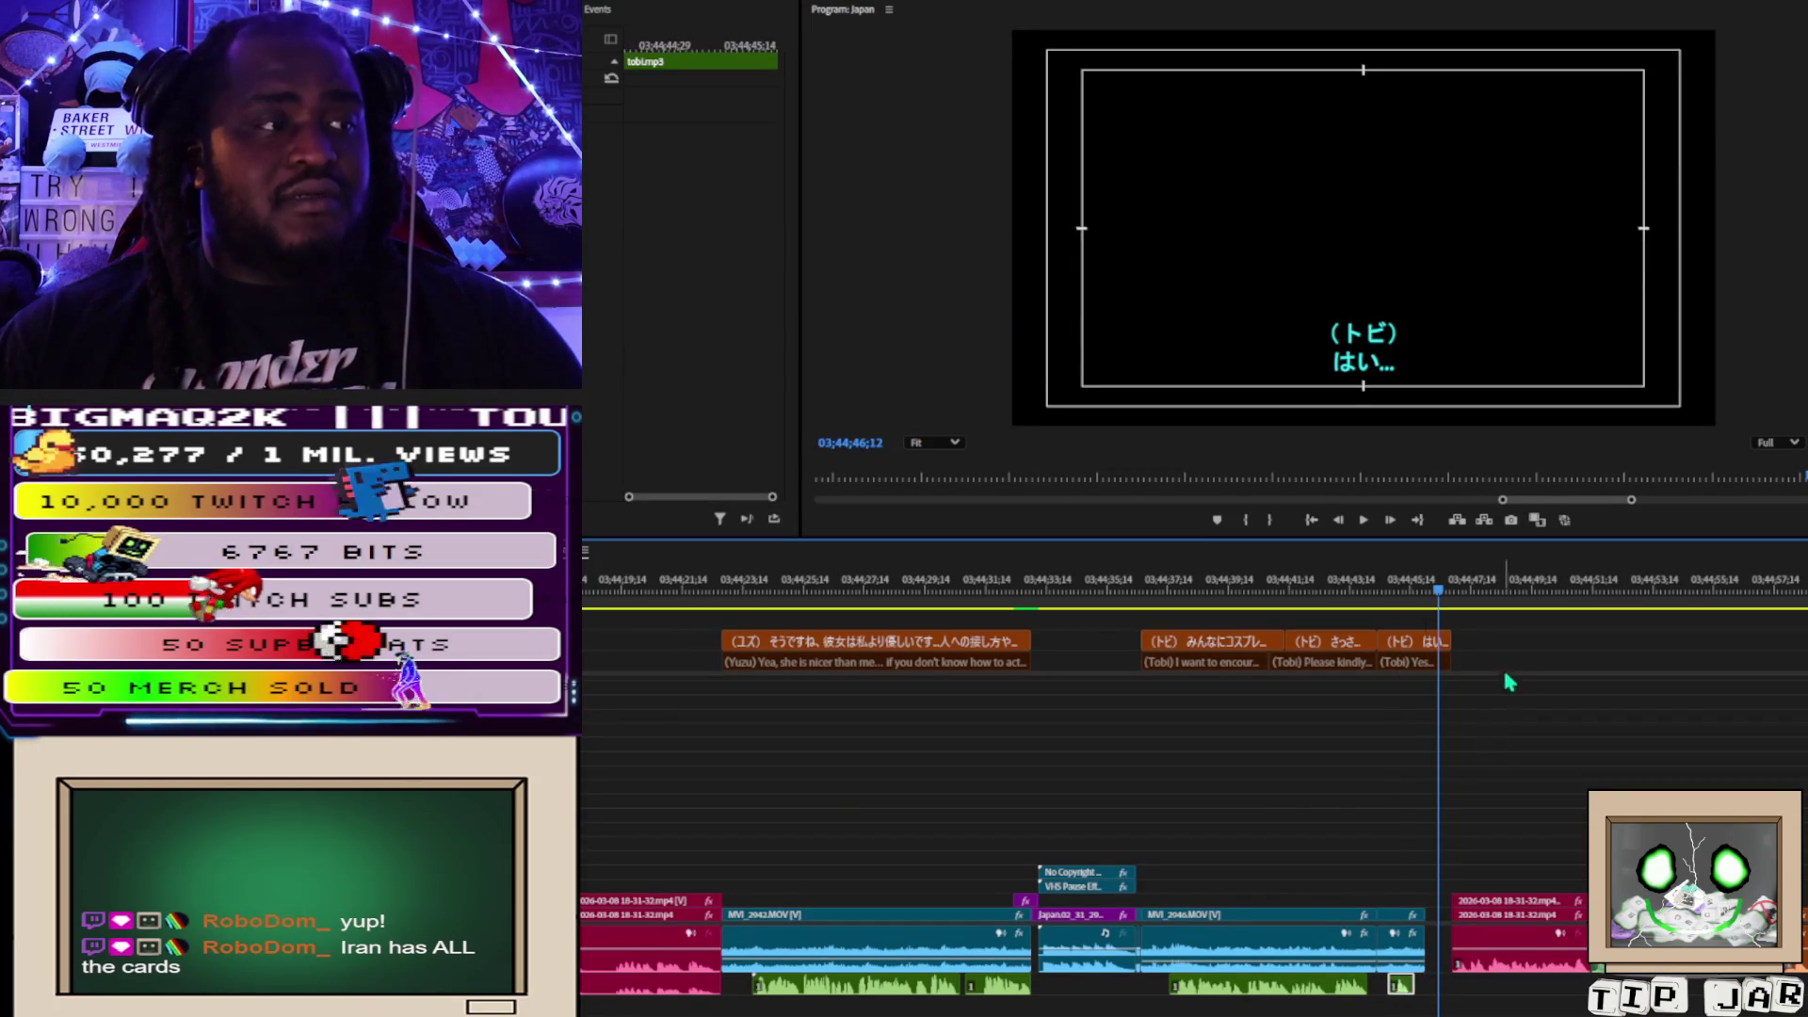
mouse_move(1445, 642)
mouse_down()
mouse_move(1413, 660)
mouse_move(1434, 659)
mouse_move(1424, 642)
mouse_up()
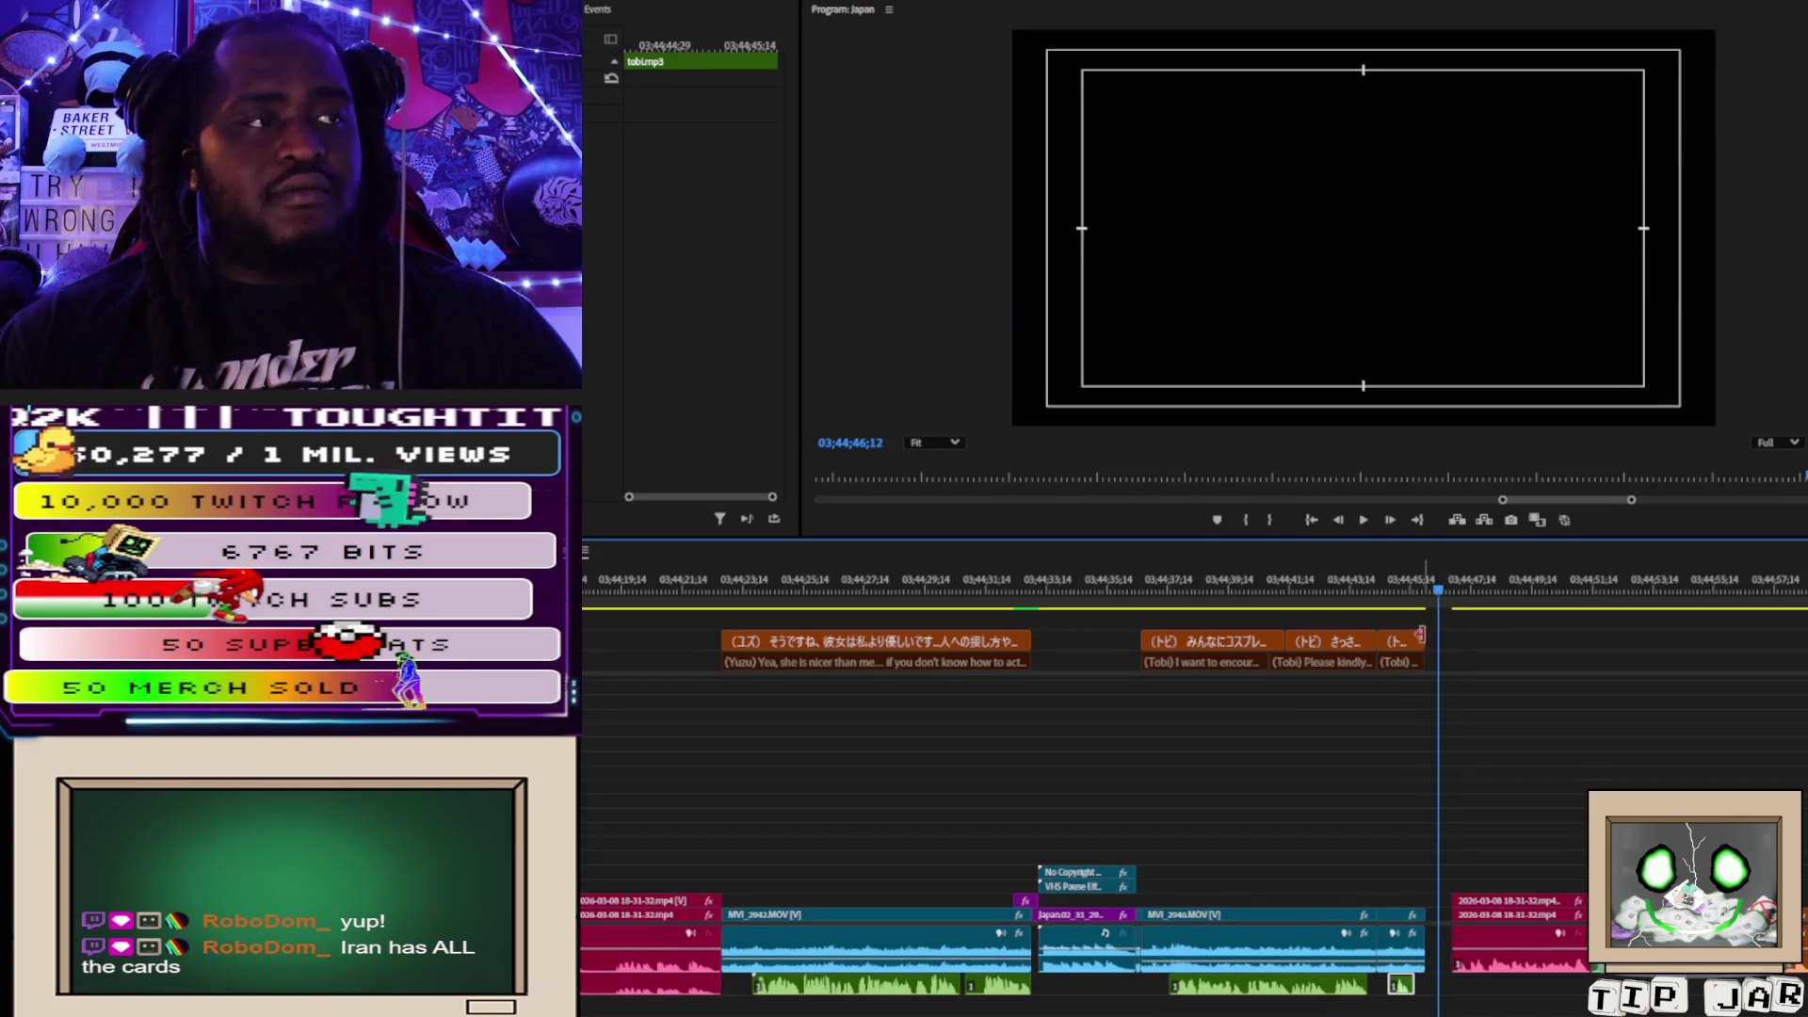
Ripple-delete the gap before the pink clip and play back the join after Tobi's footage.
key(Up)
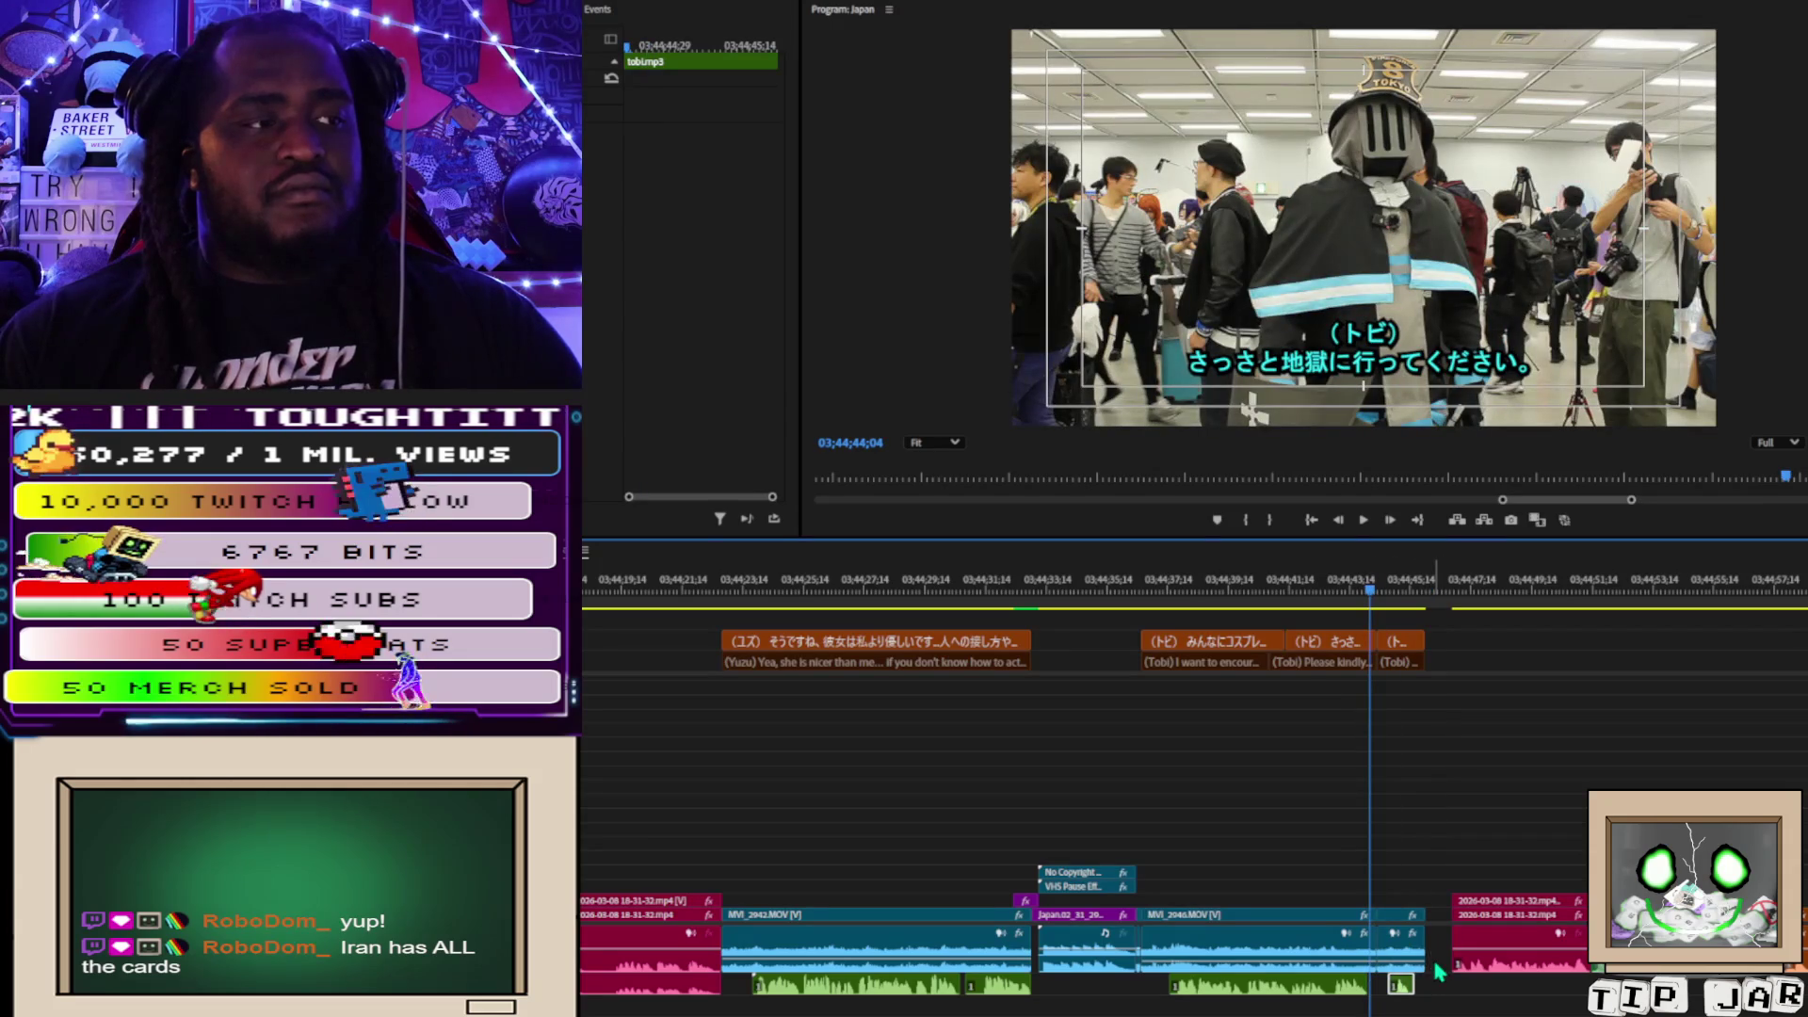
click(1438, 960)
key(Delete)
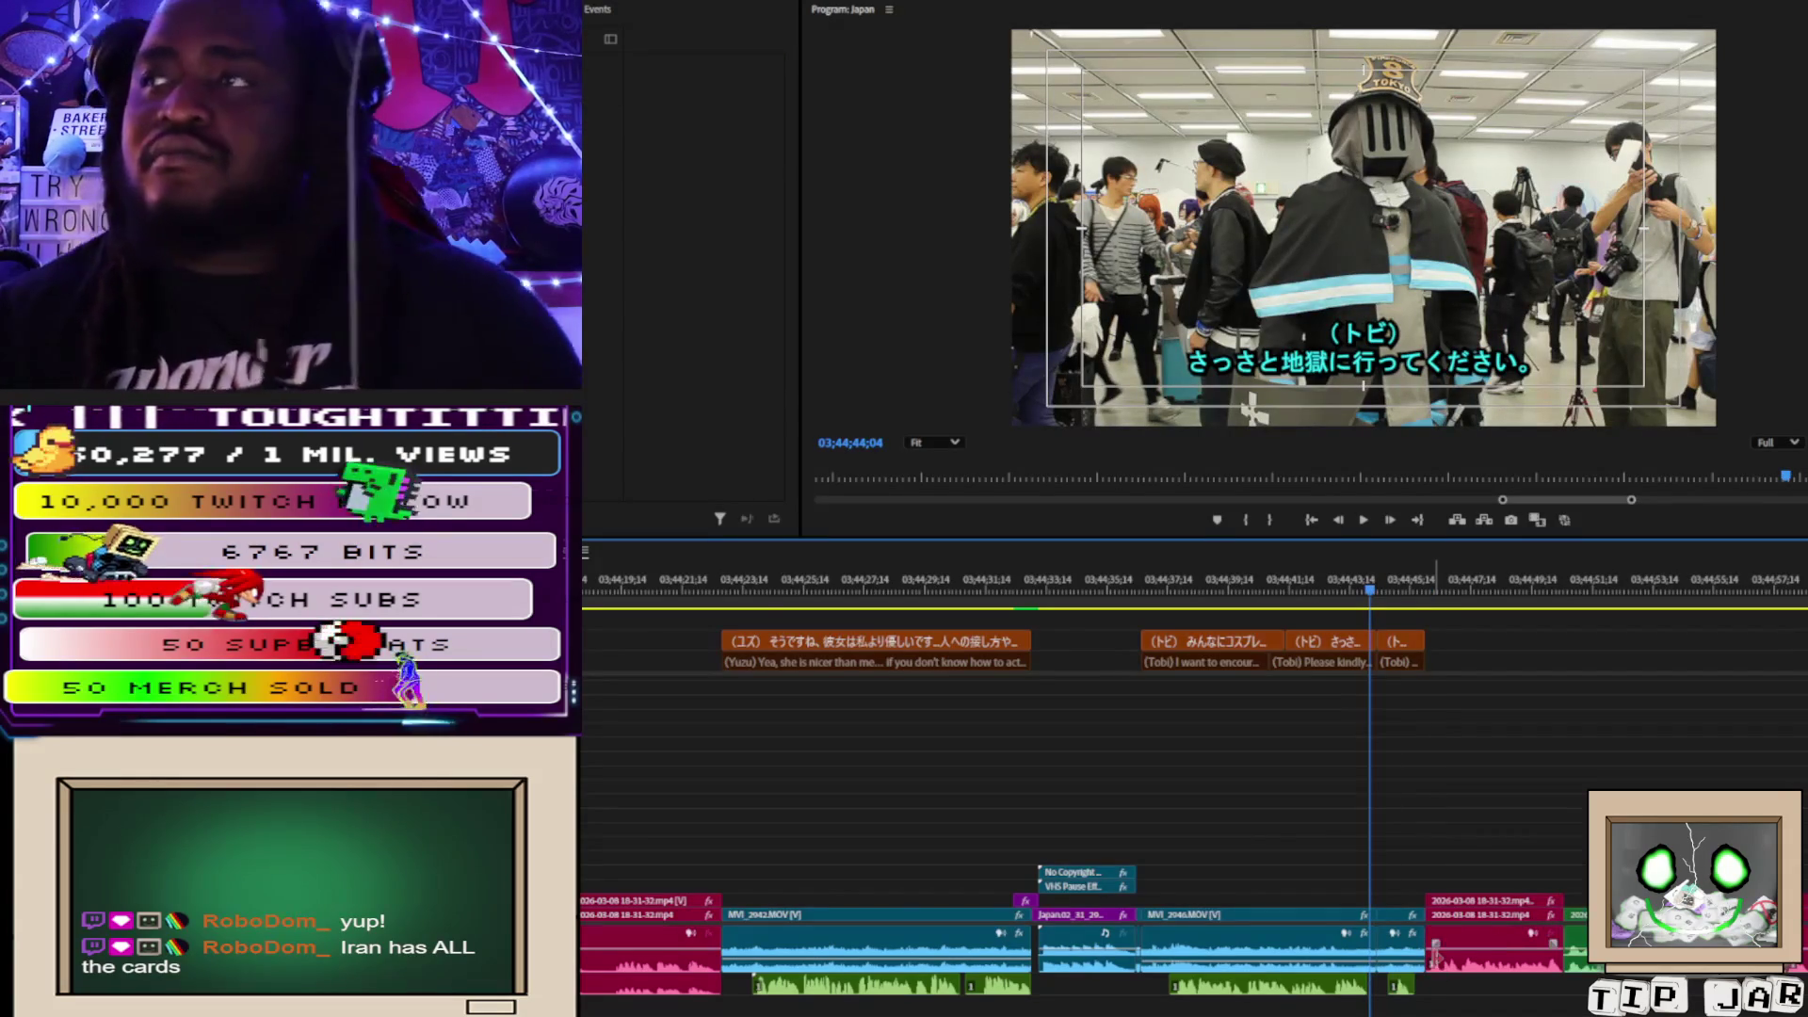
key(space)
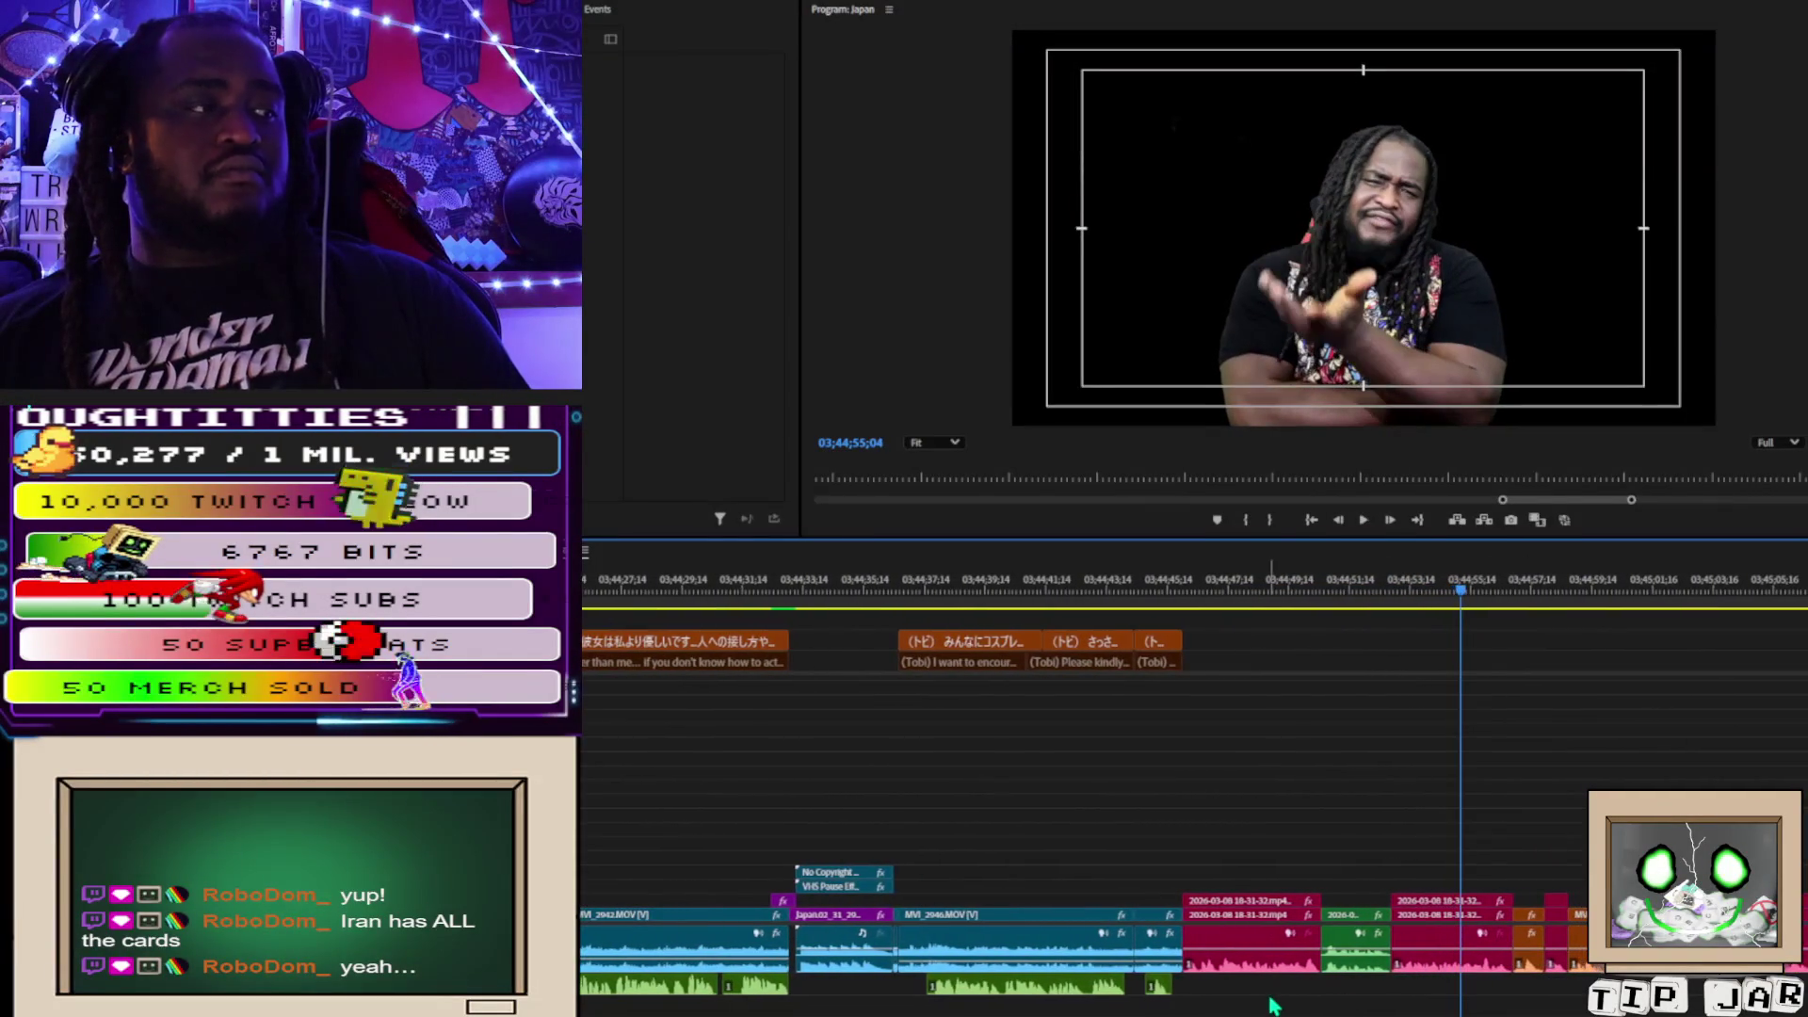
Play back the edits, exit trim view, and select the last clip on the timeline.
scroll(1319, 970, up, 5)
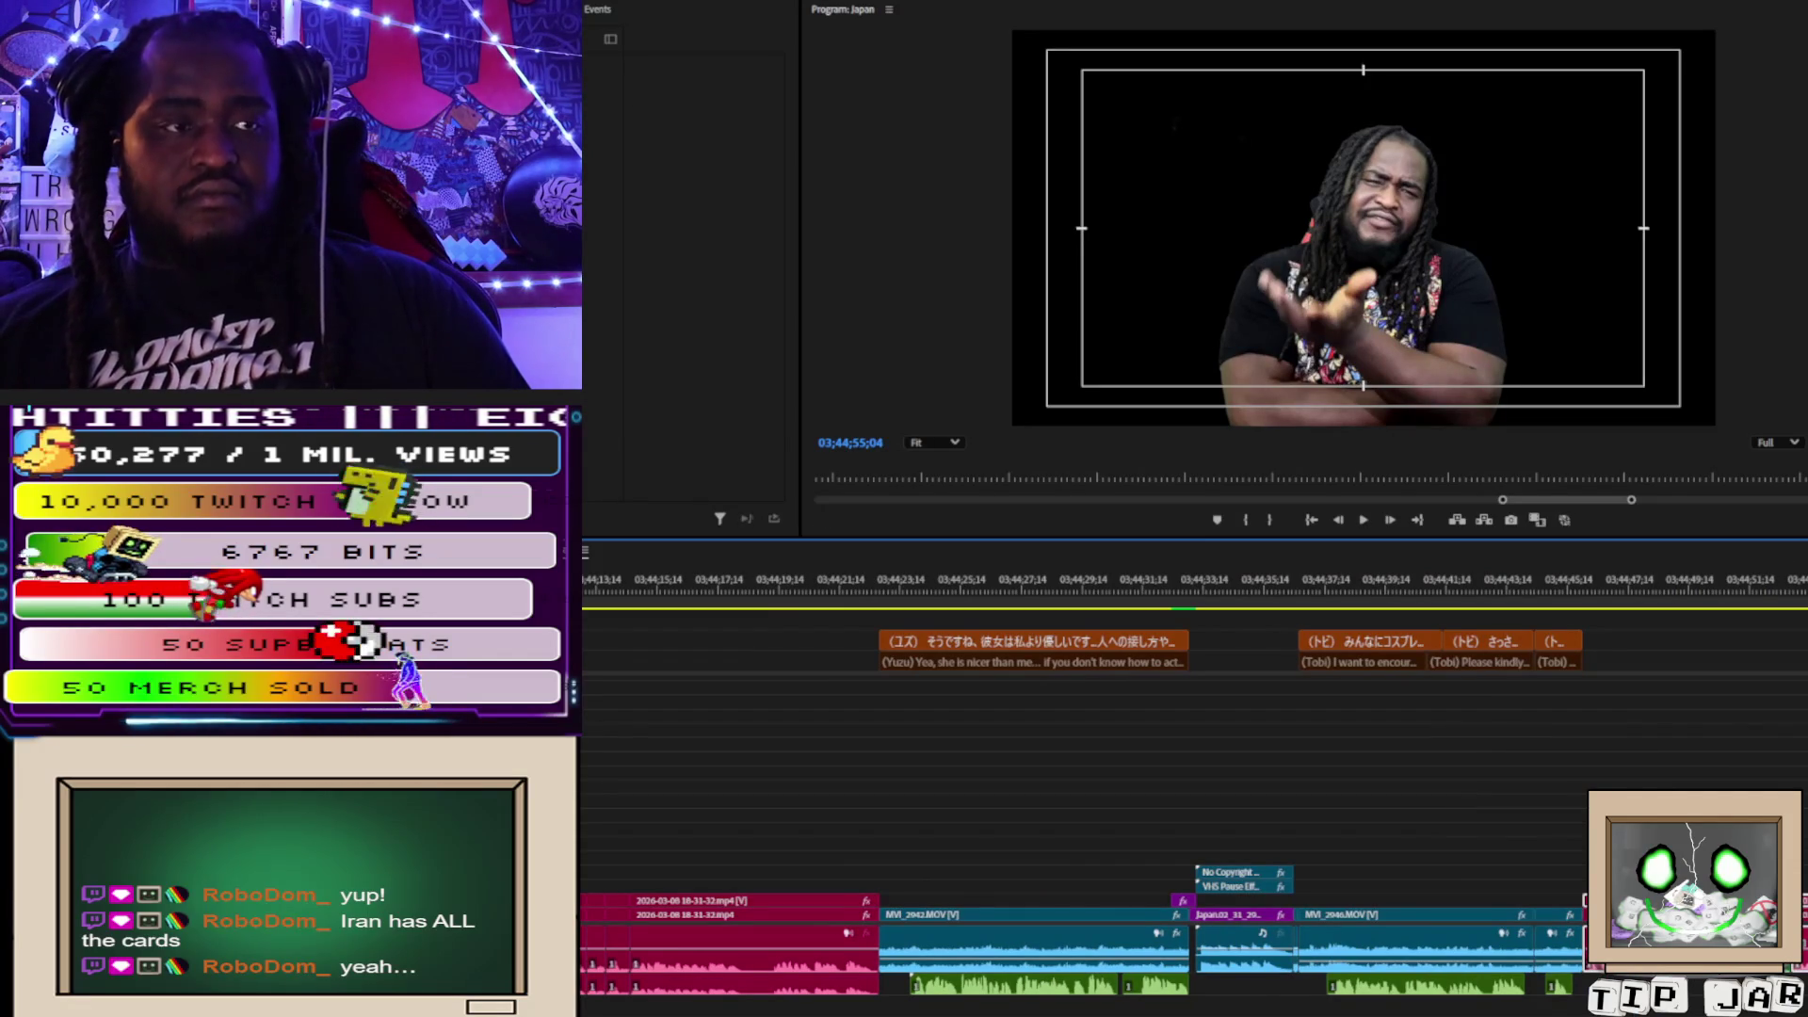
key(space)
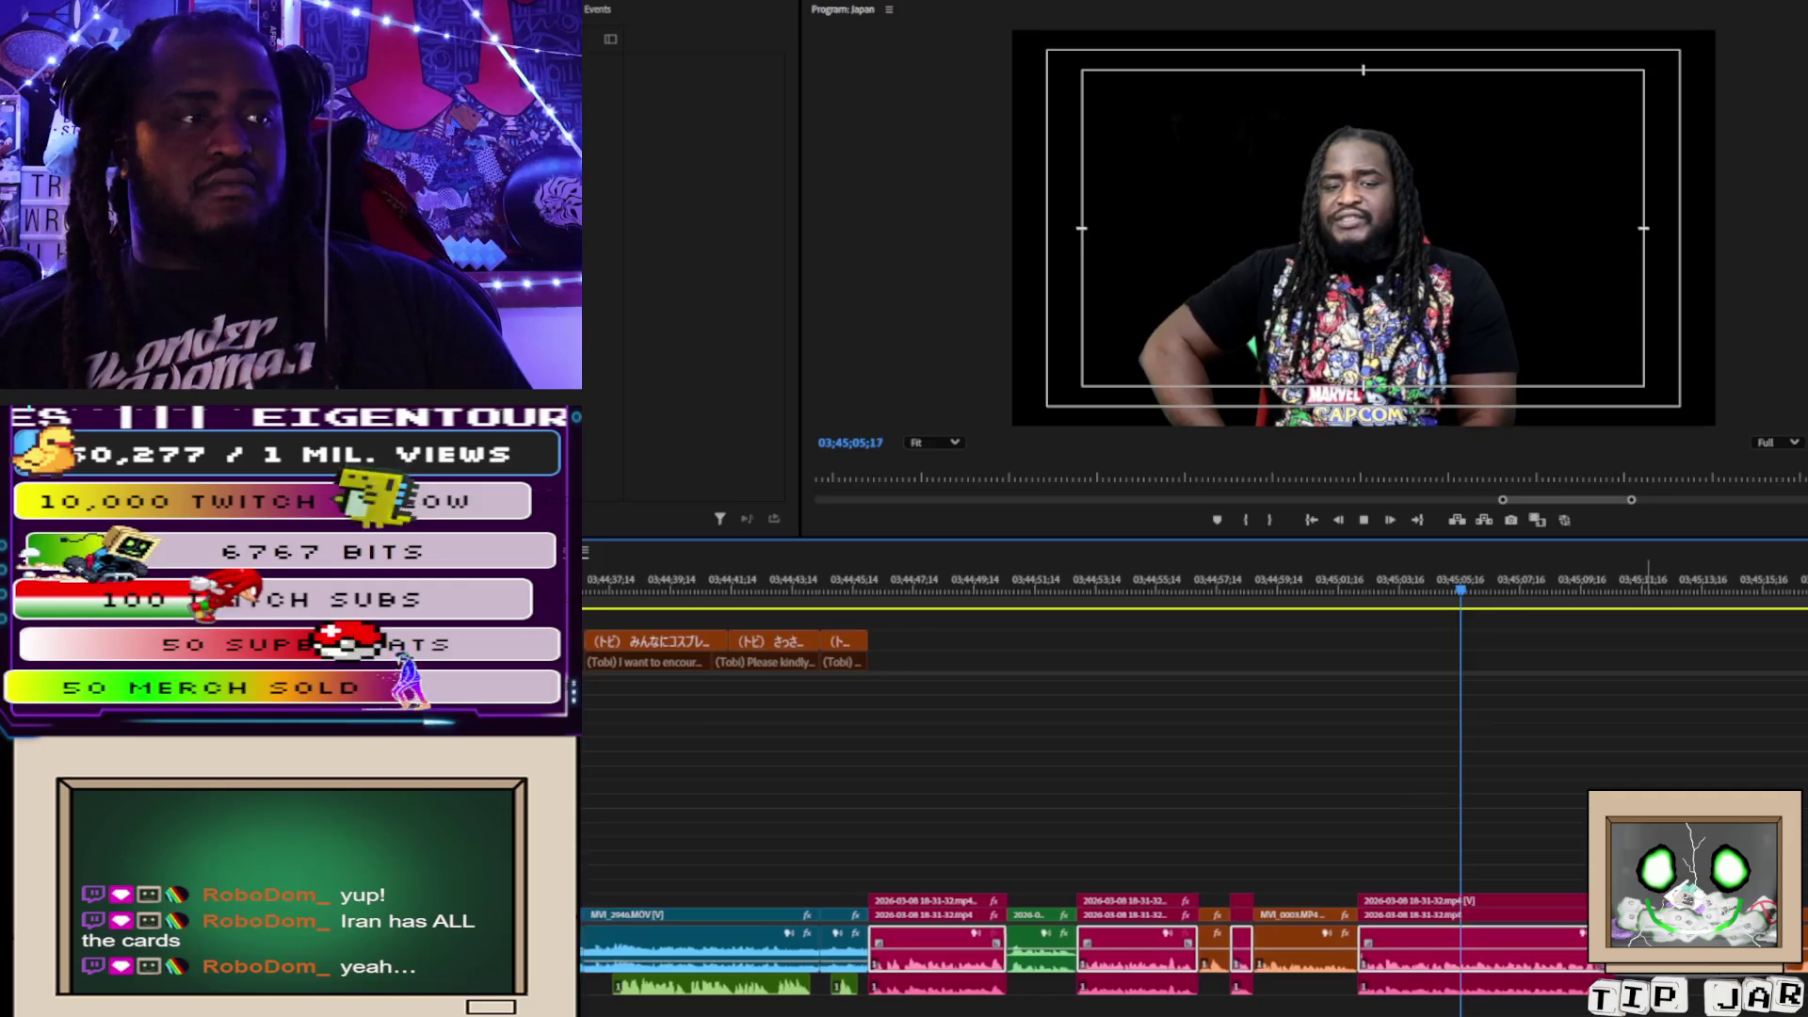
key(space)
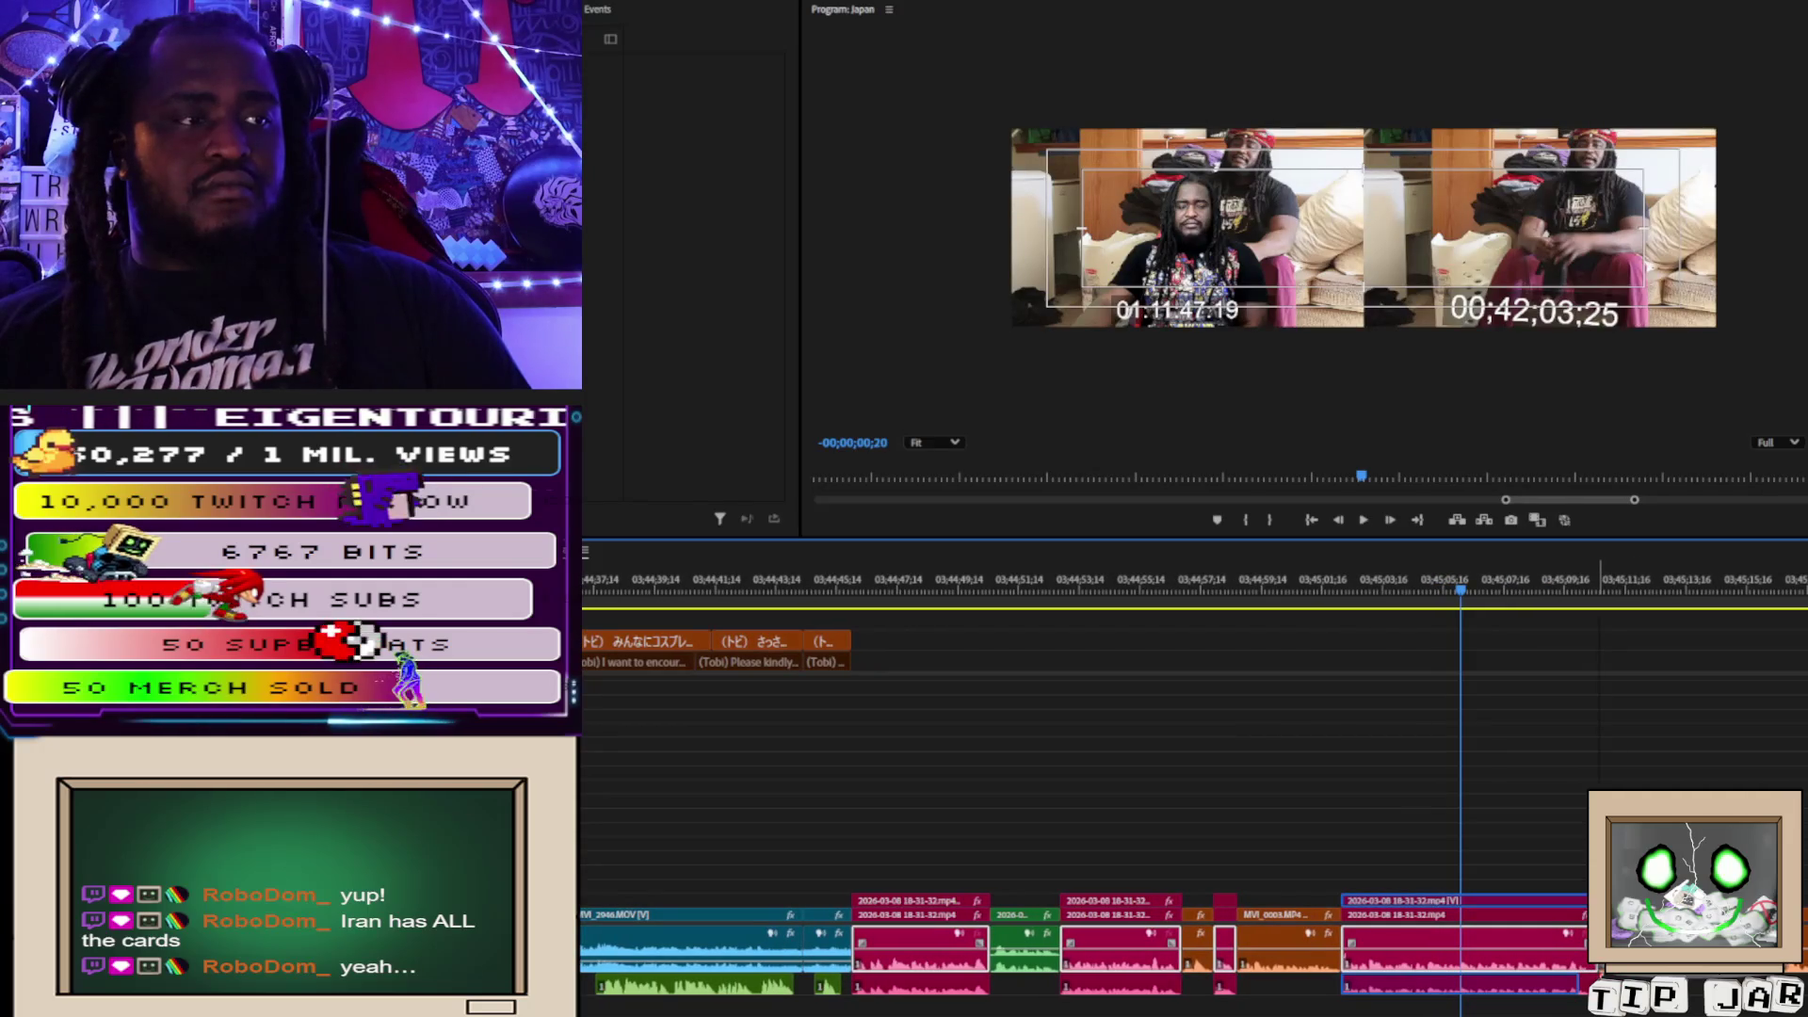
key(Escape)
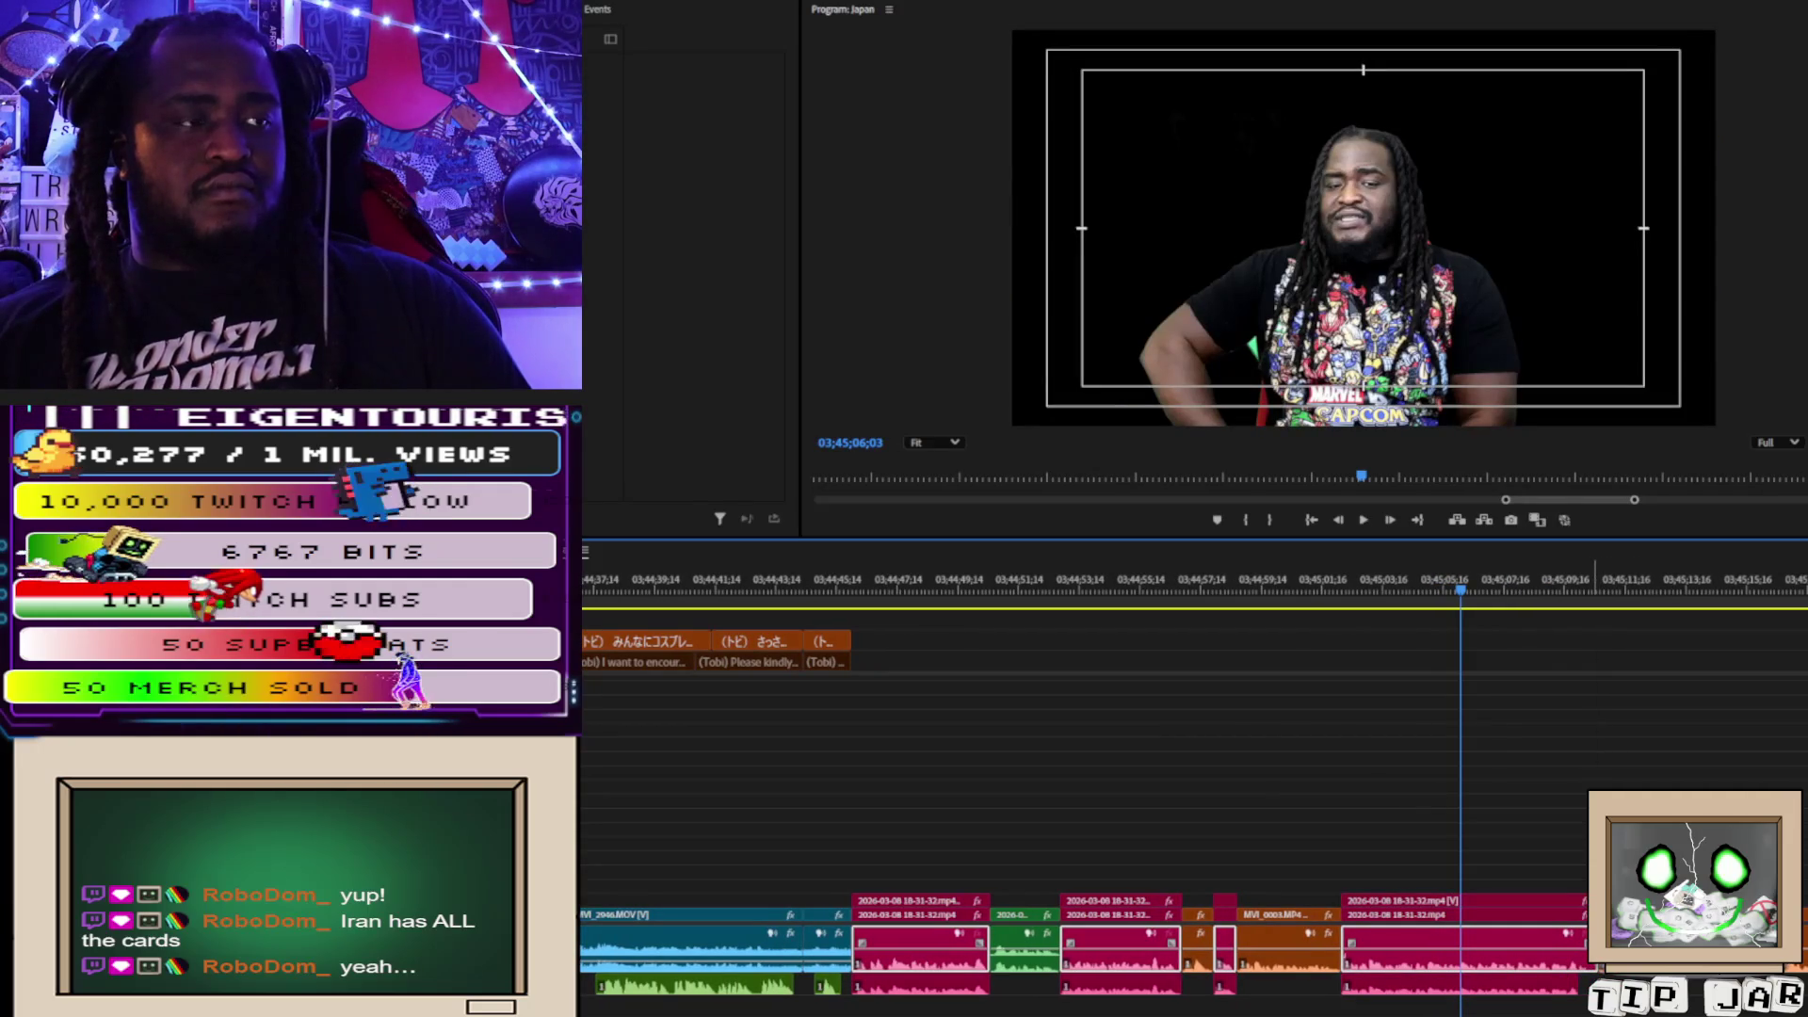
click(1569, 982)
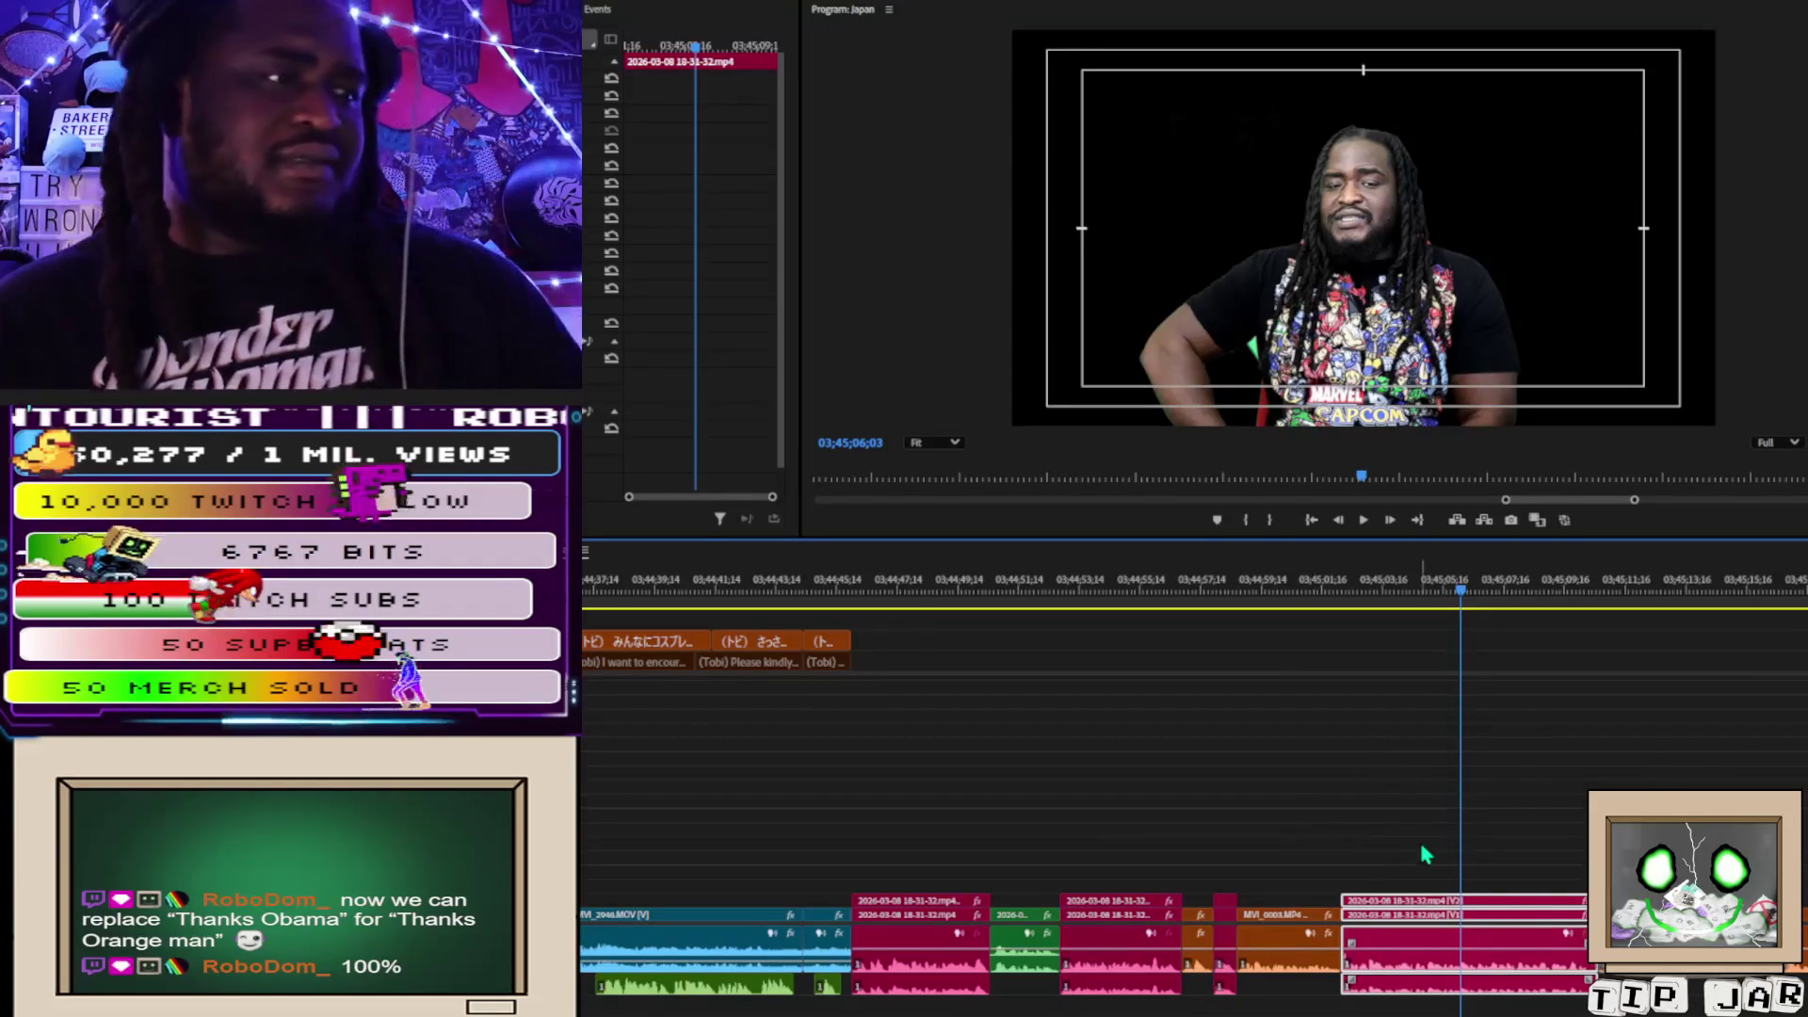
Split the host's commentary clip at 03;45;10;10 with Ctrl+K.
key(space)
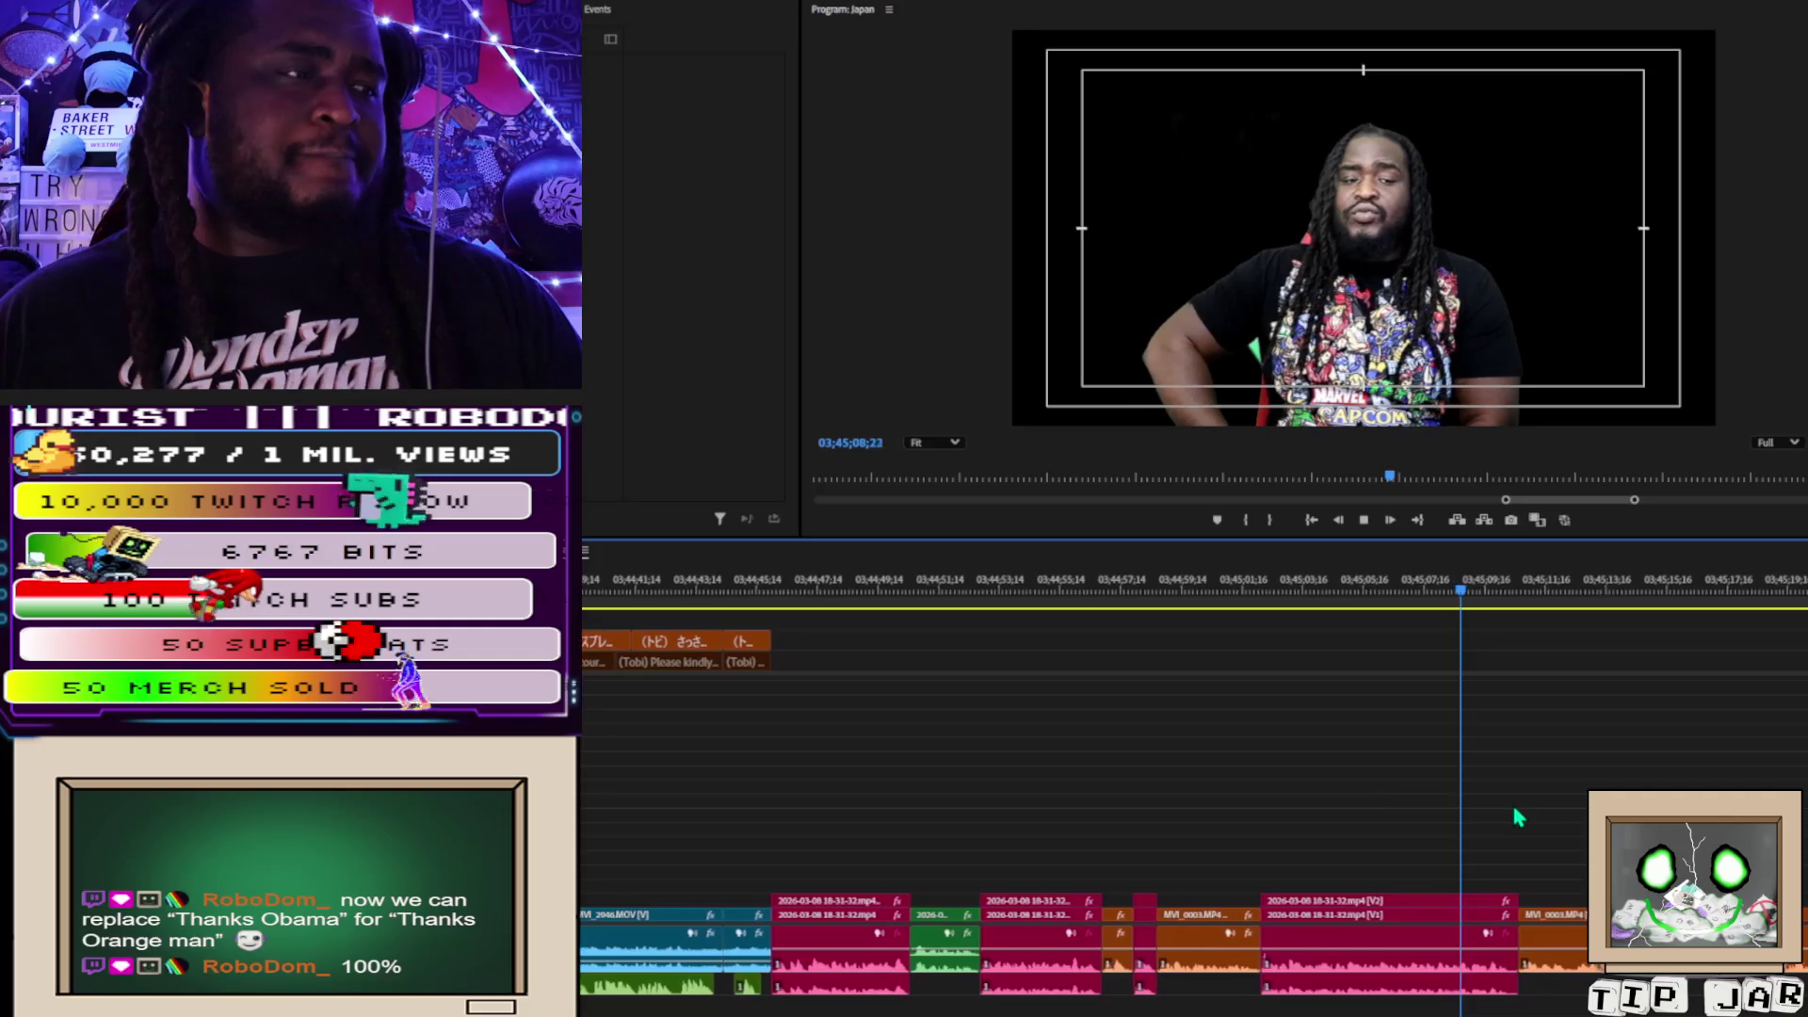
key(space)
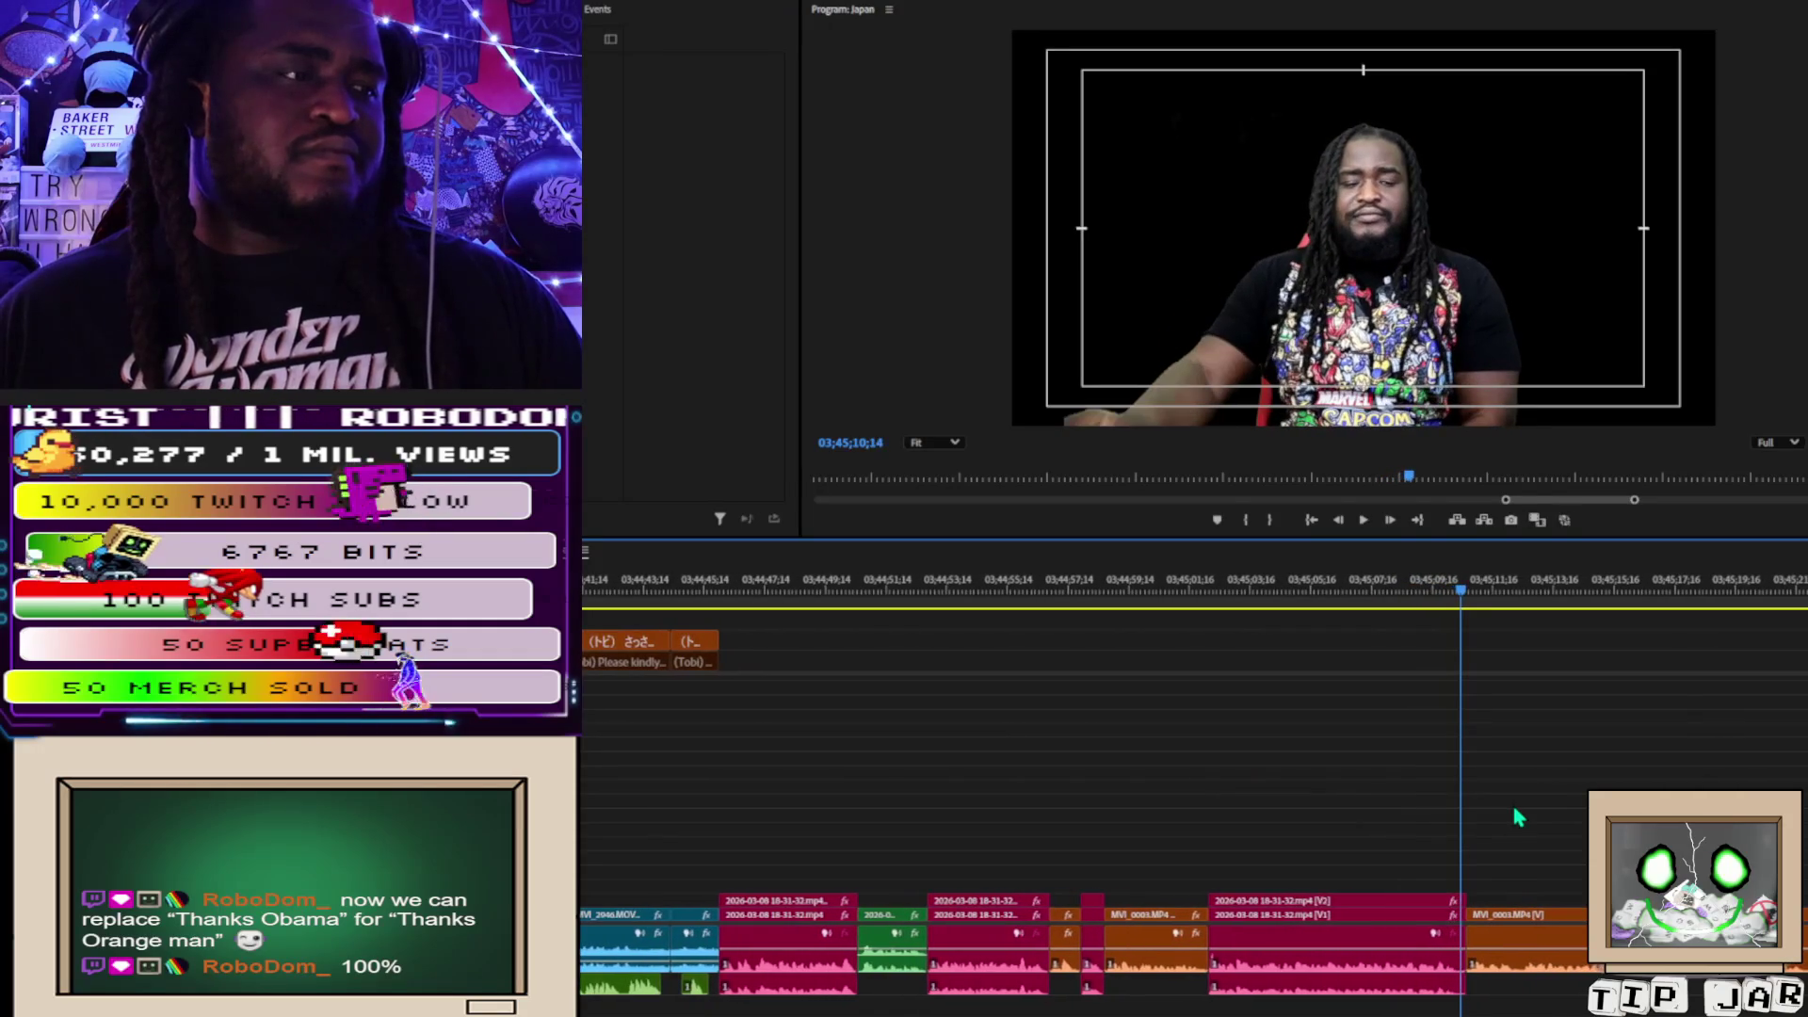
scroll(1477, 895, up, 2)
click(1442, 593)
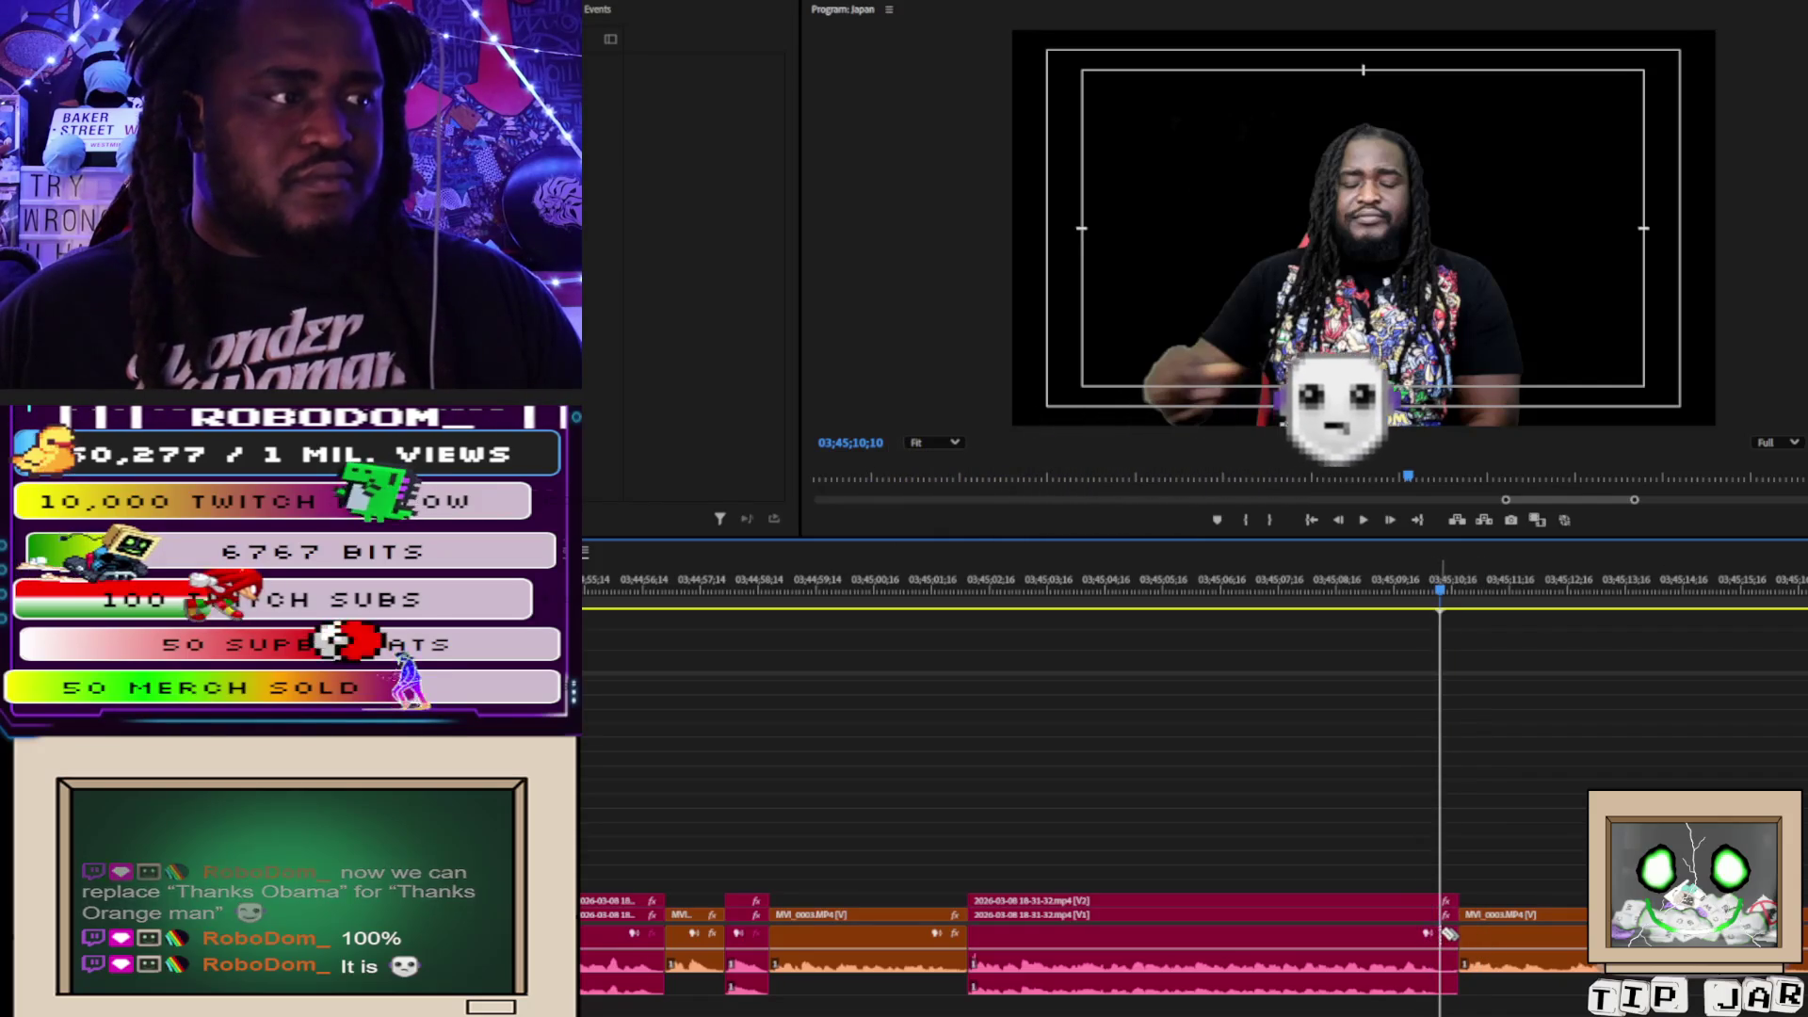
key(ctrl+k)
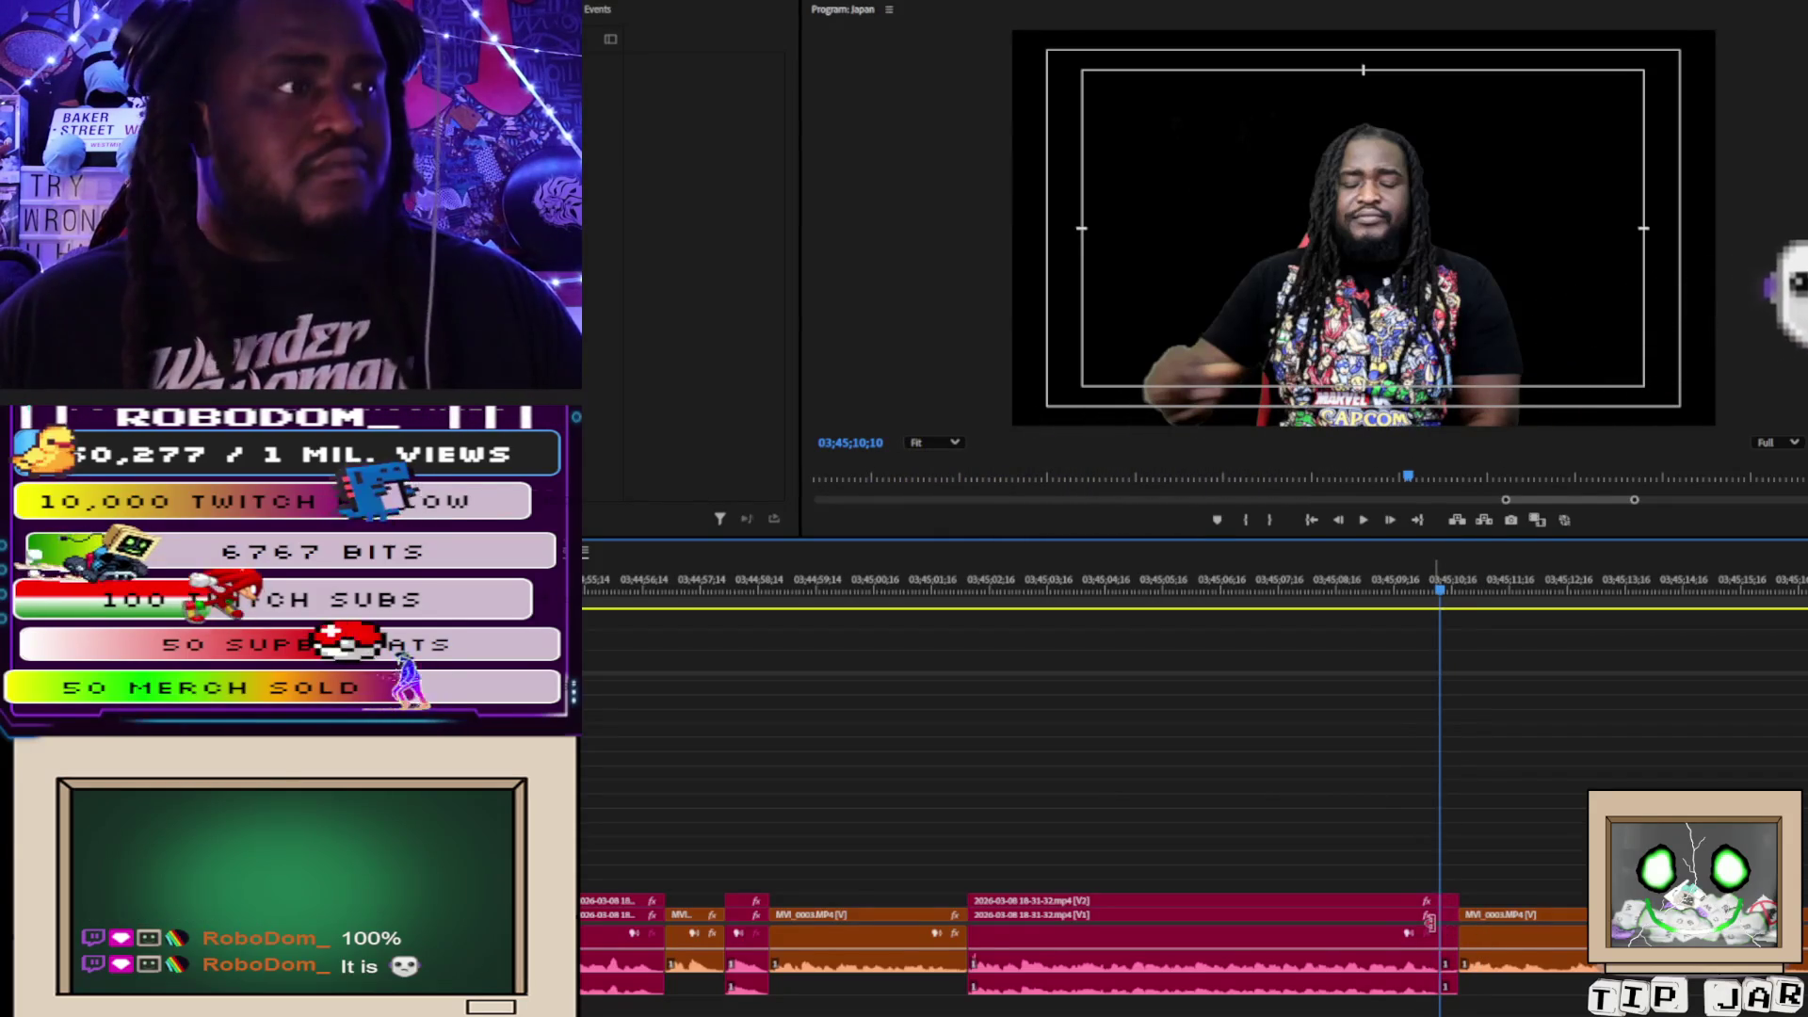
Delete the short piece after the cut and ripple-delete the gap it leaves.
click(1451, 960)
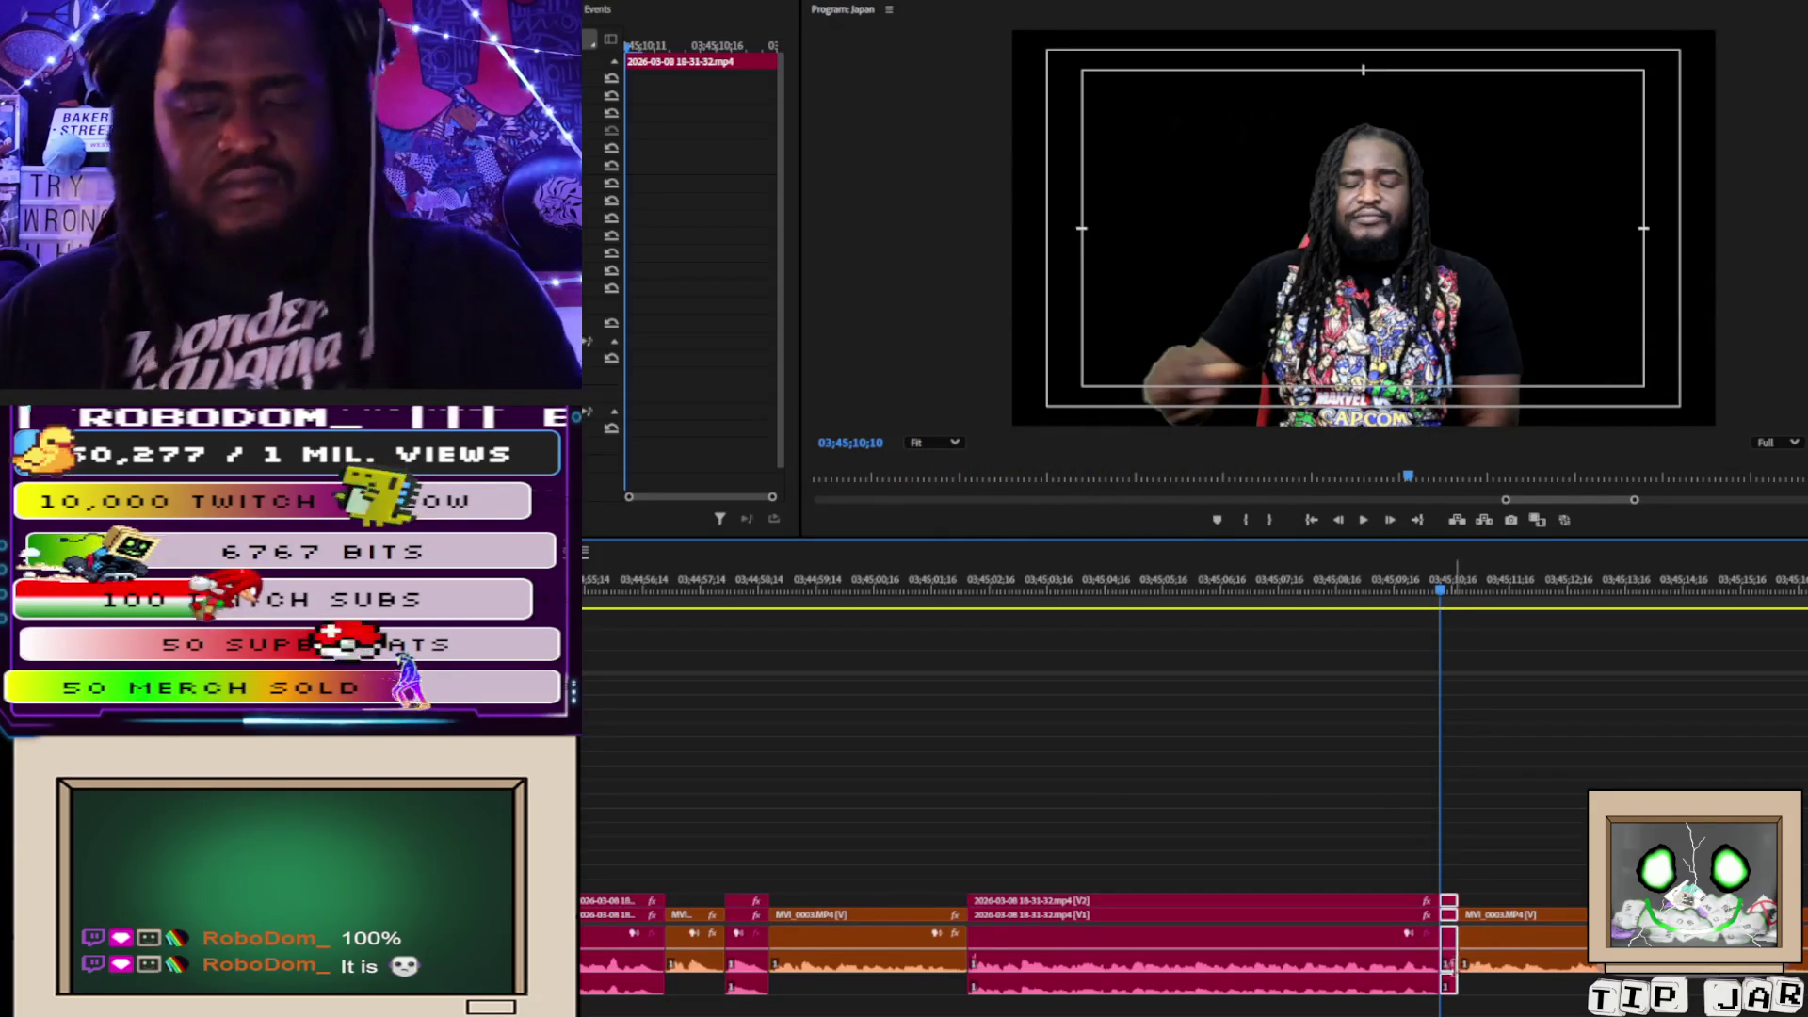
key(Delete)
click(1451, 959)
key(Delete)
key(space)
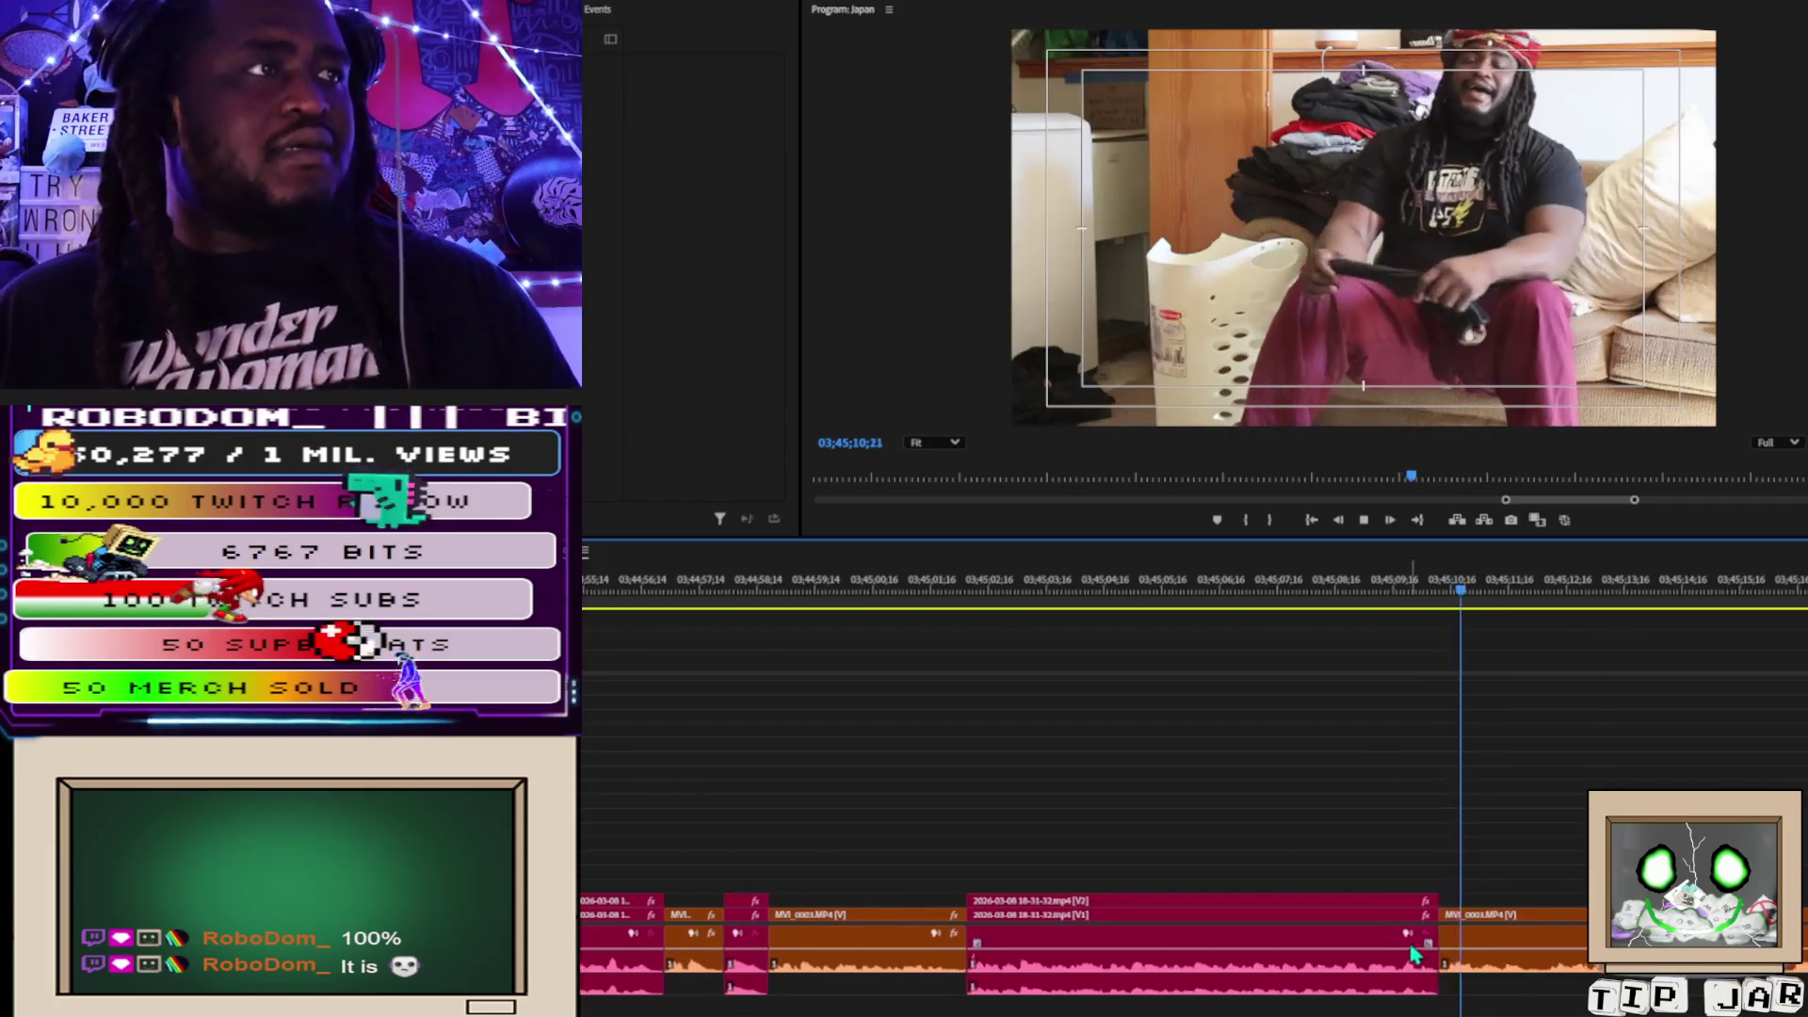
Select the MVI_0003.MP4 clips and play back the joined section.
click(1451, 942)
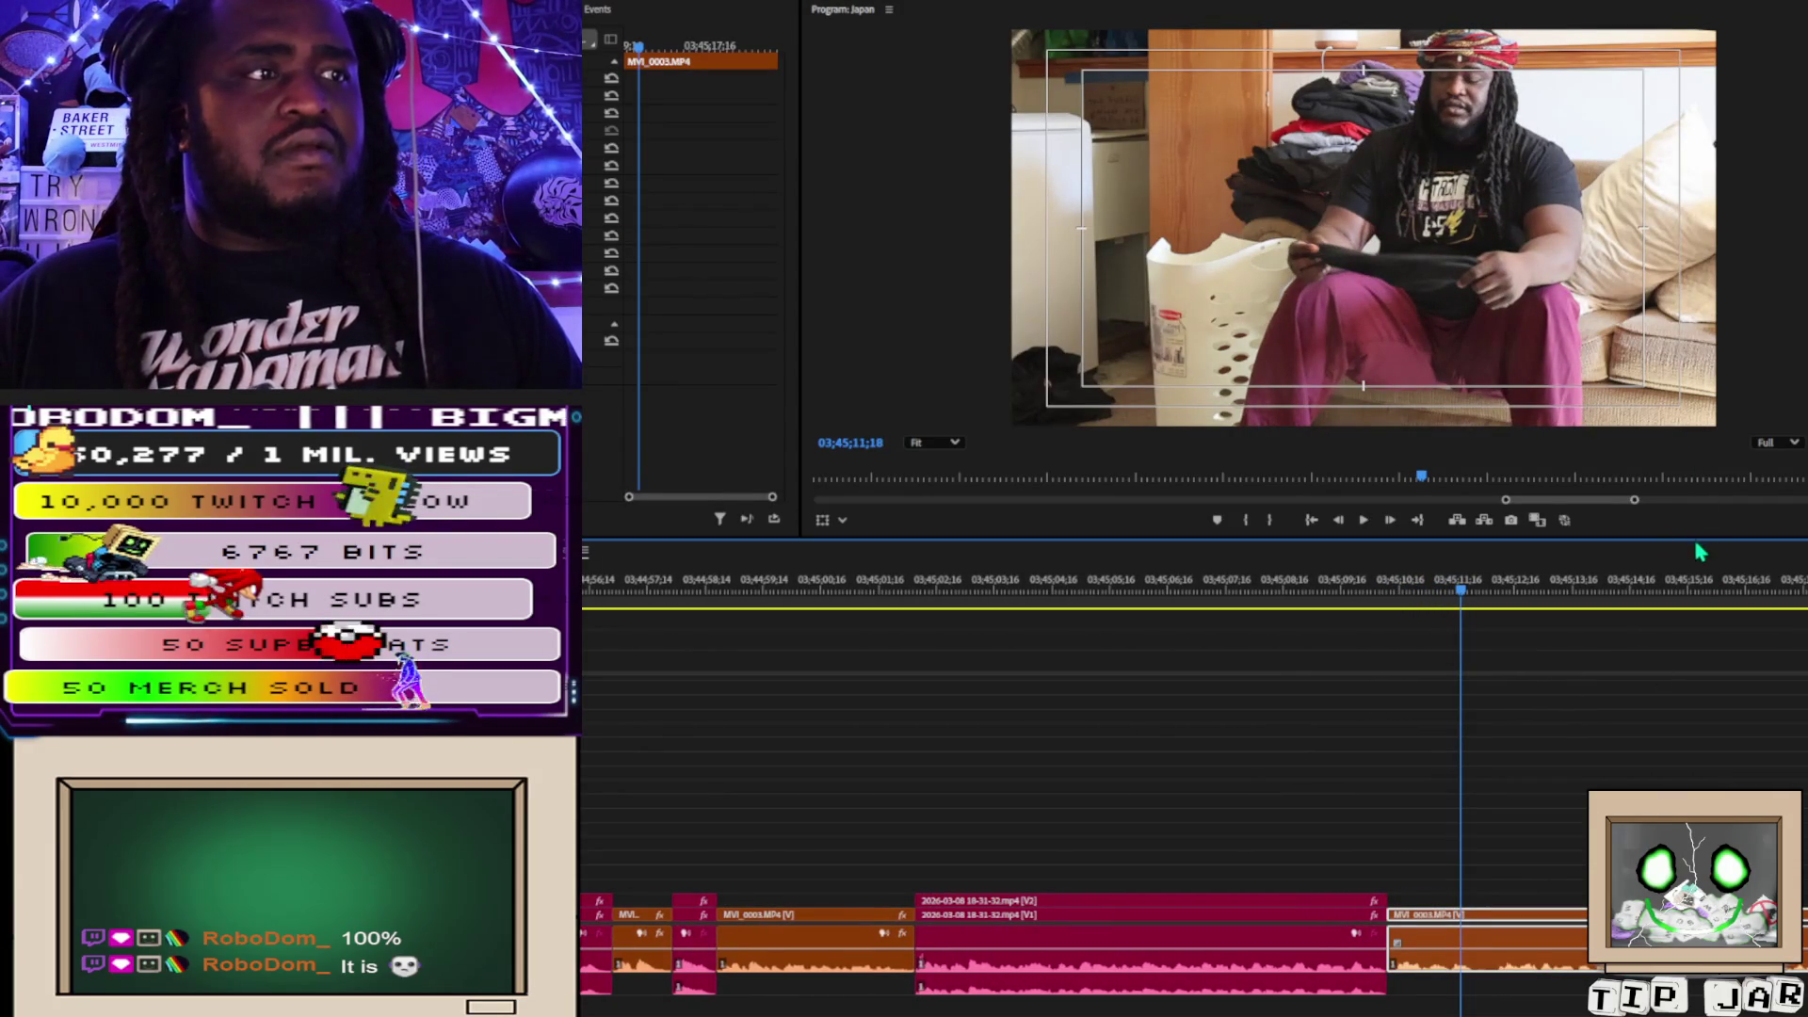
key(space)
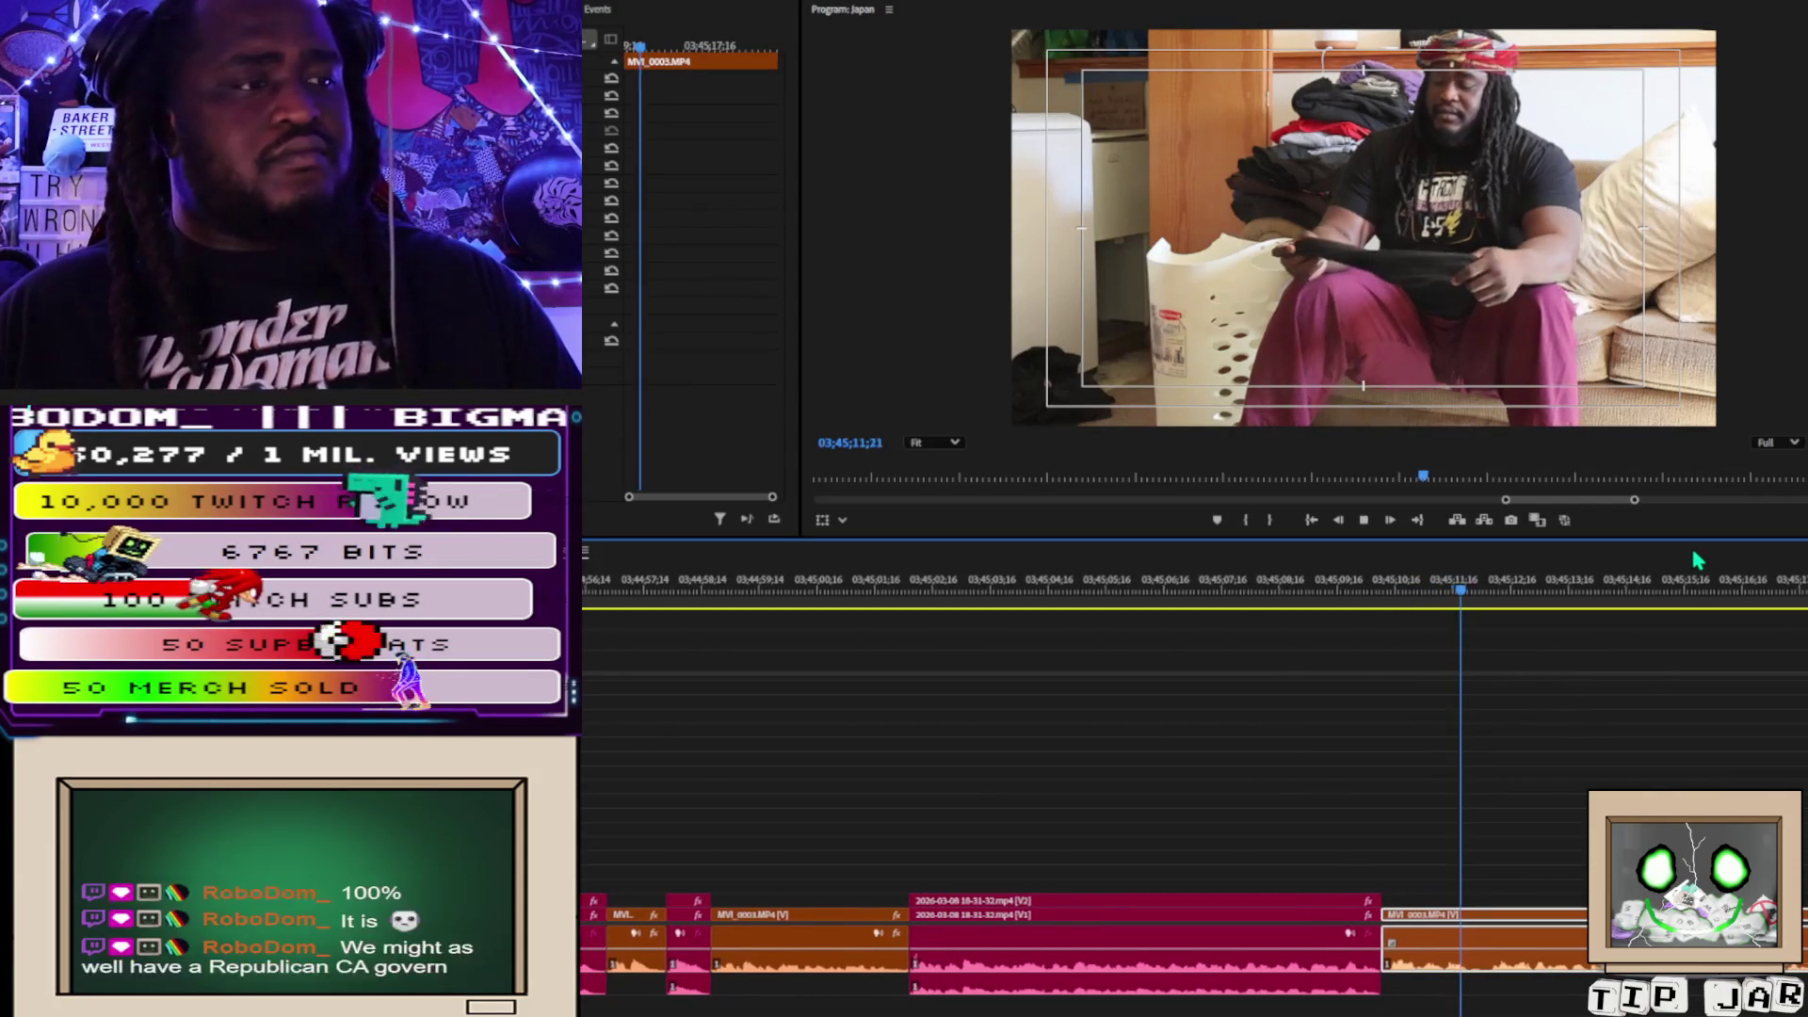
key(space)
click(659, 976)
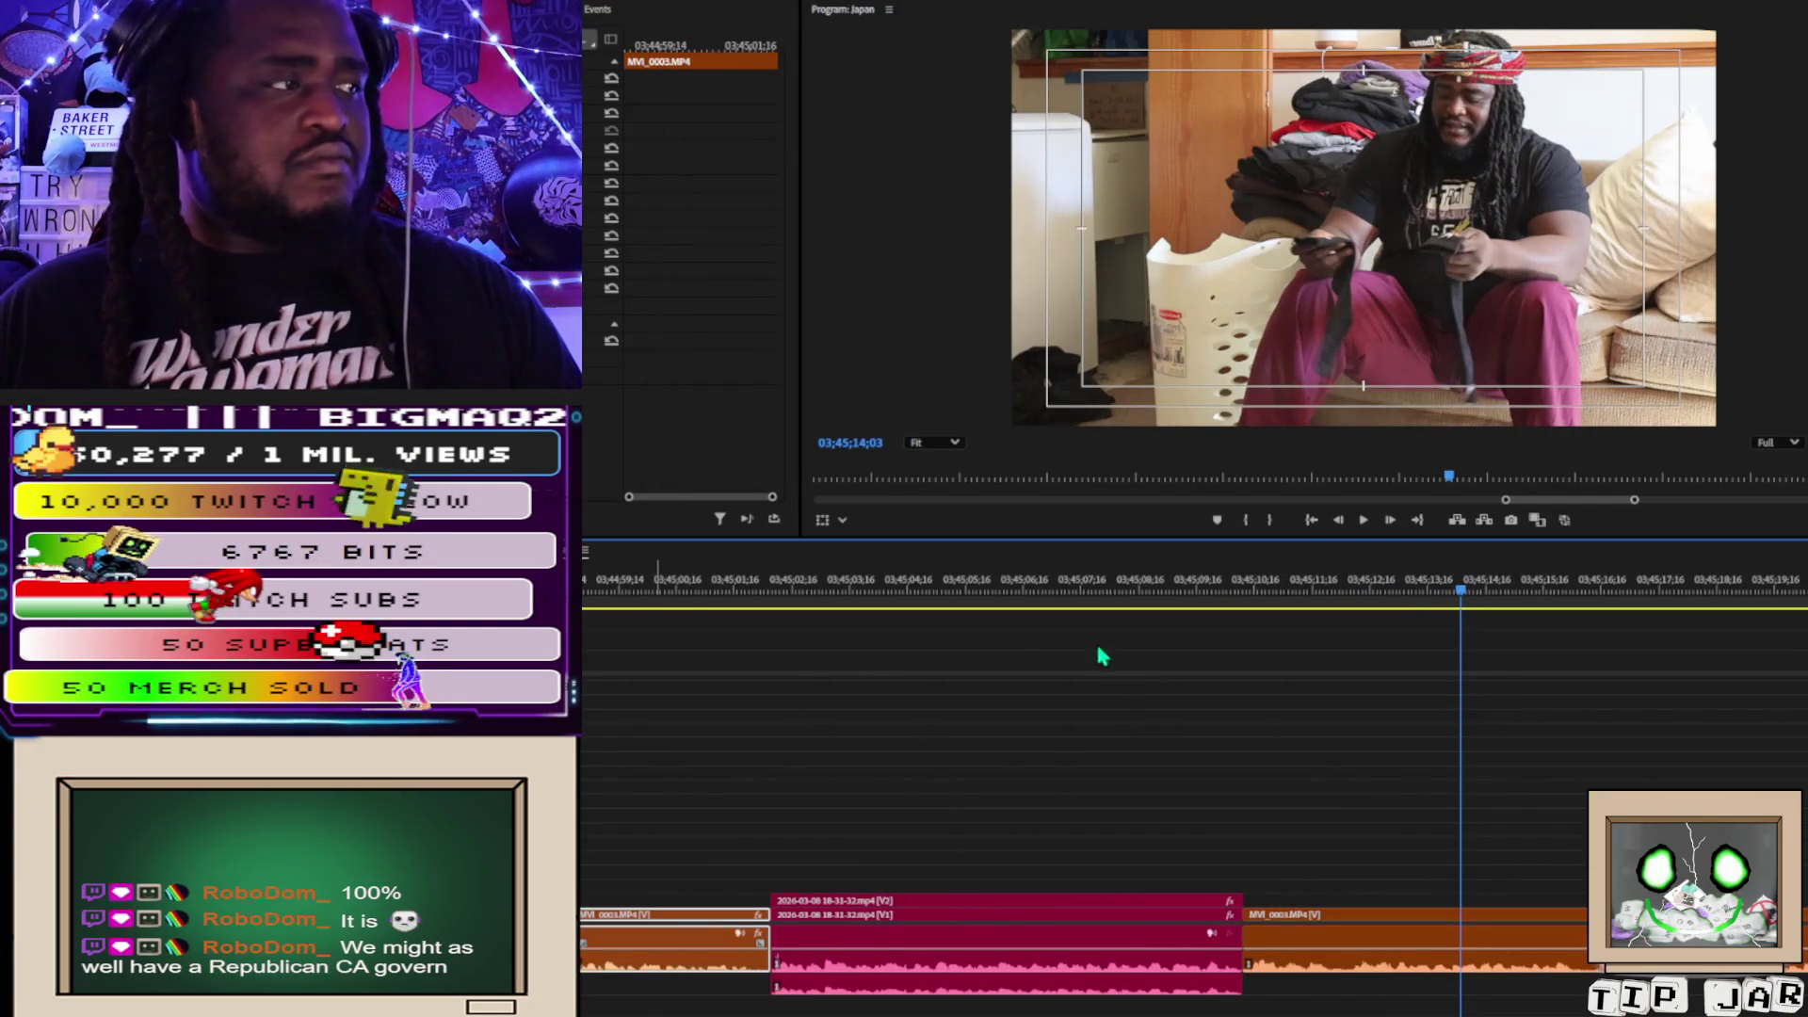
click(1112, 546)
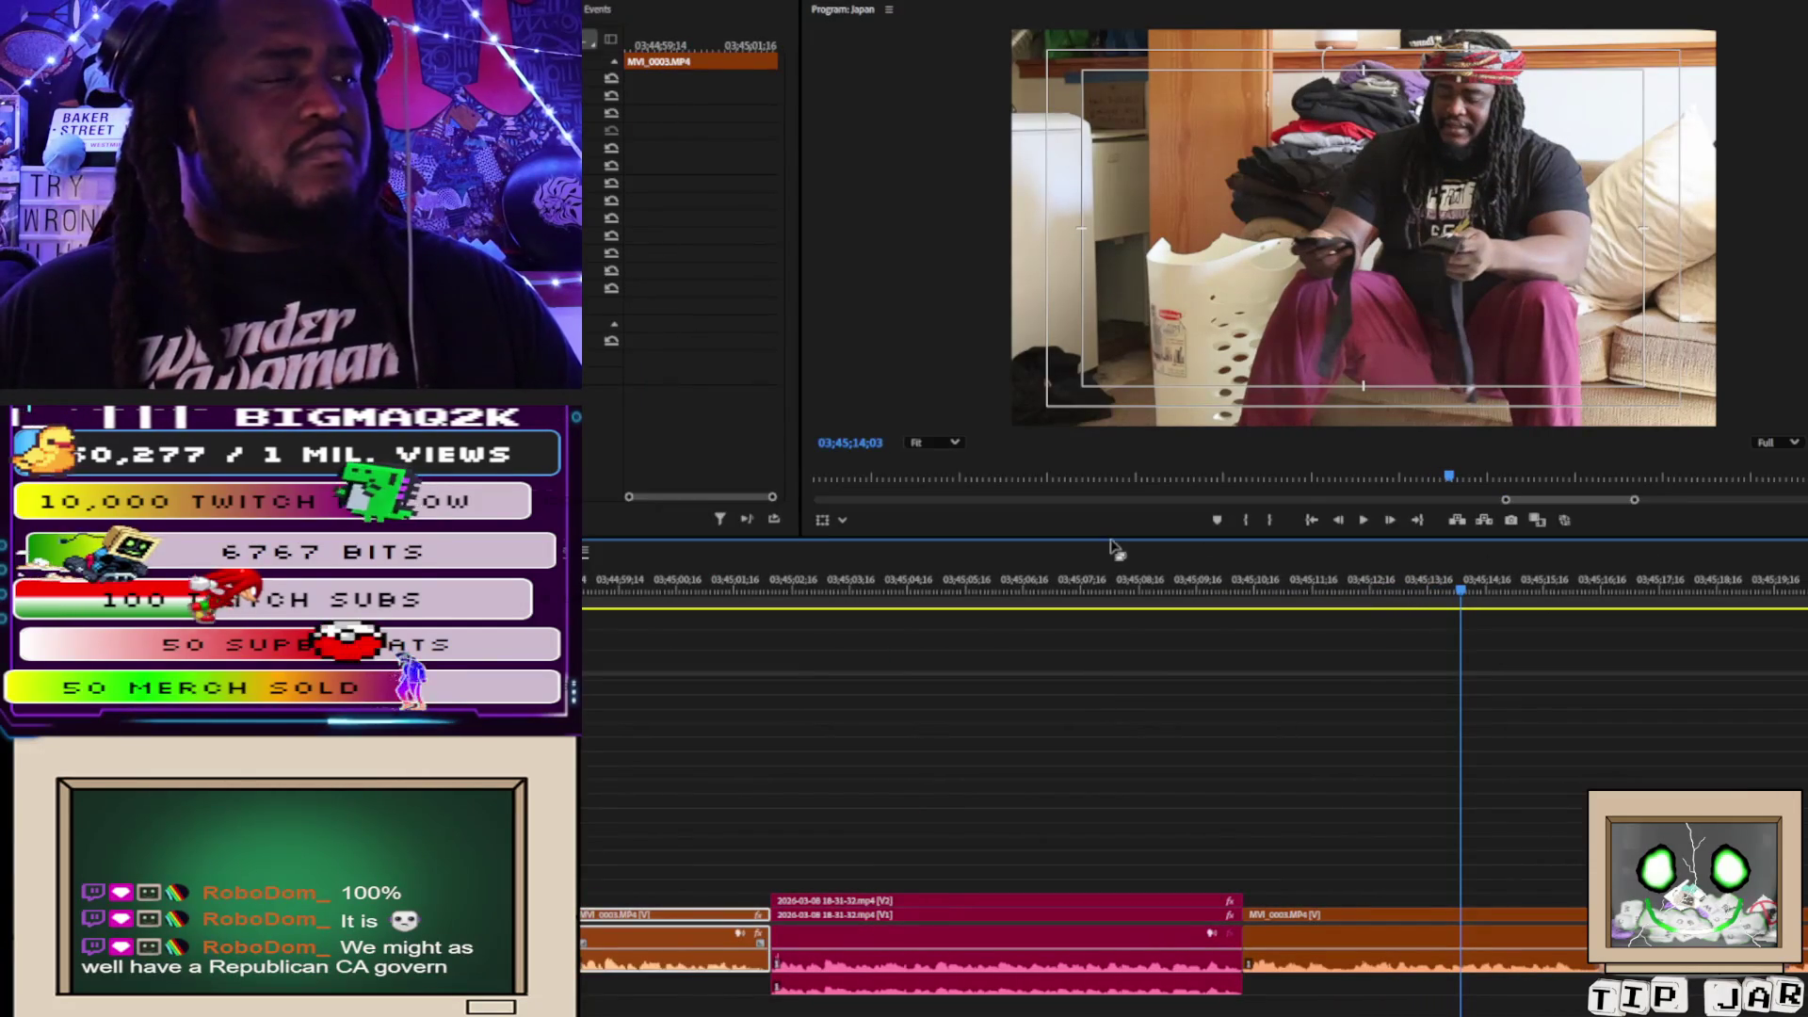
click(612, 593)
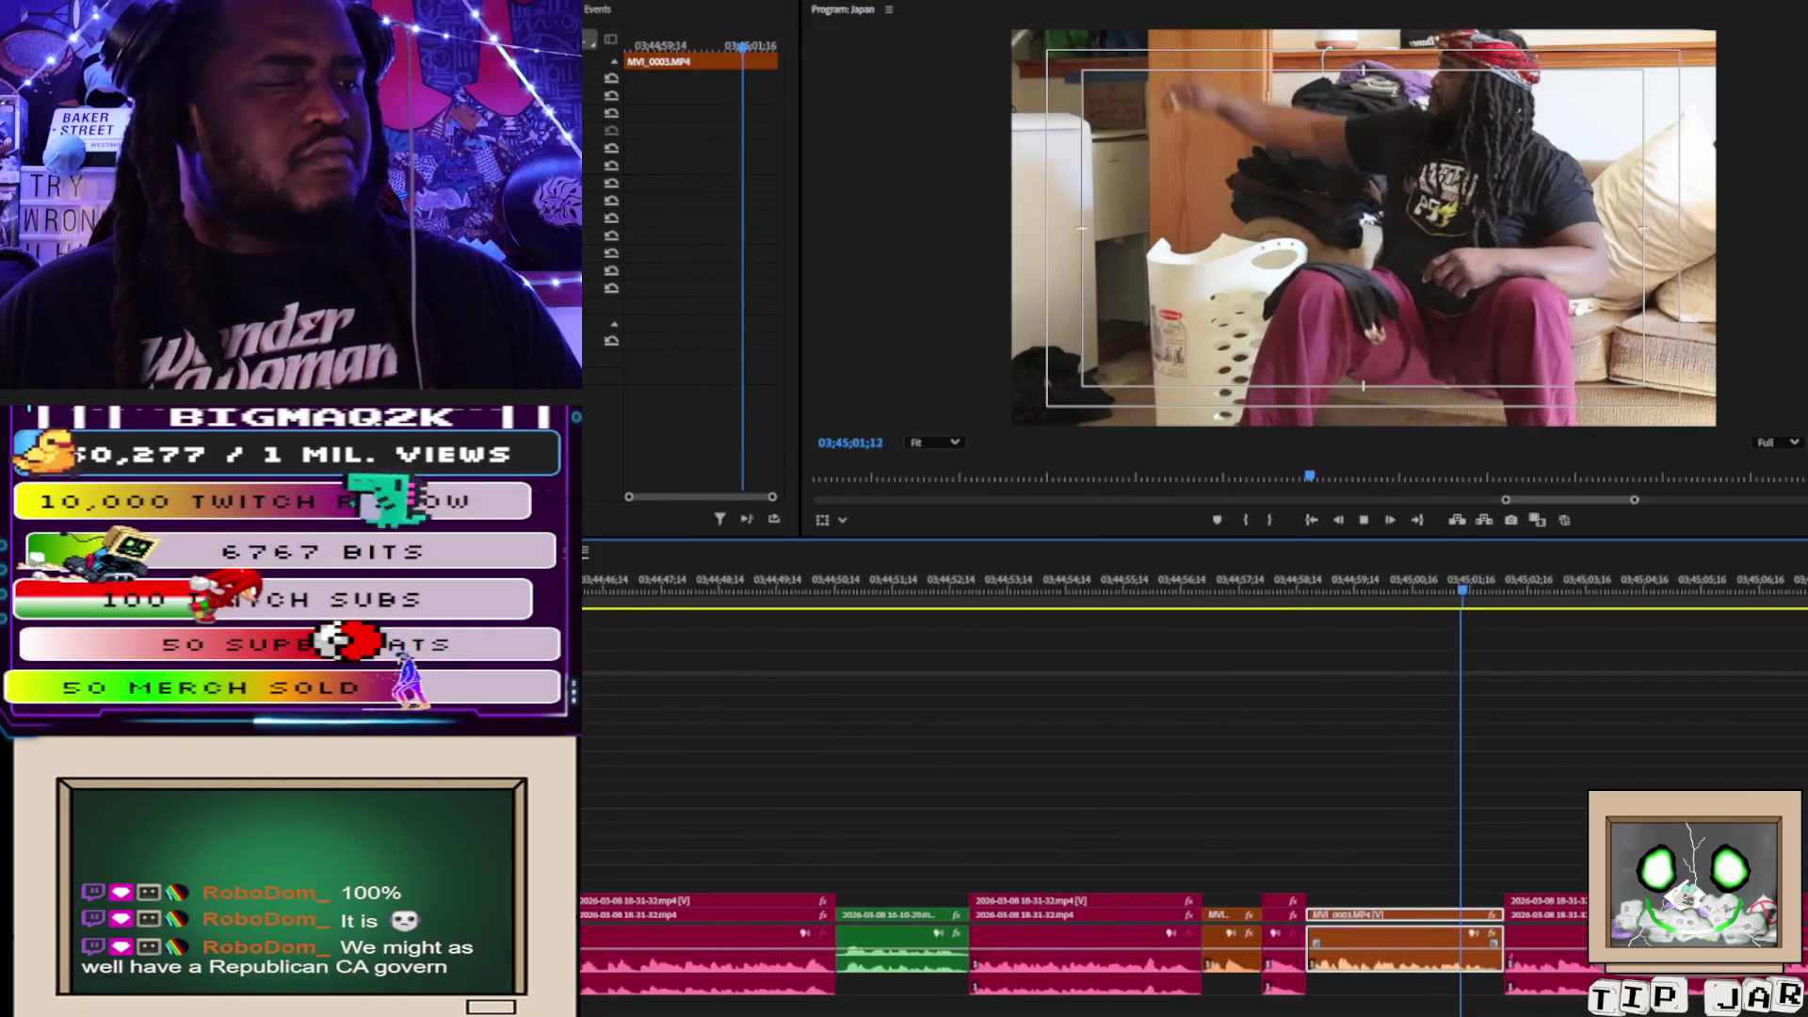
key(space)
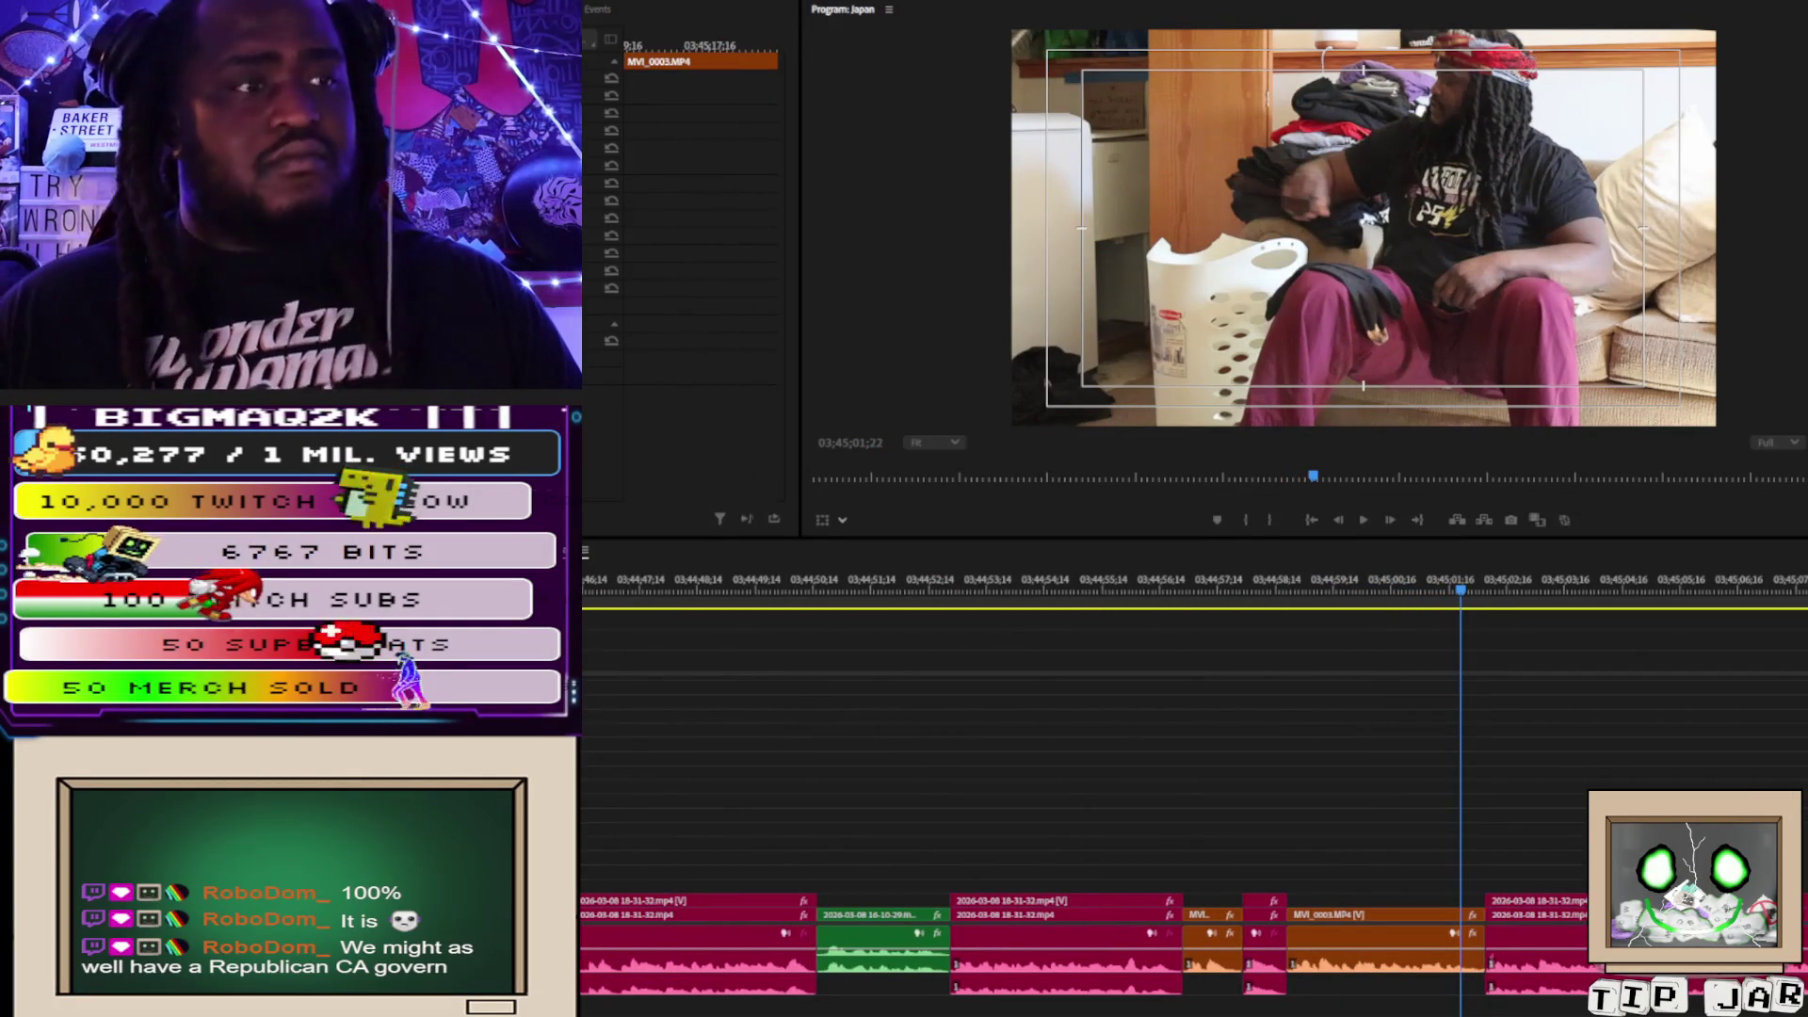
key(space)
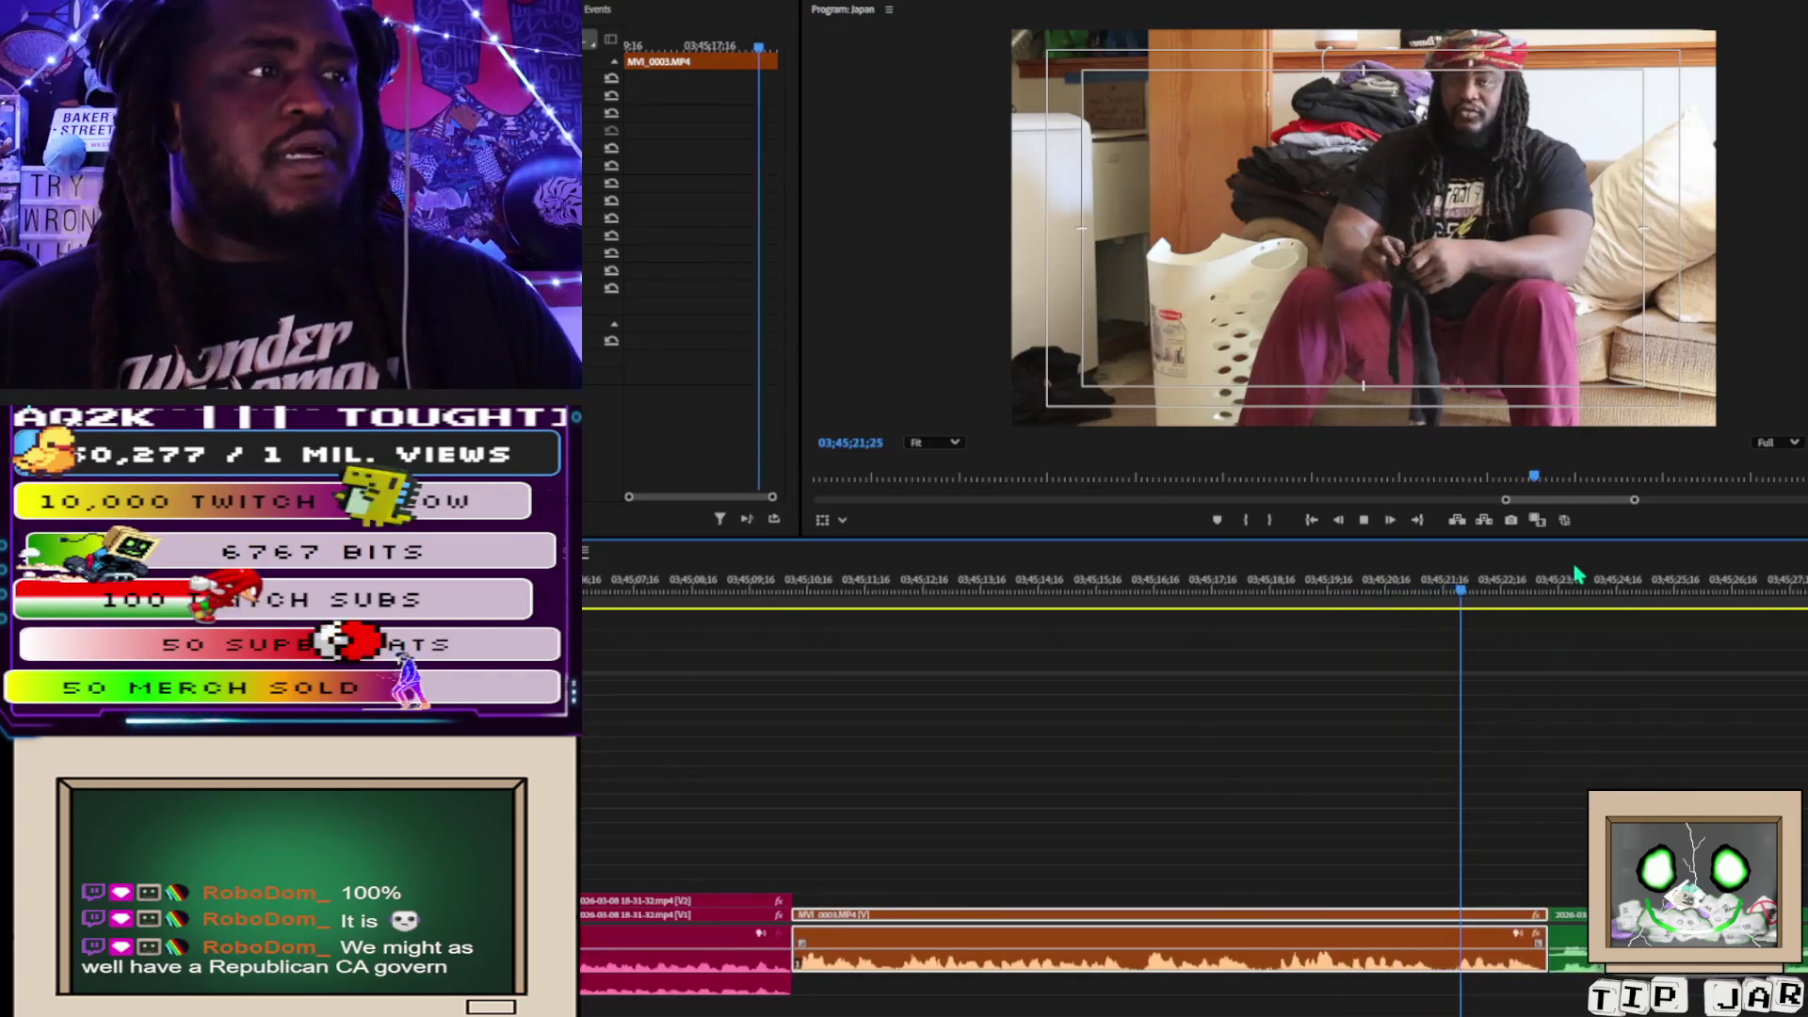
key(space)
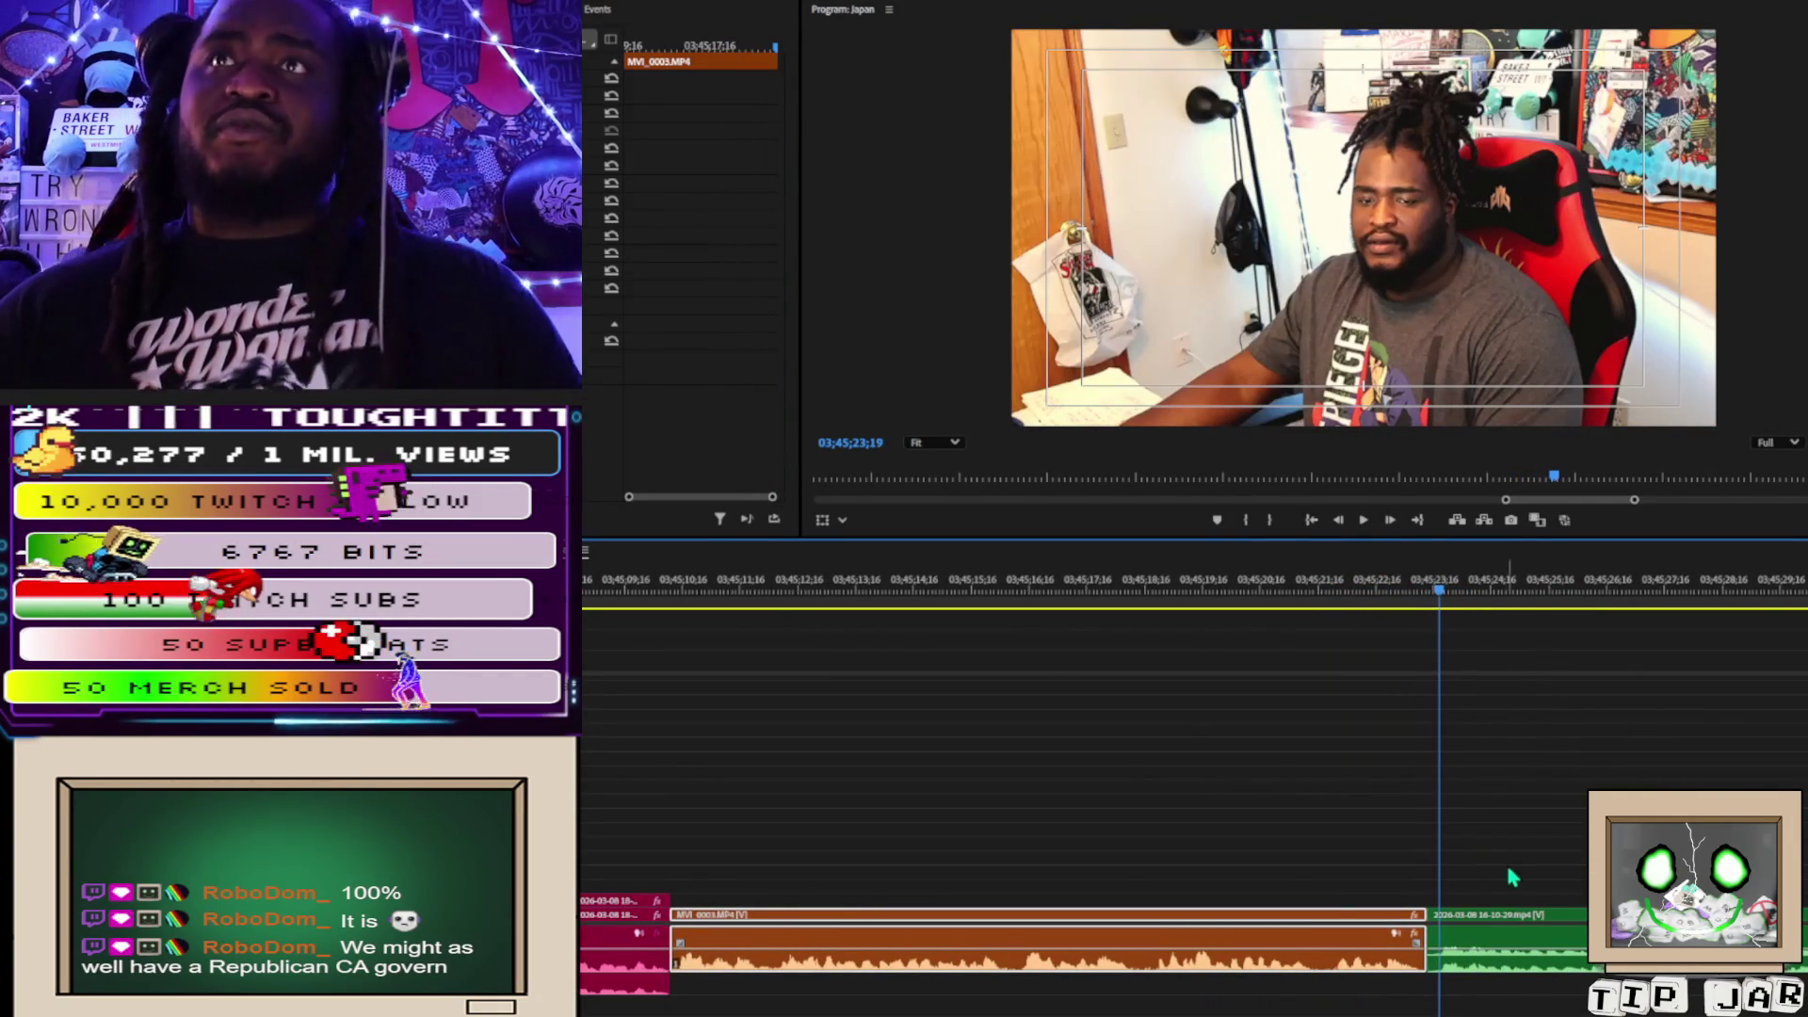
Trim the green clip's start later so it meets MVI_0003 at 03;45;23;19.
drag(1433, 925, 1436, 935)
click(1433, 937)
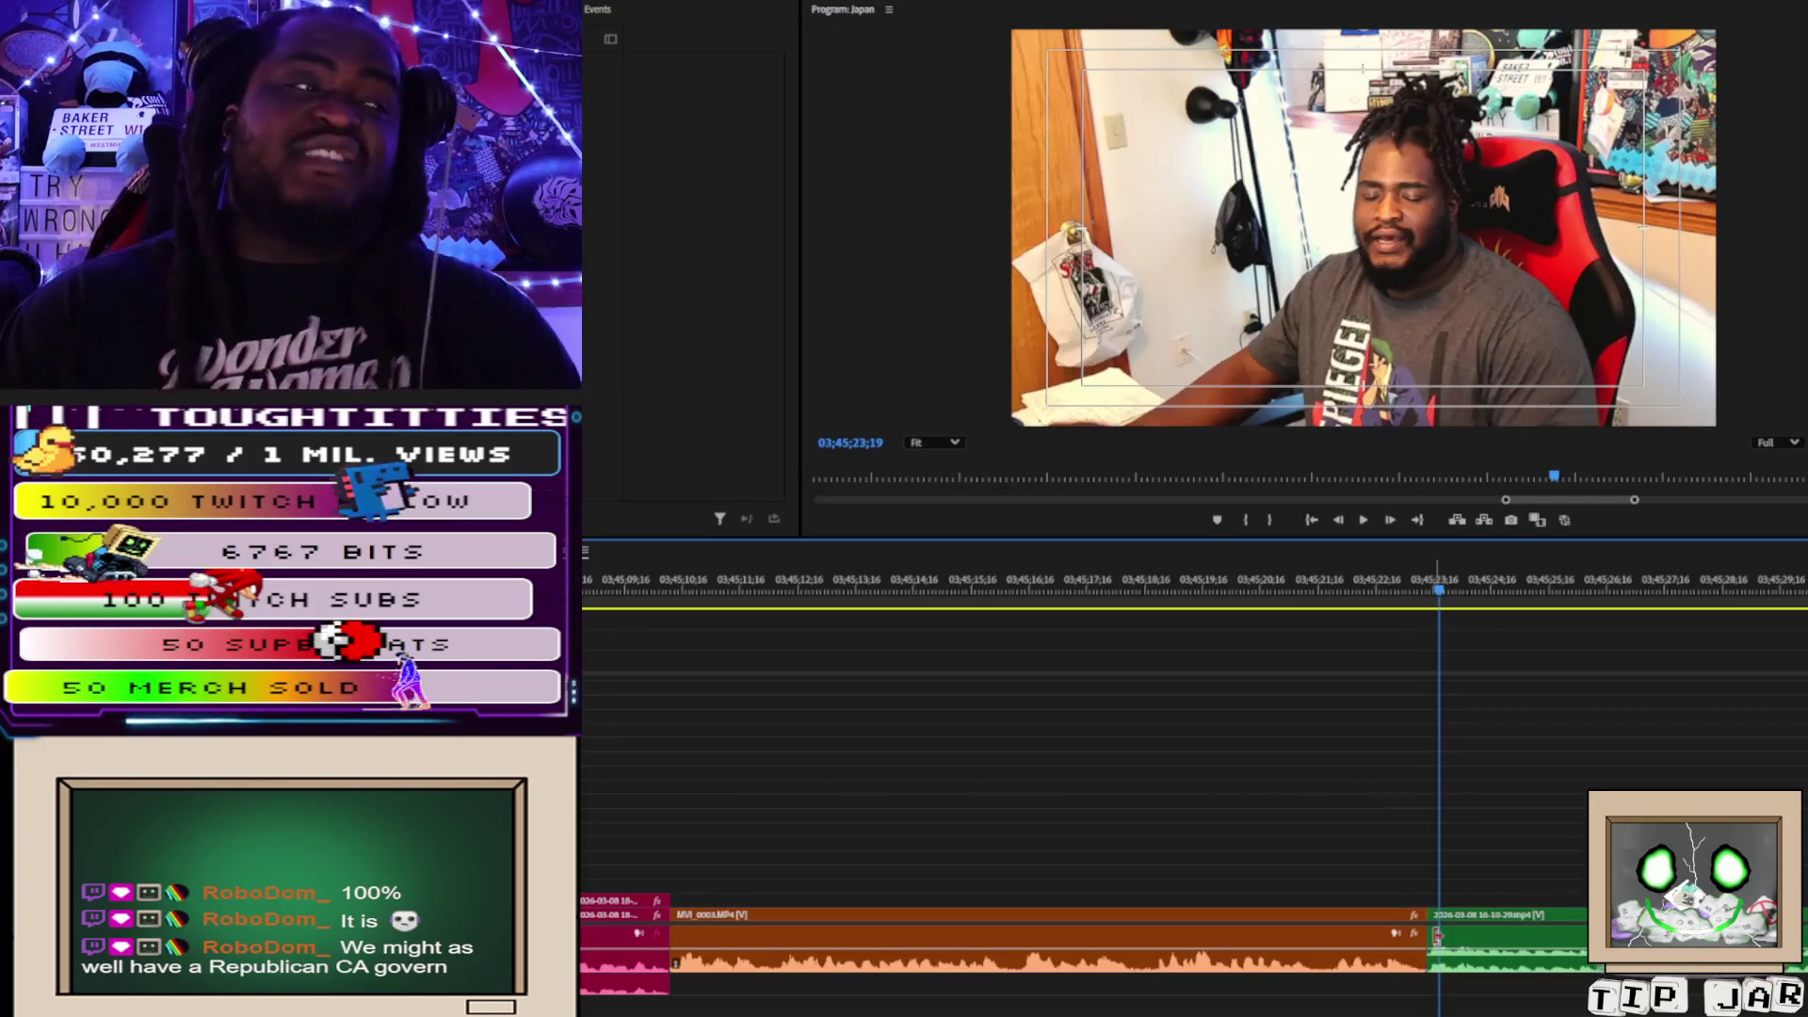
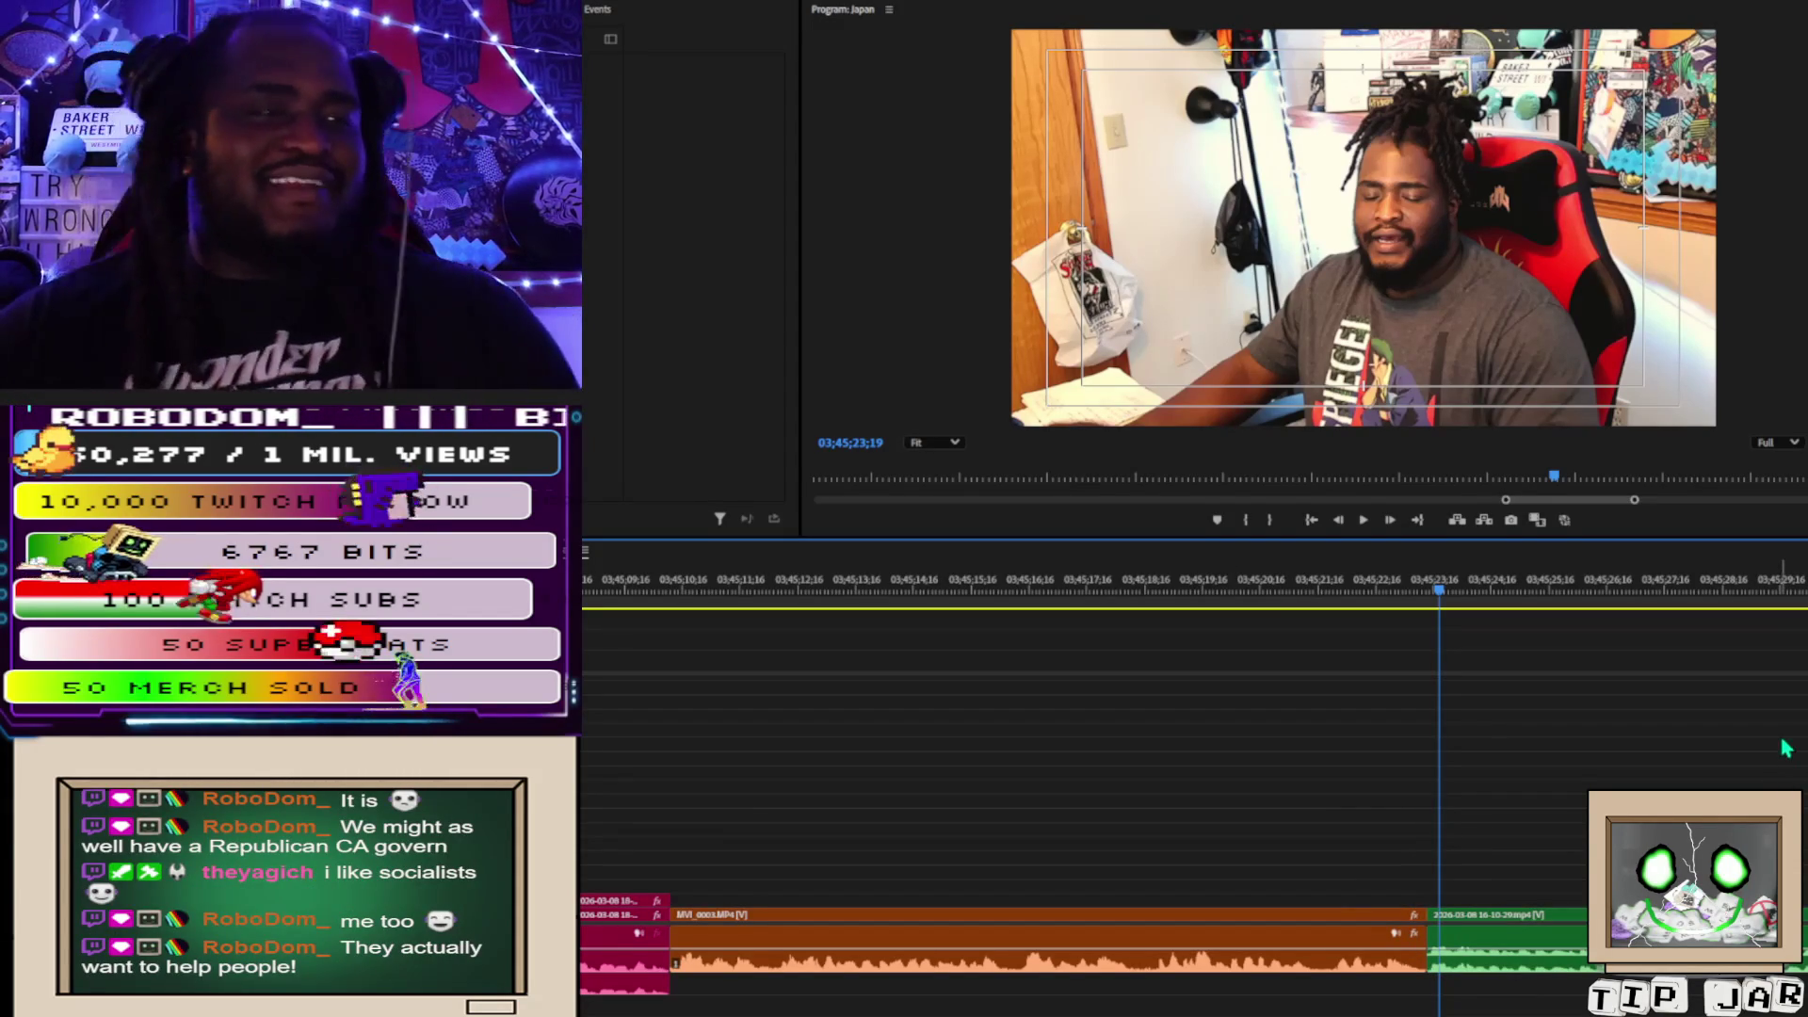
Review the talking-head edit with the pink clip selected, stopping playback at 03;46;07;13.
key(space)
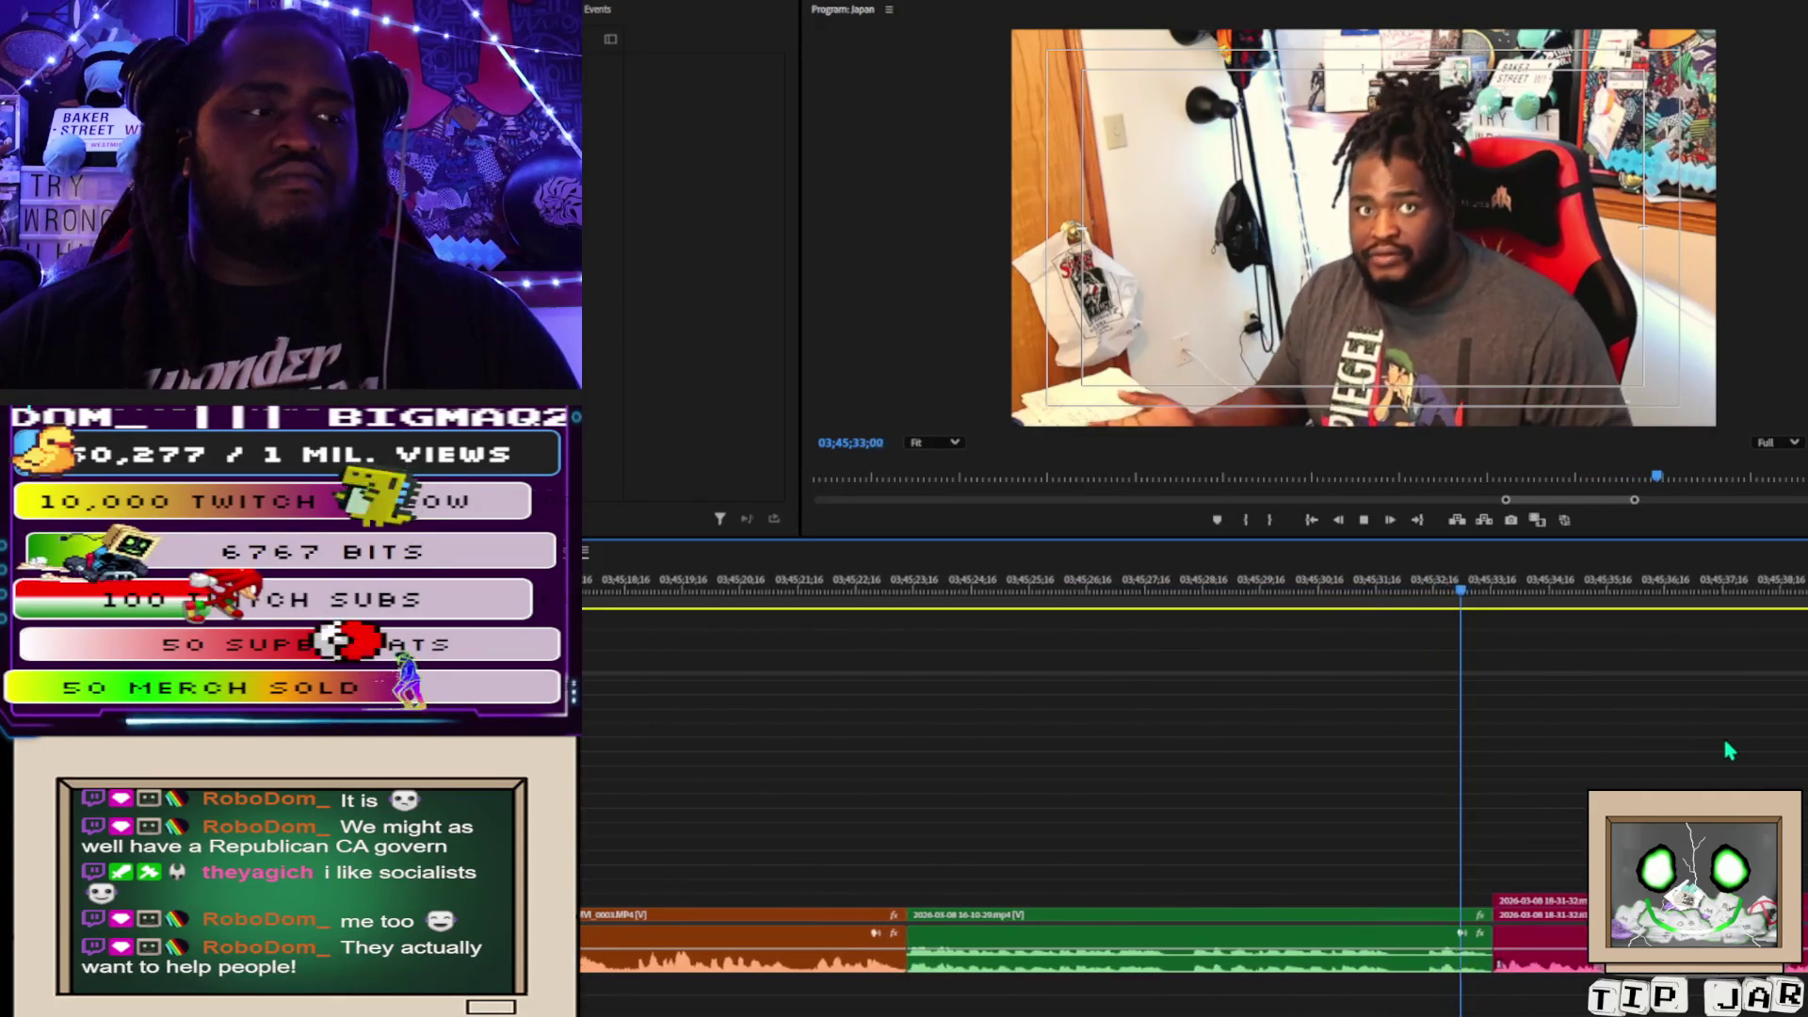
key(space)
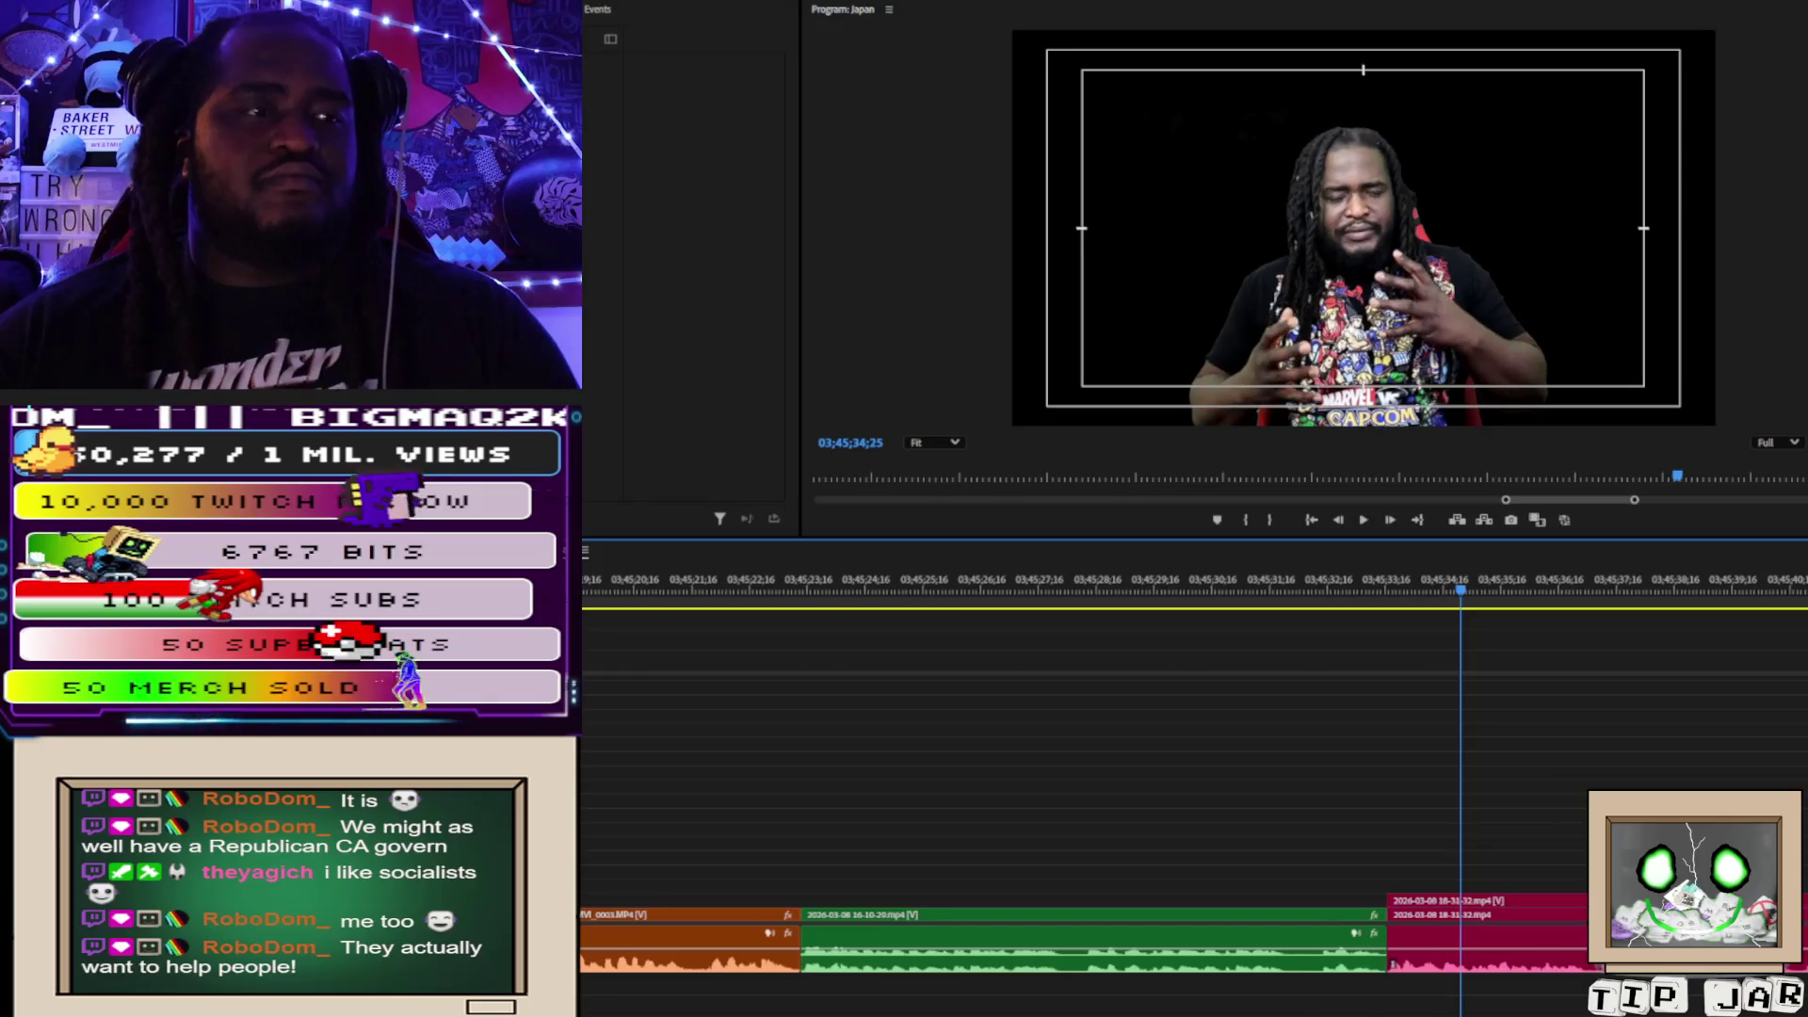
click(1489, 905)
key(space)
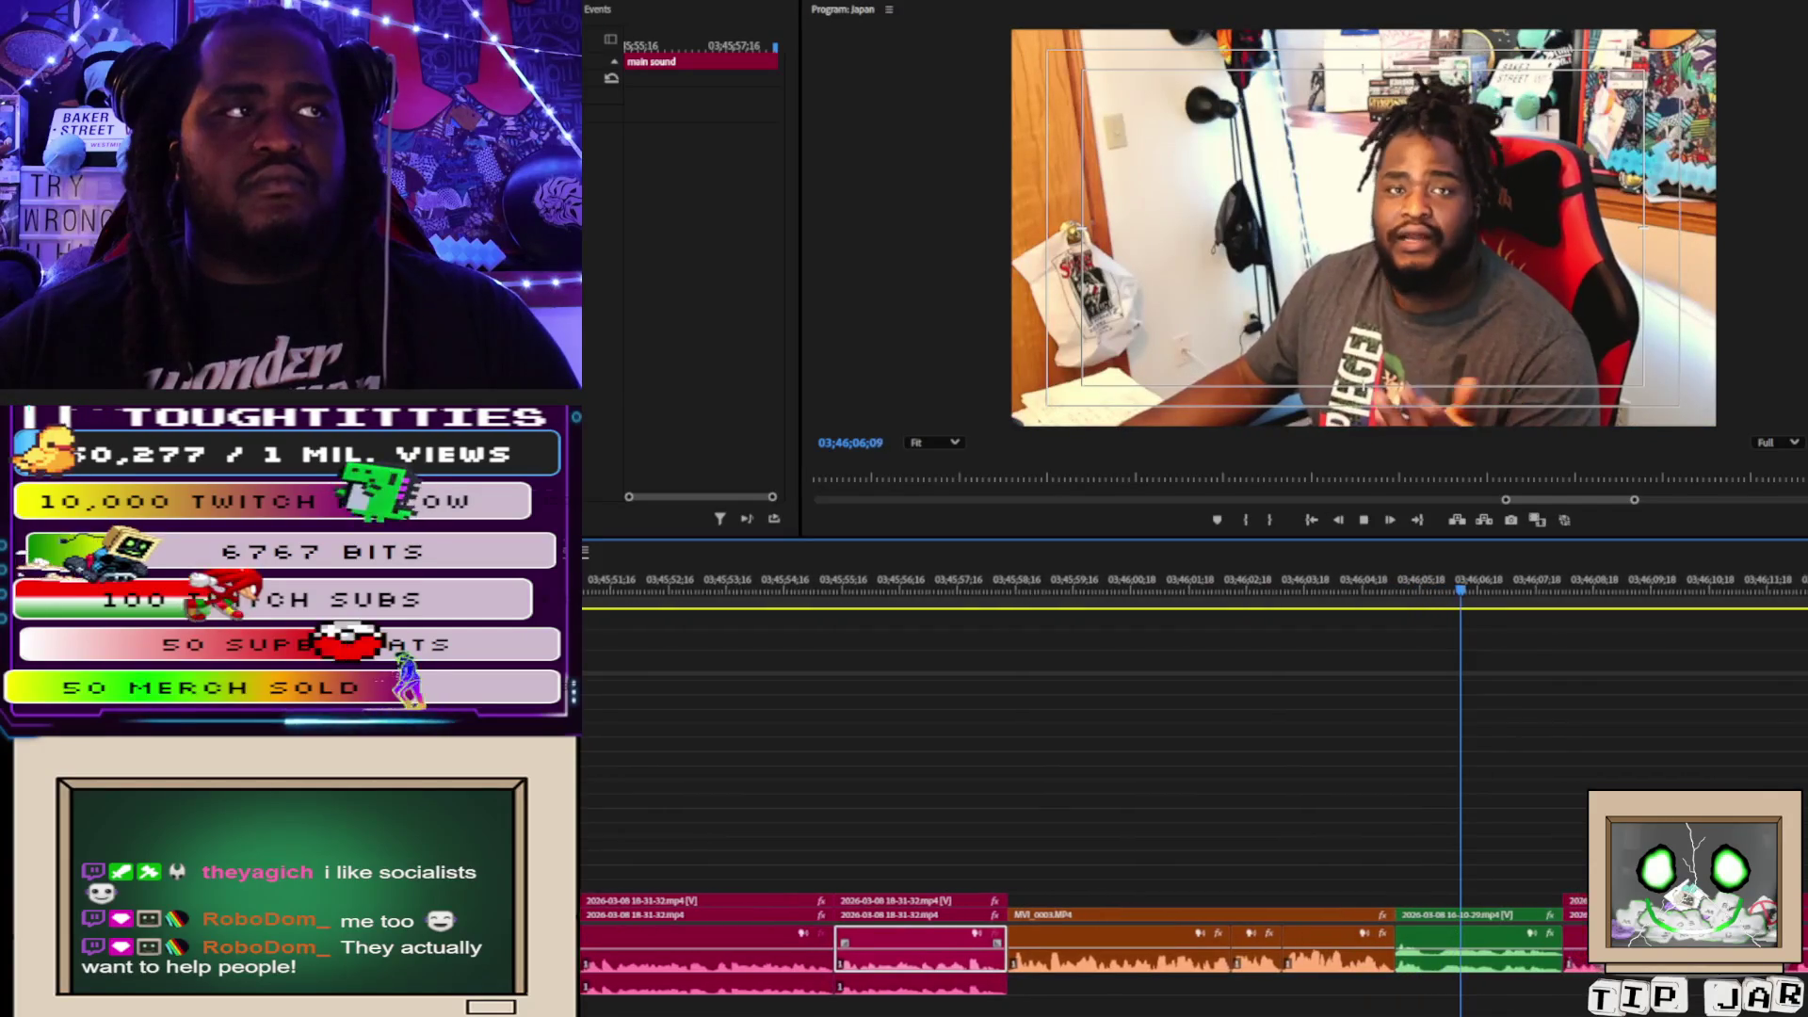
key(space)
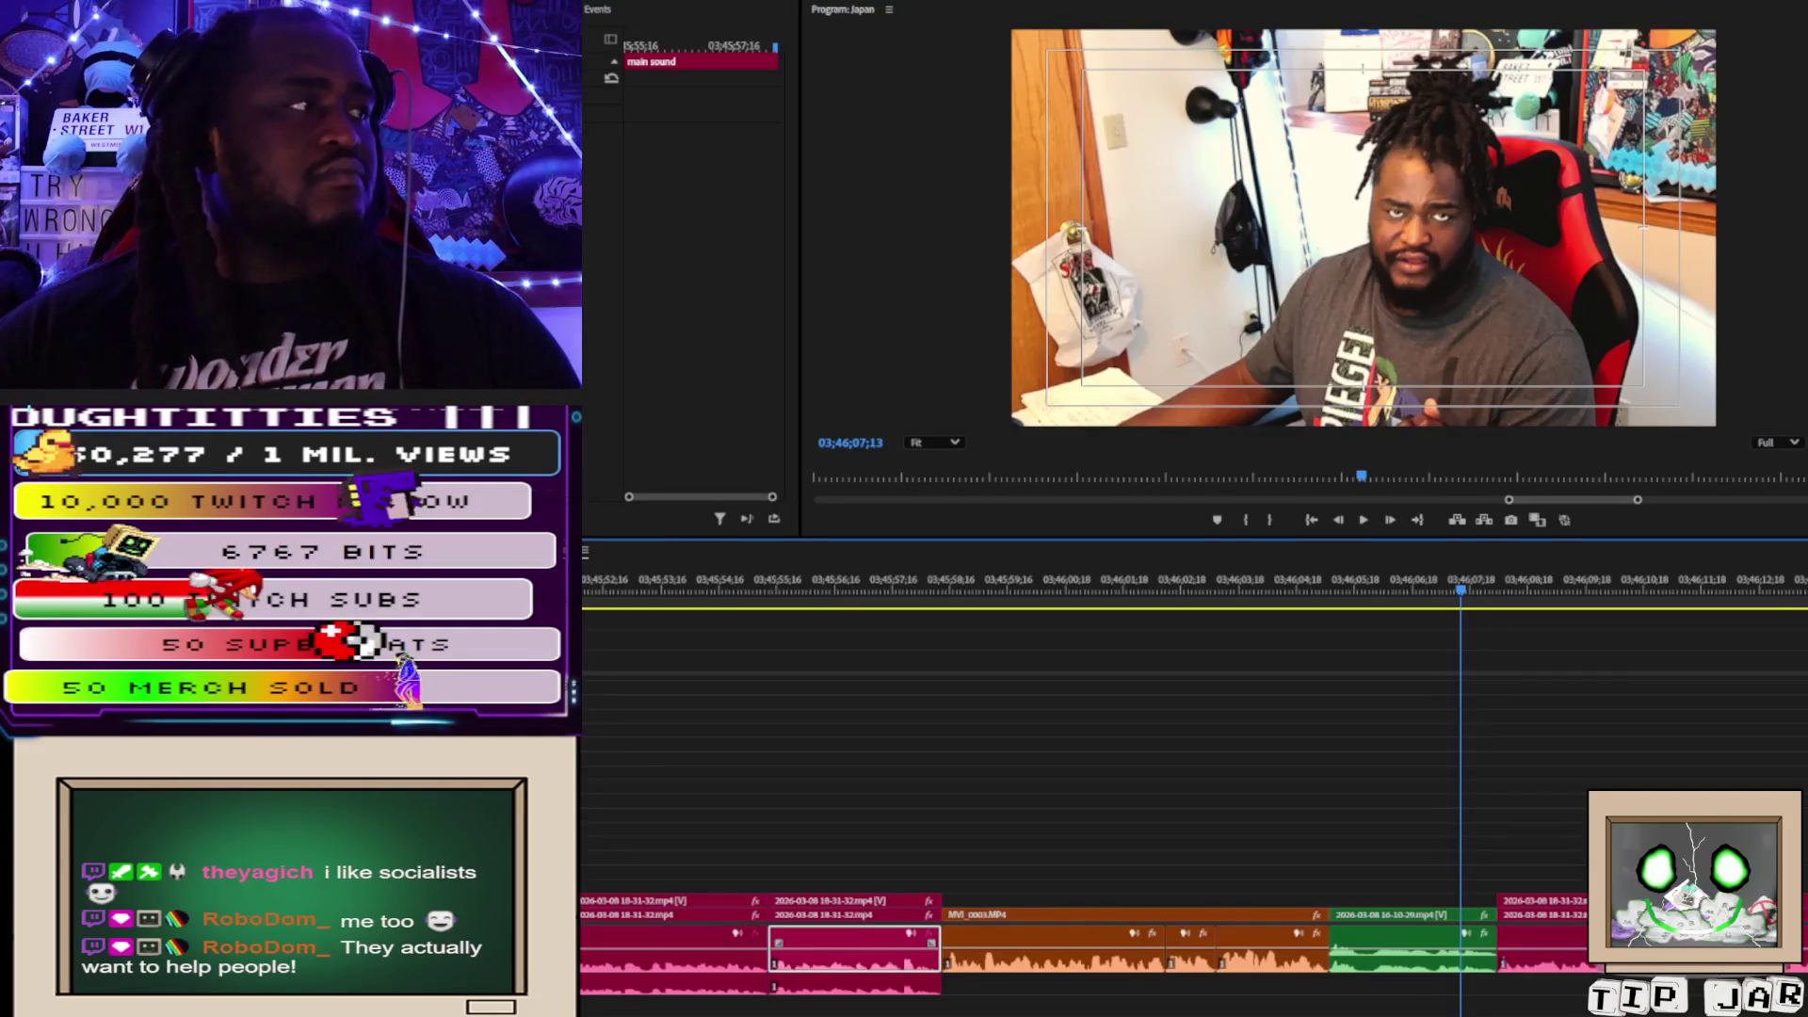
click(1424, 798)
Add a caption near the top of the frame reading 'NARP = NON ANIME REGULAR'.
click(1212, 148)
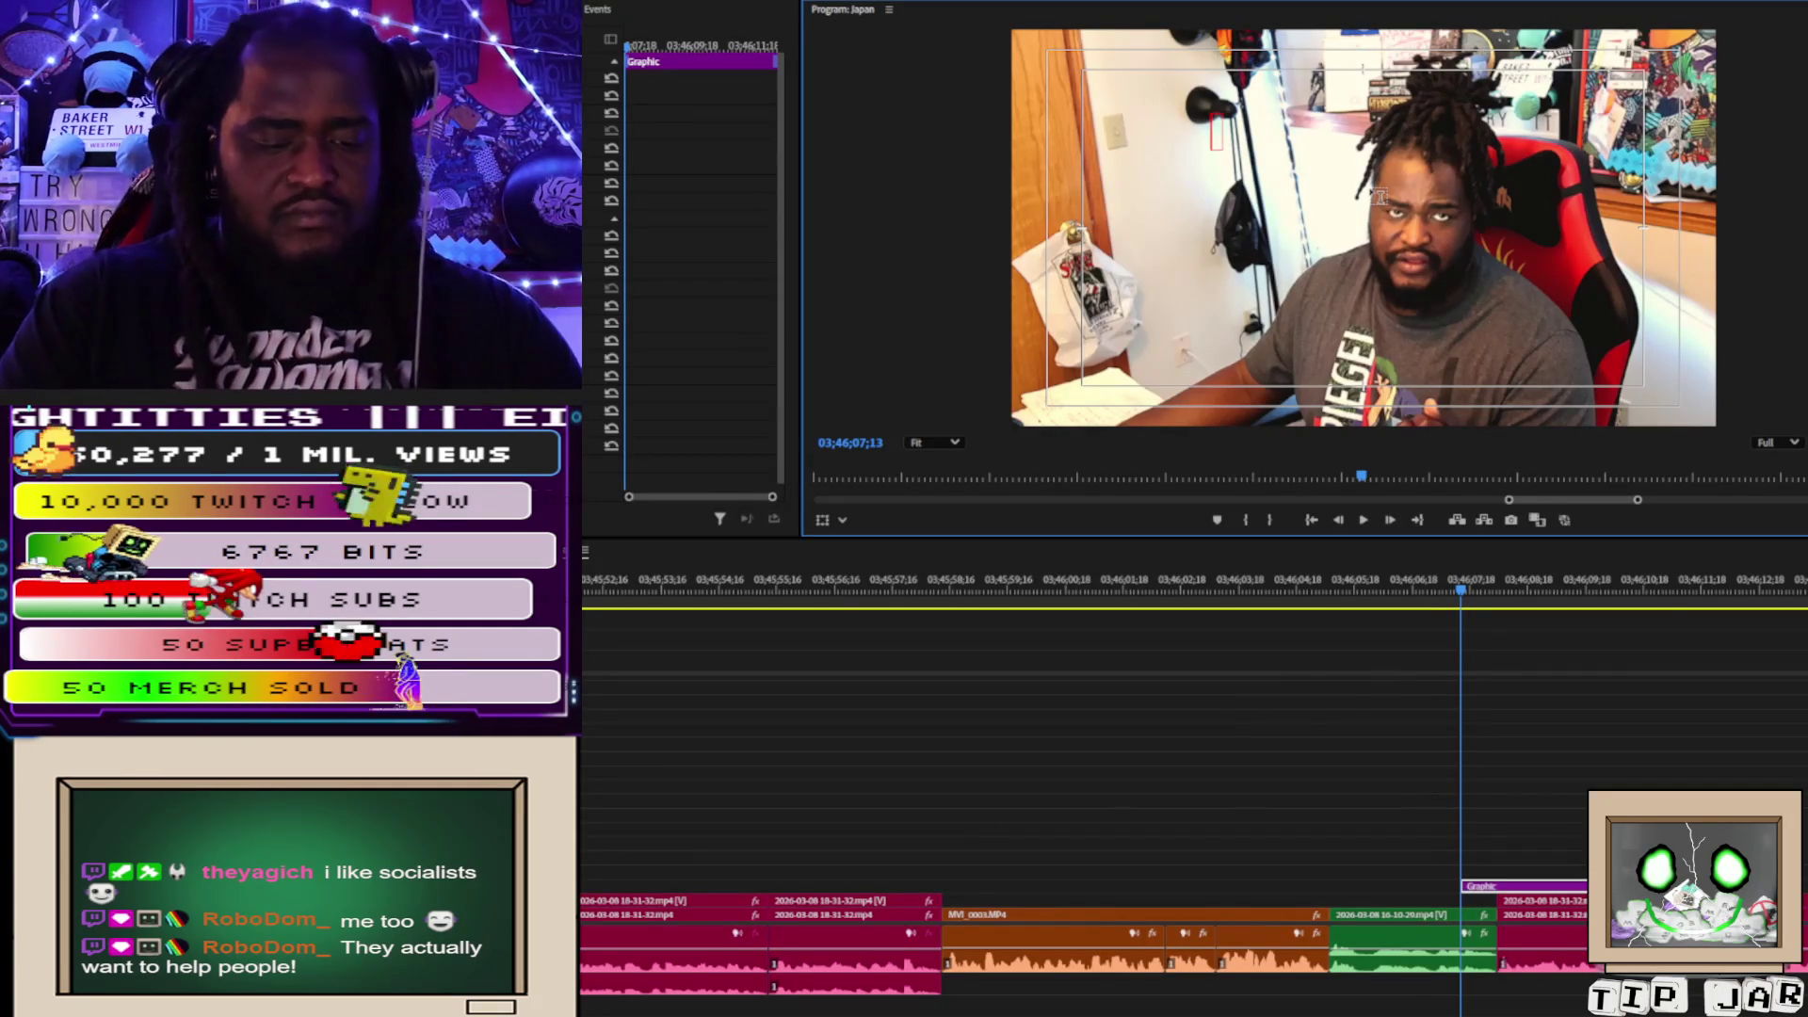
text(lol)
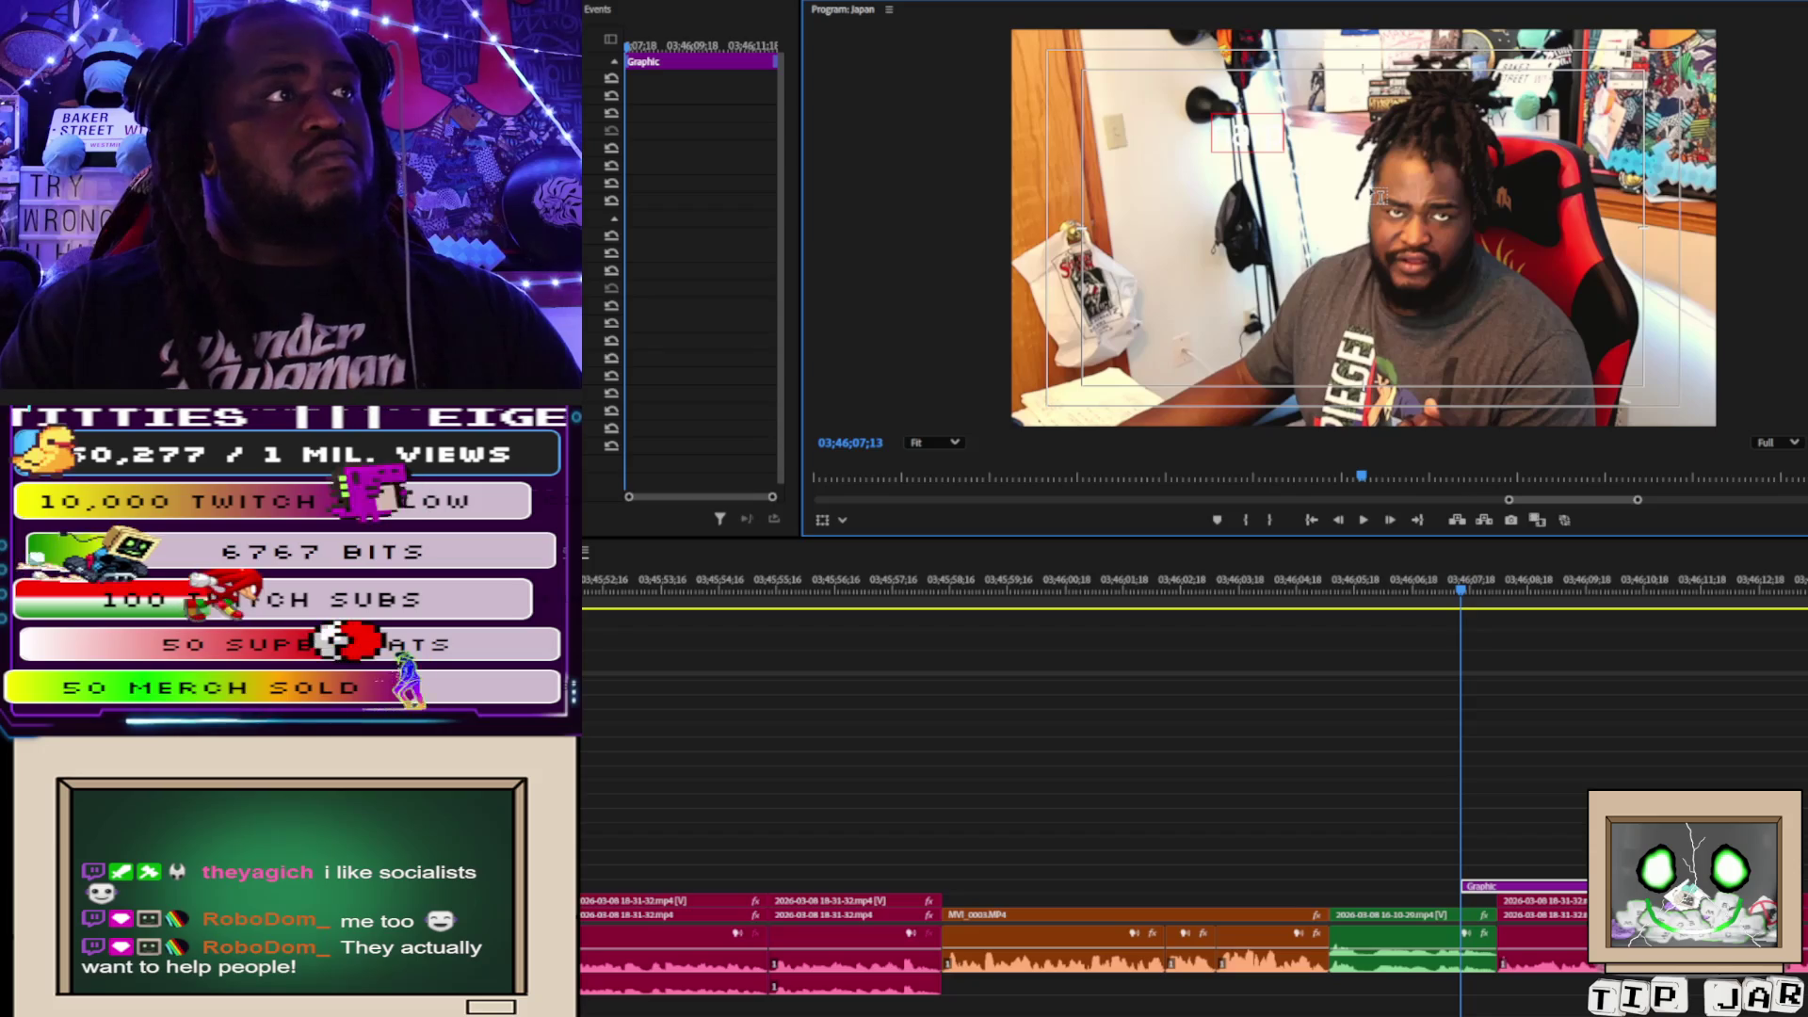
key(BackSpace)
key(BackSpace)
key(BackSpace)
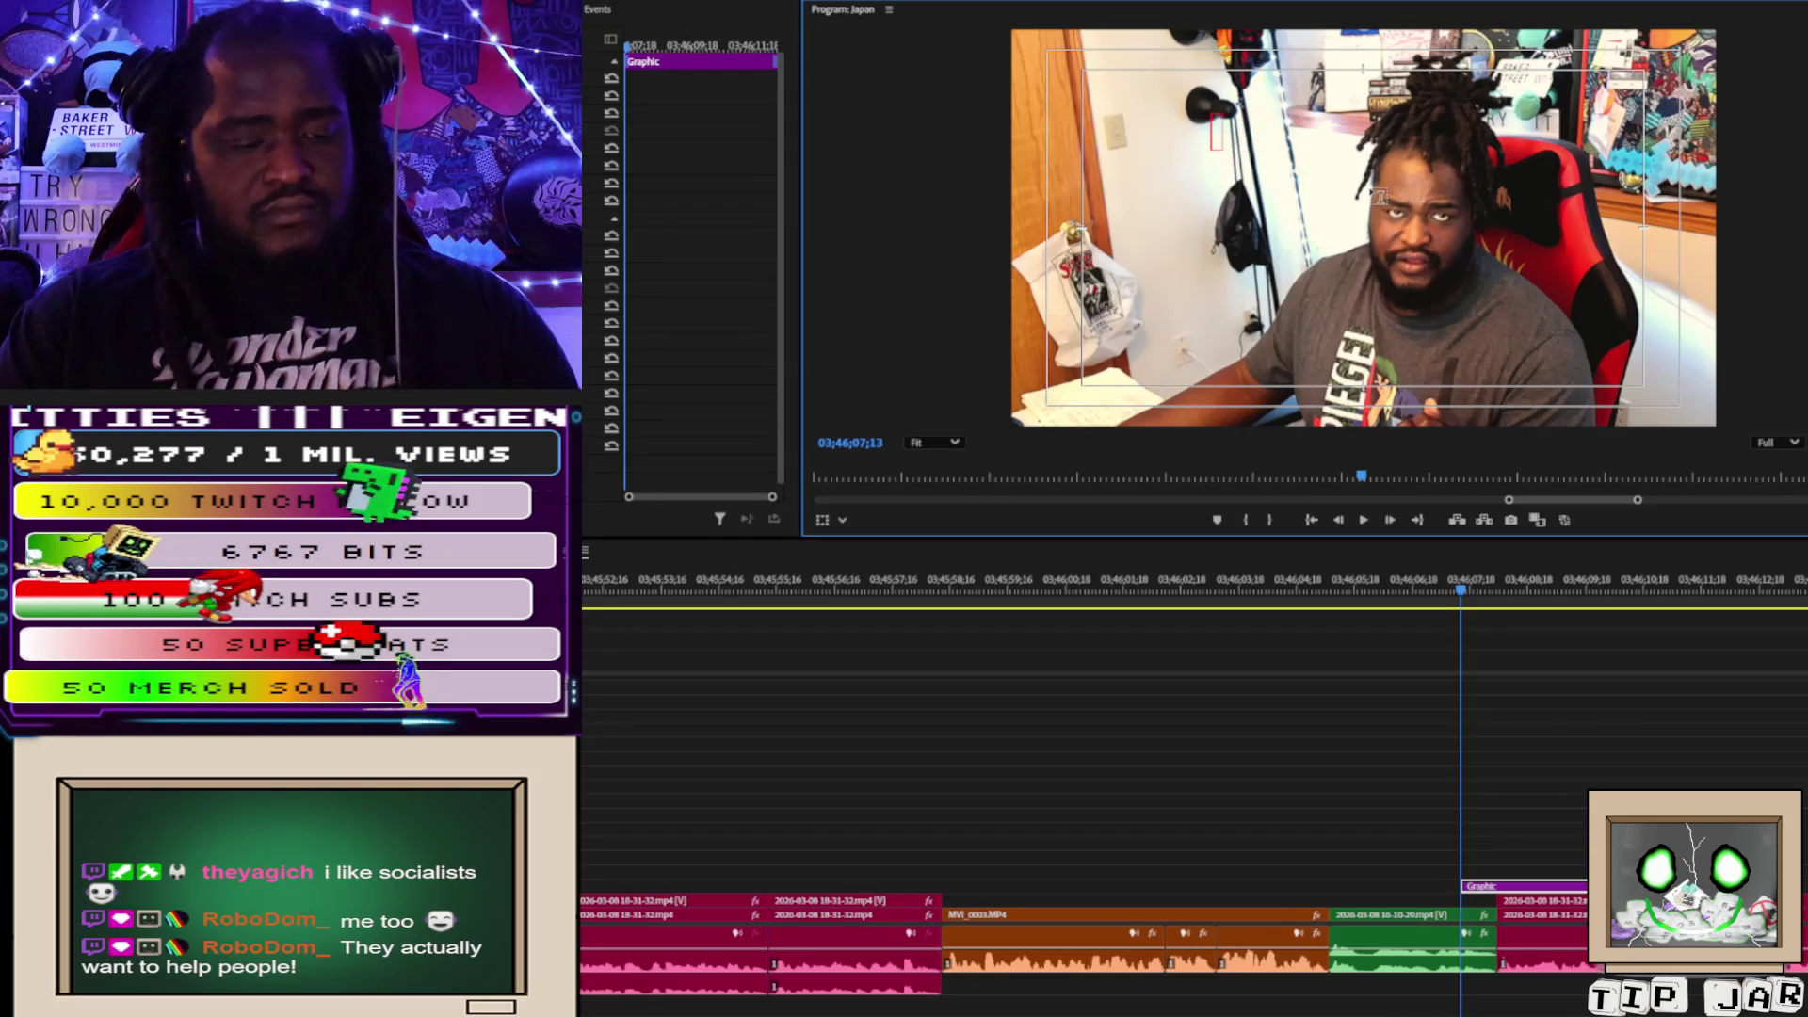
text(lmao)
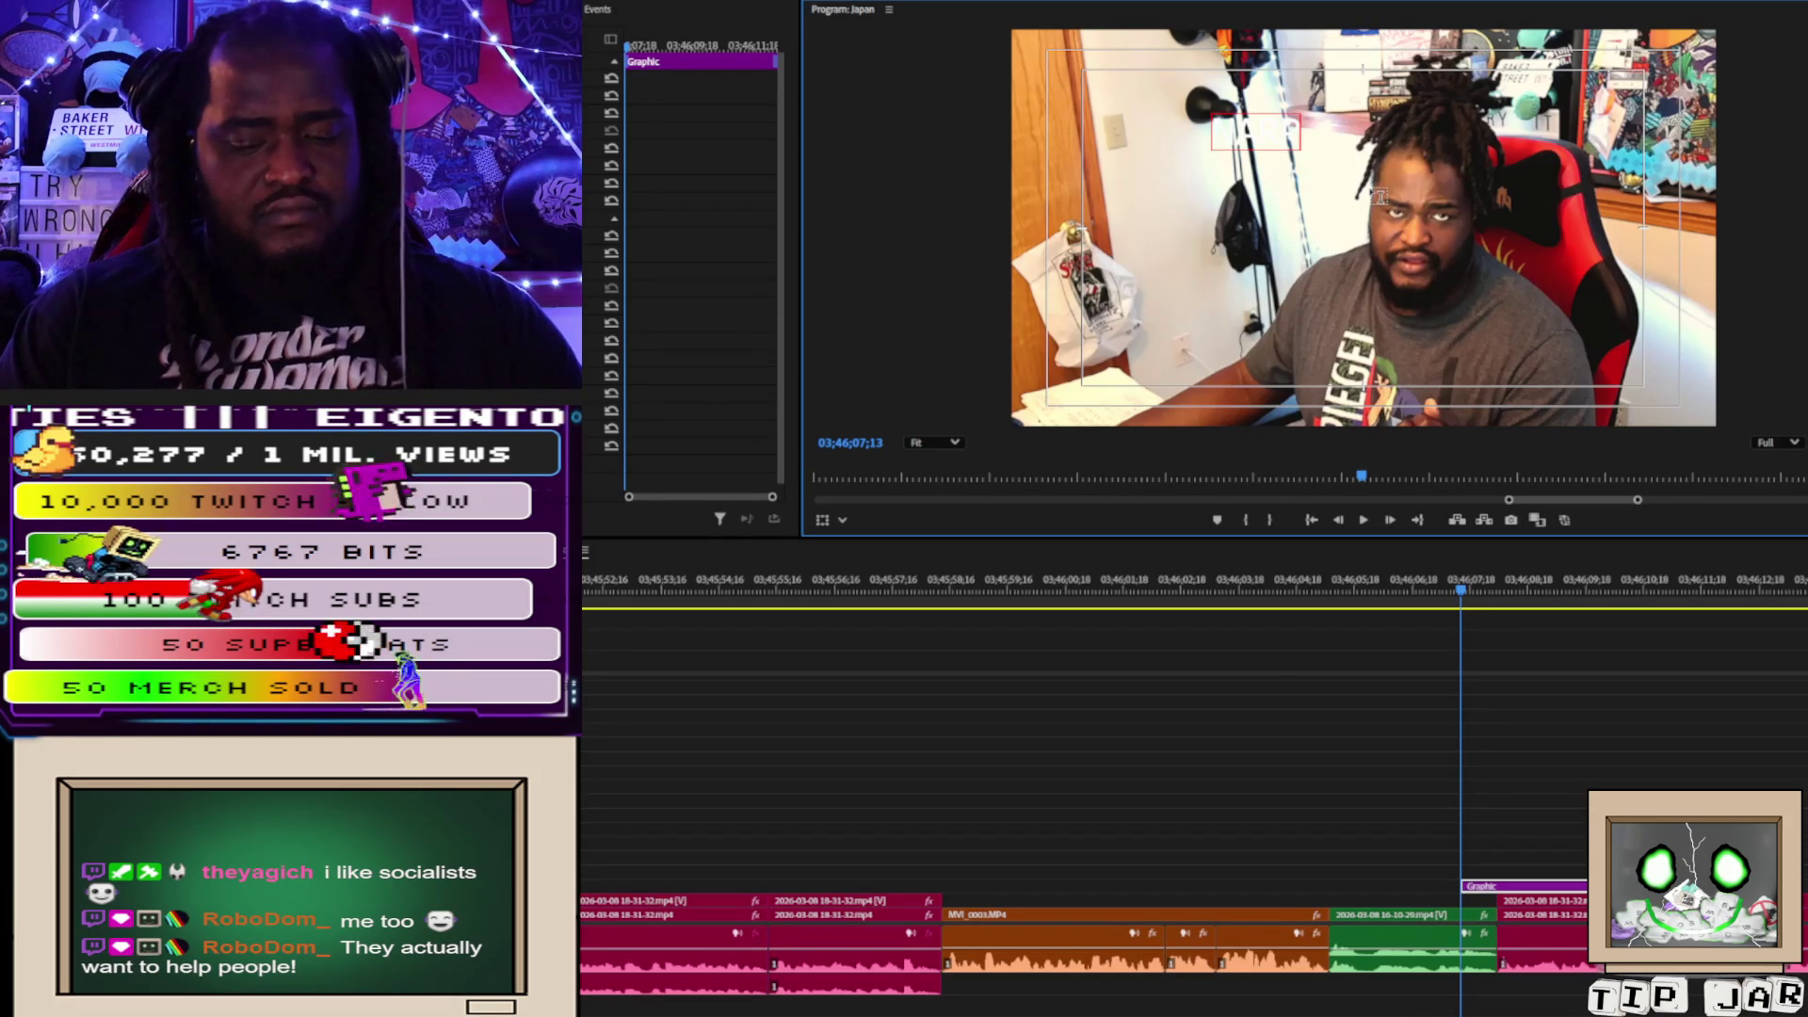
key(Return)
text(lol)
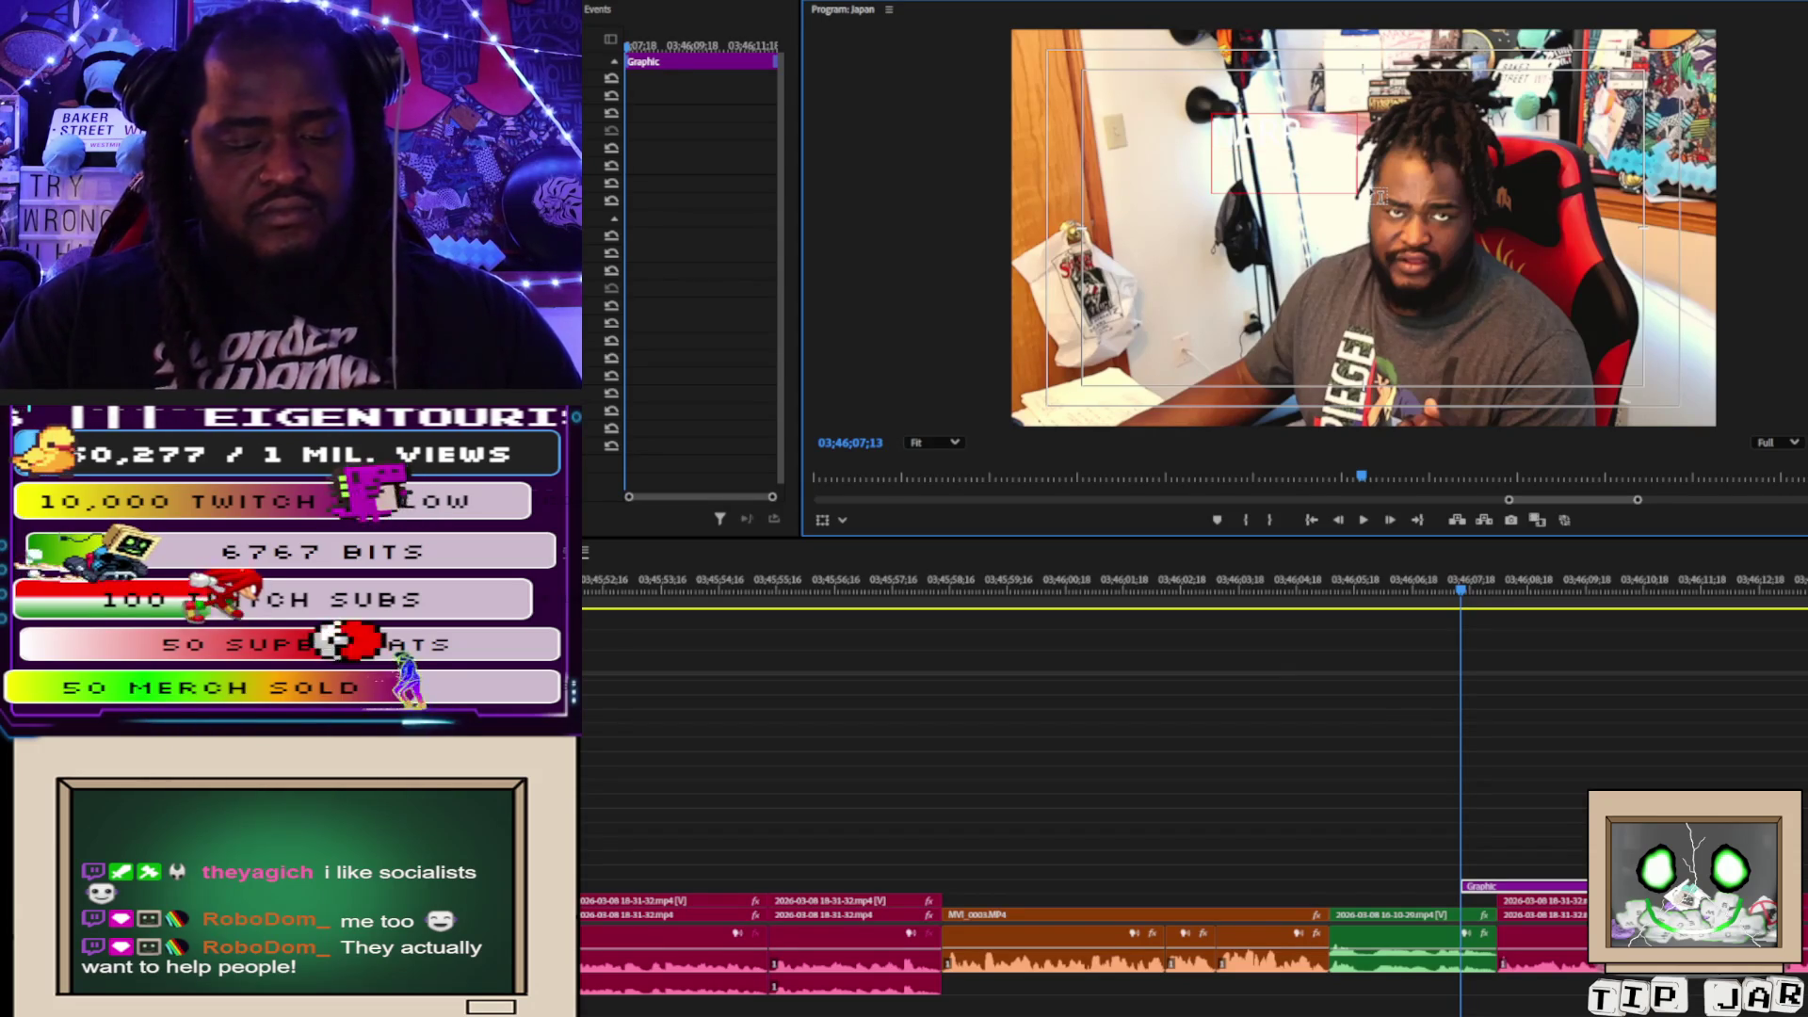
key(BackSpace)
key(BackSpace)
key(BackSpace)
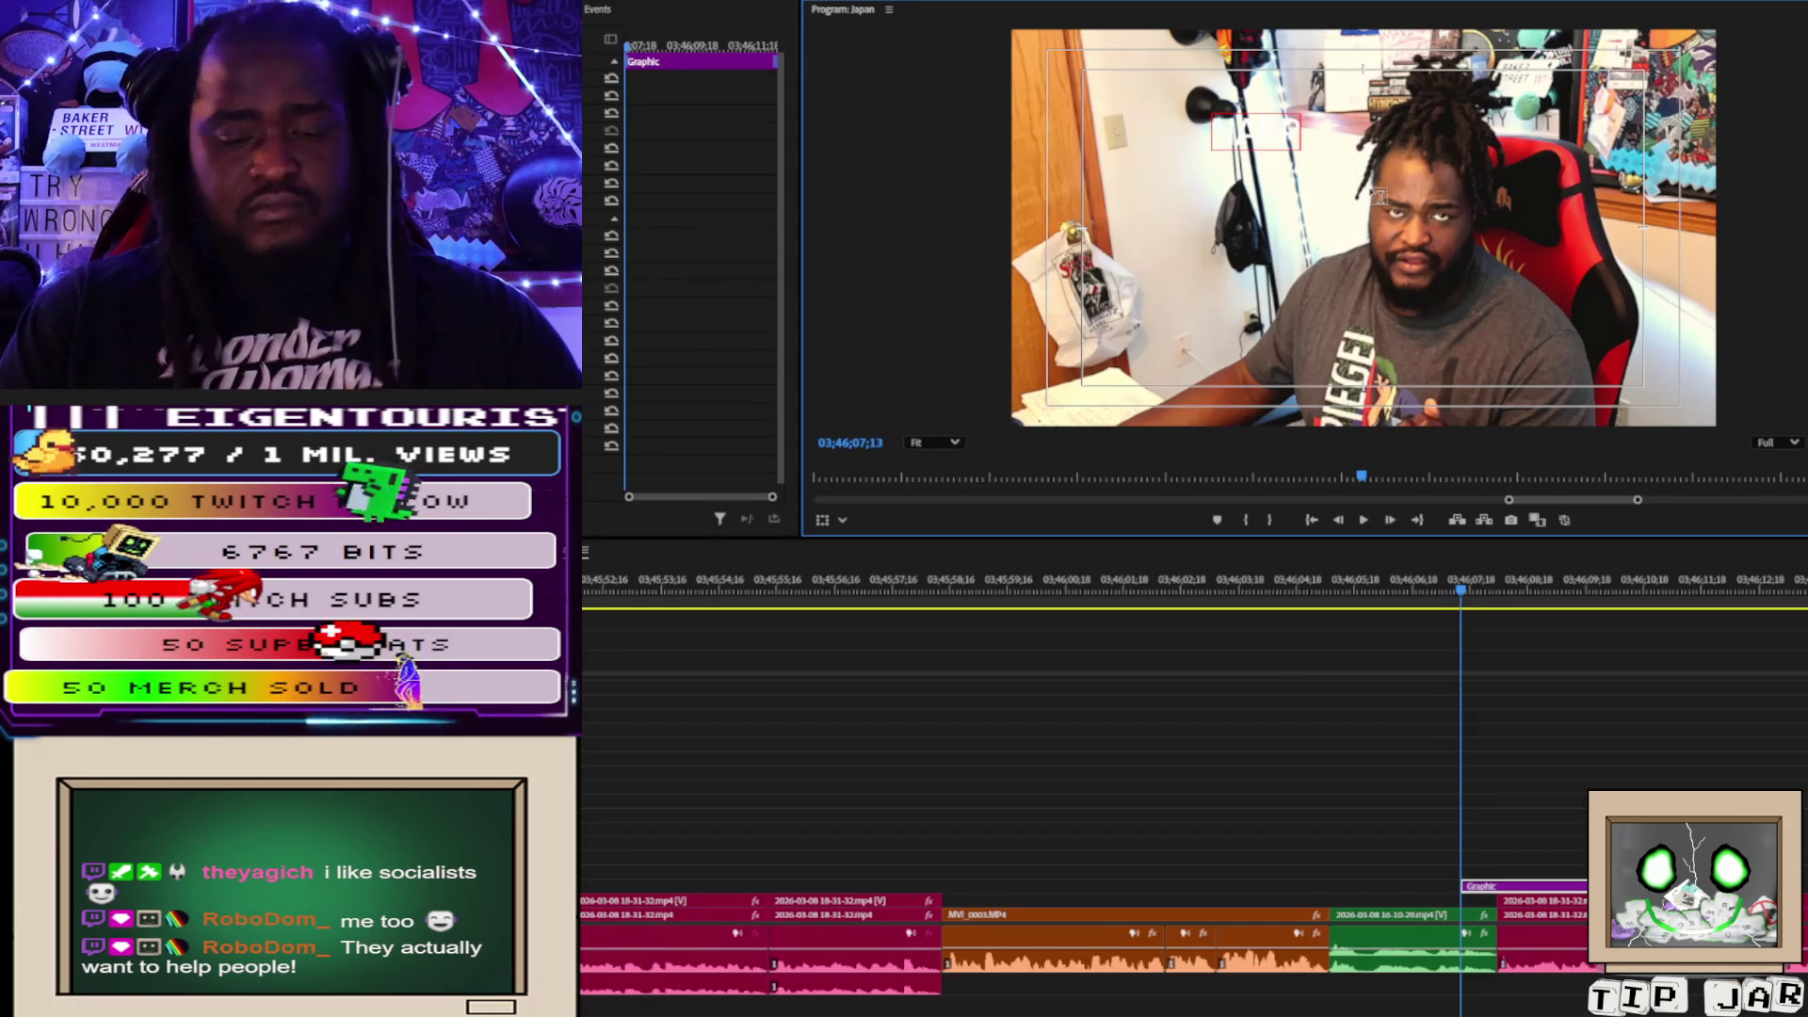
text(lo)
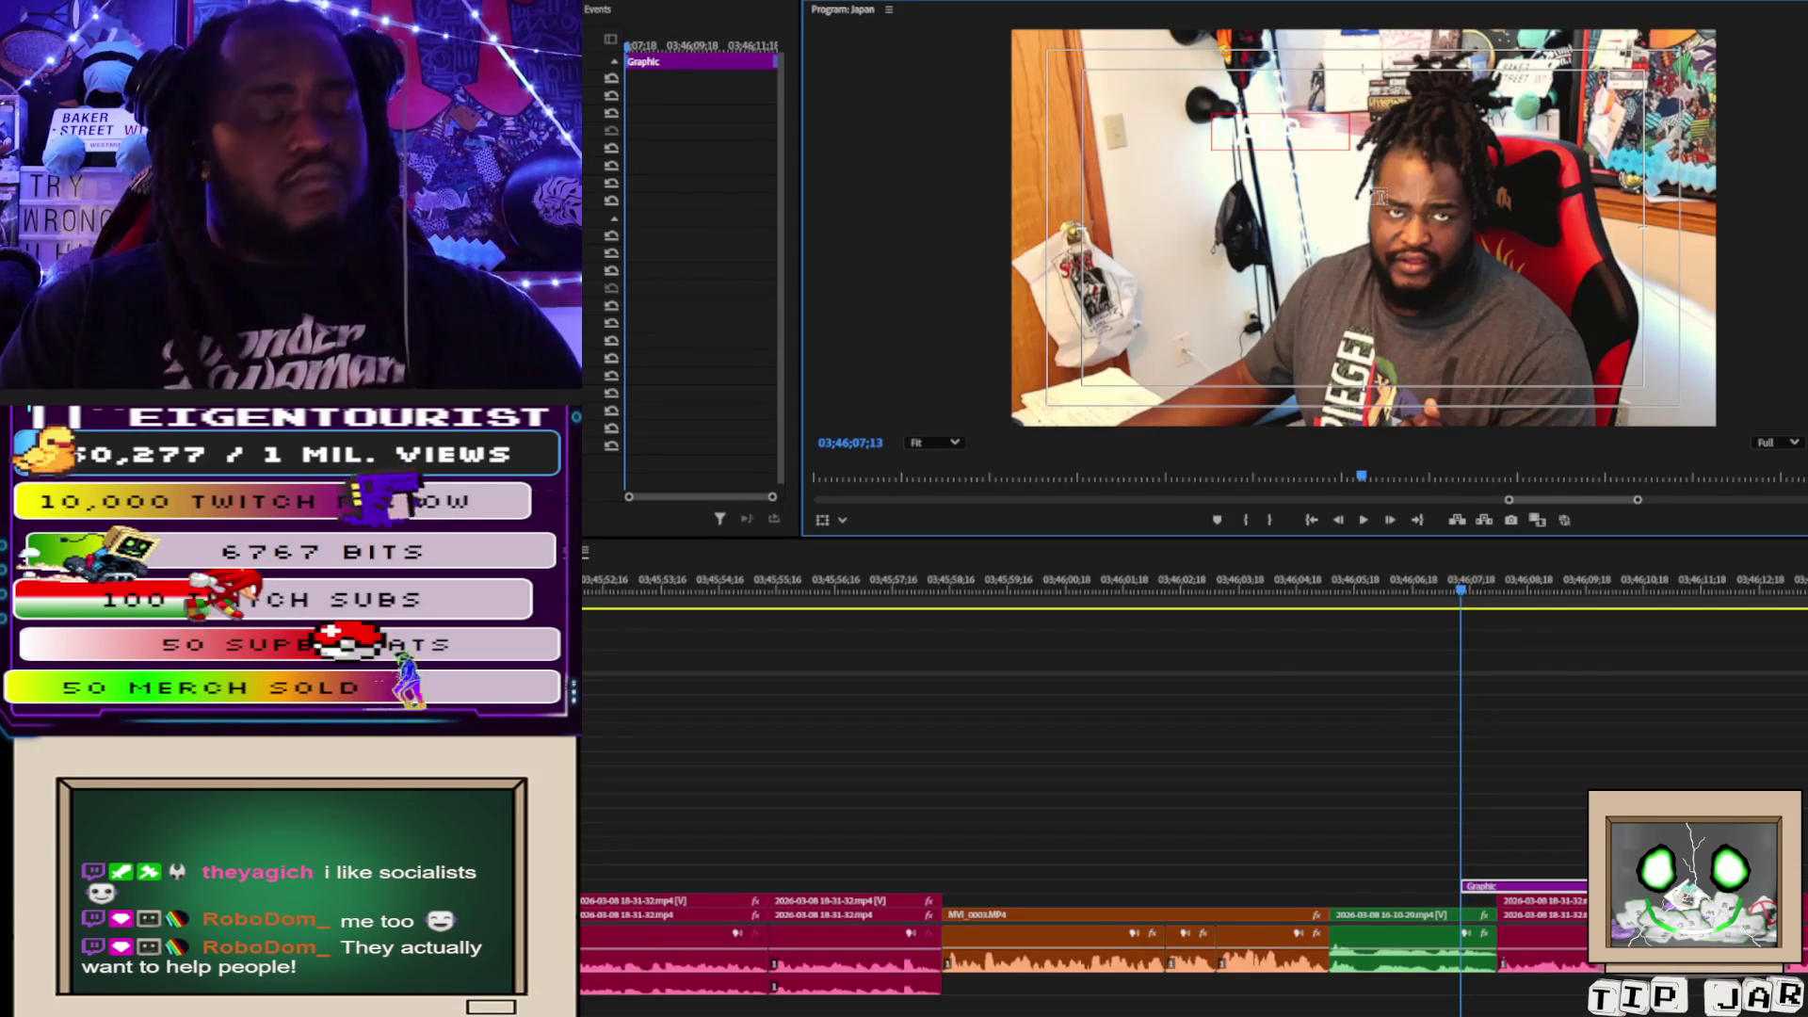
text(NON)
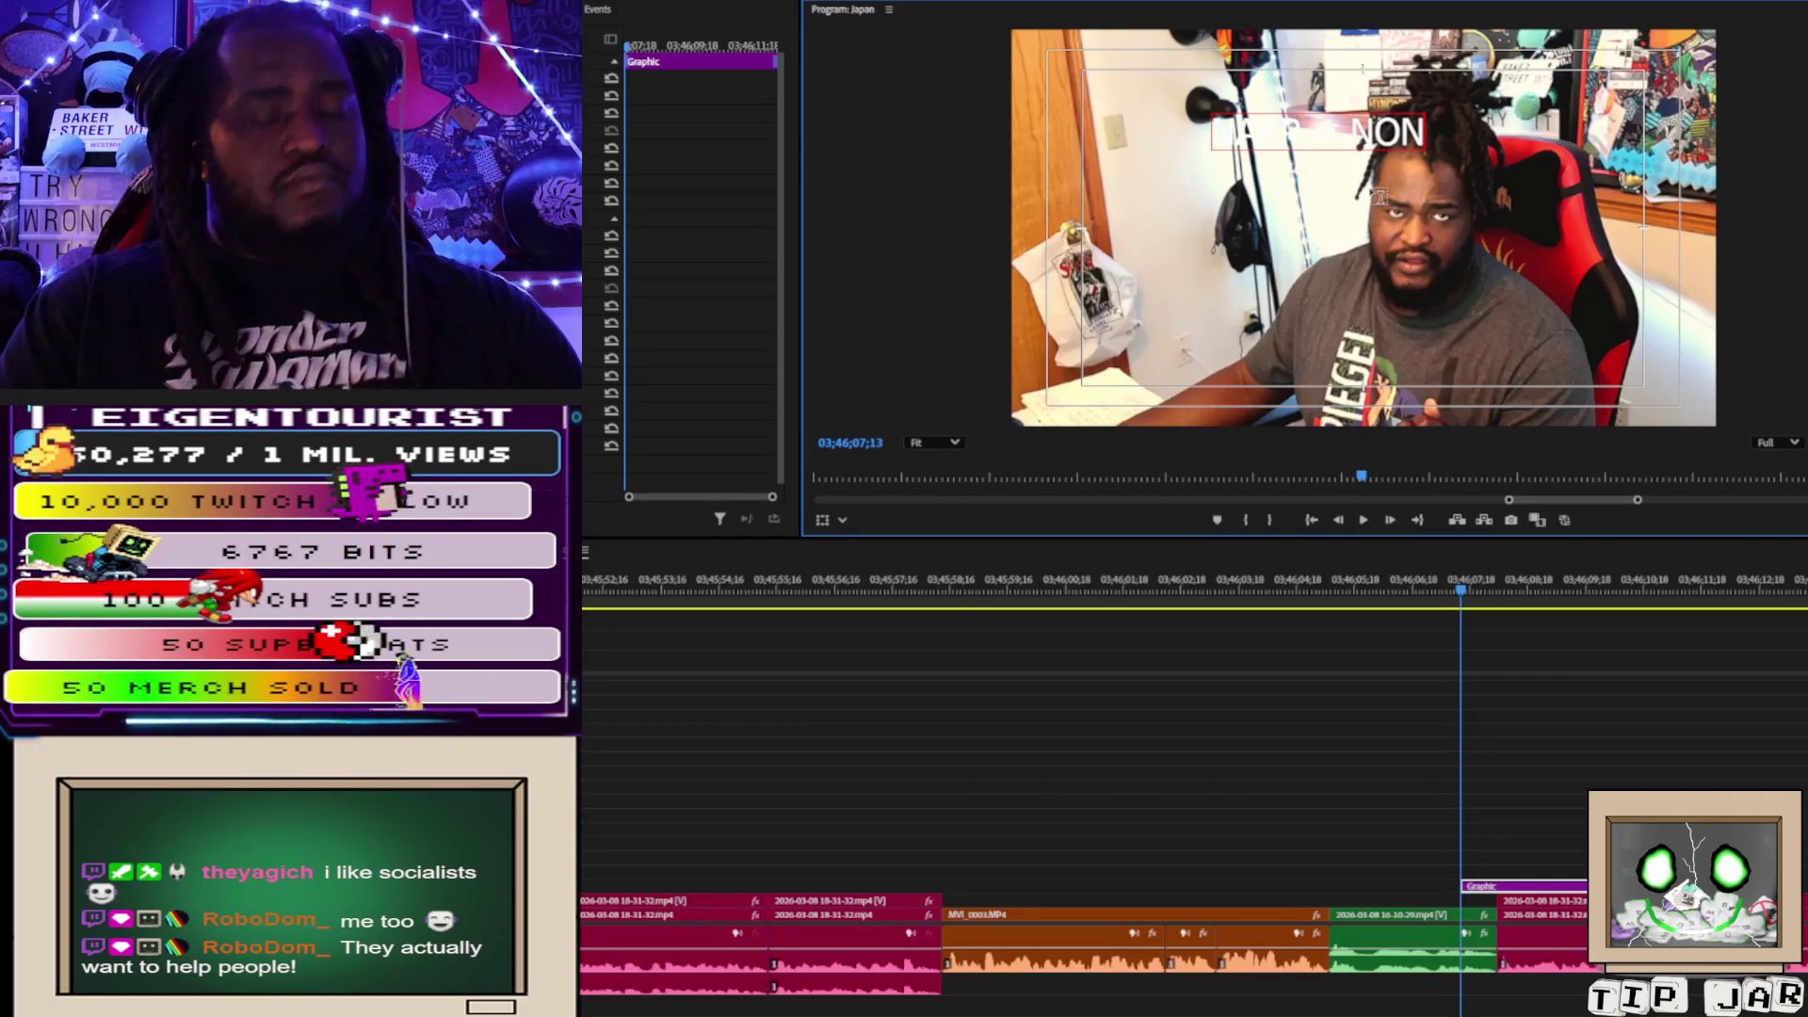
text( aN)
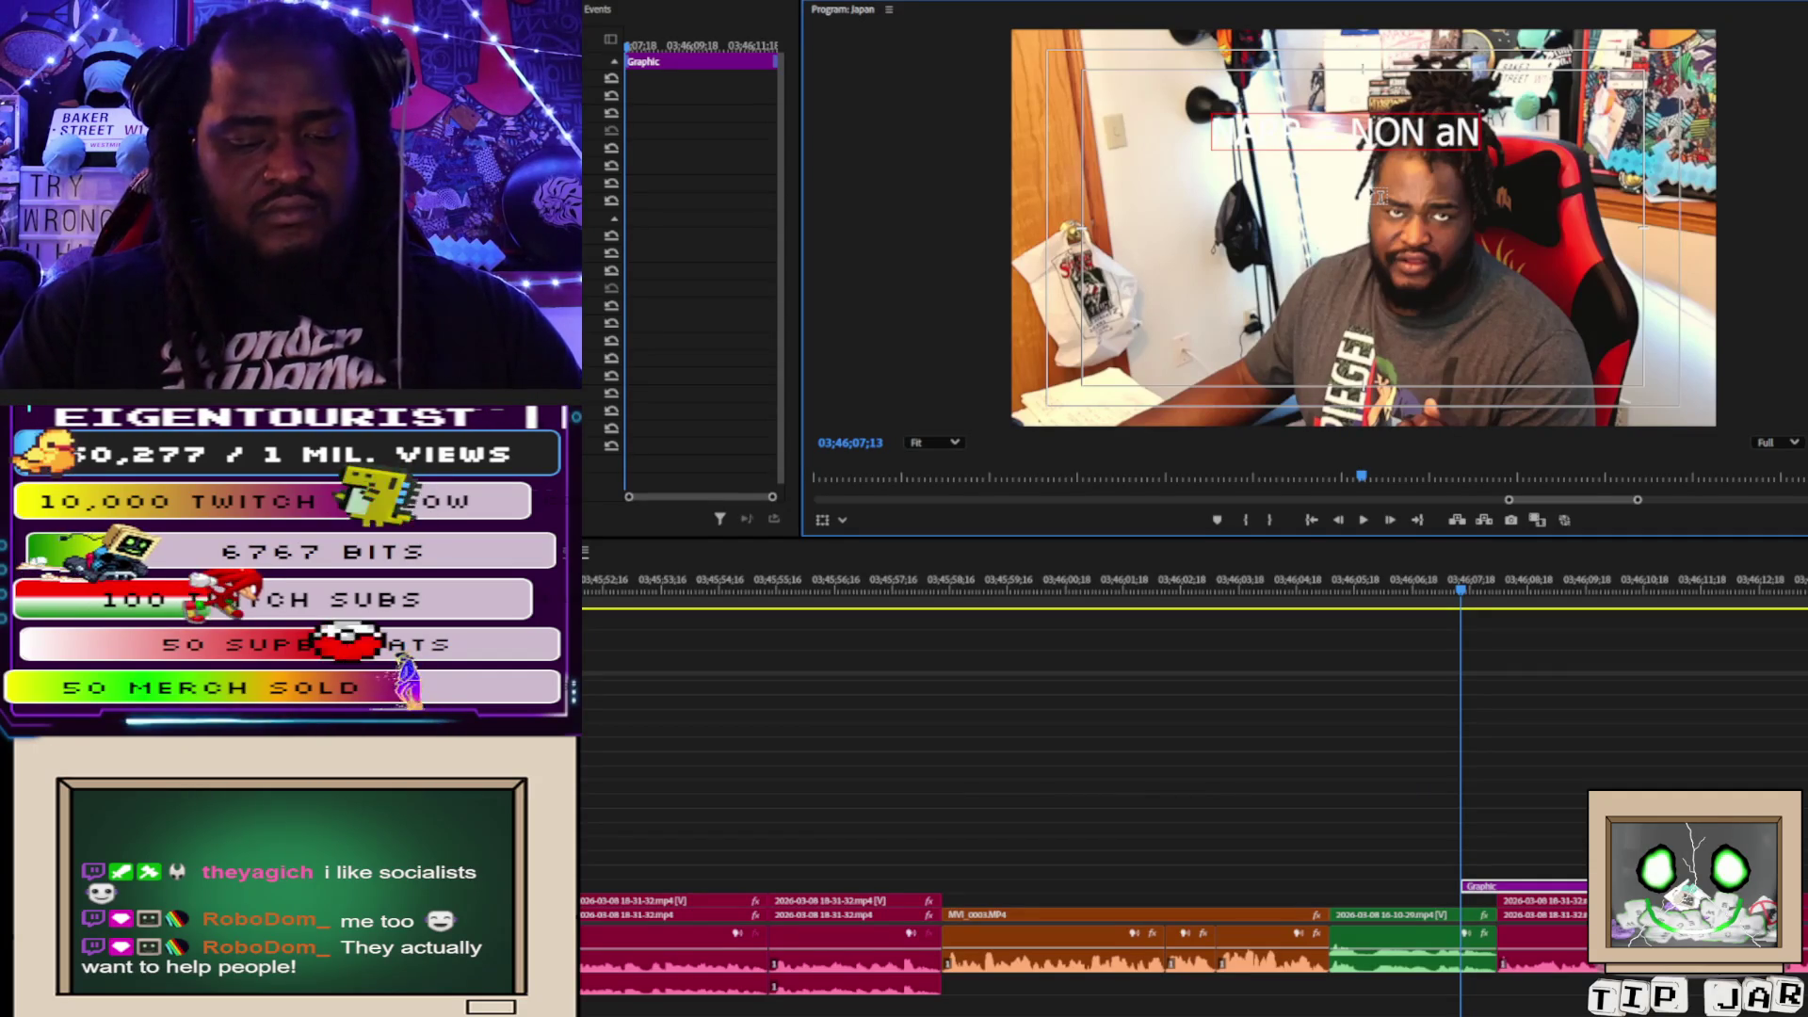
text(IME rEG)
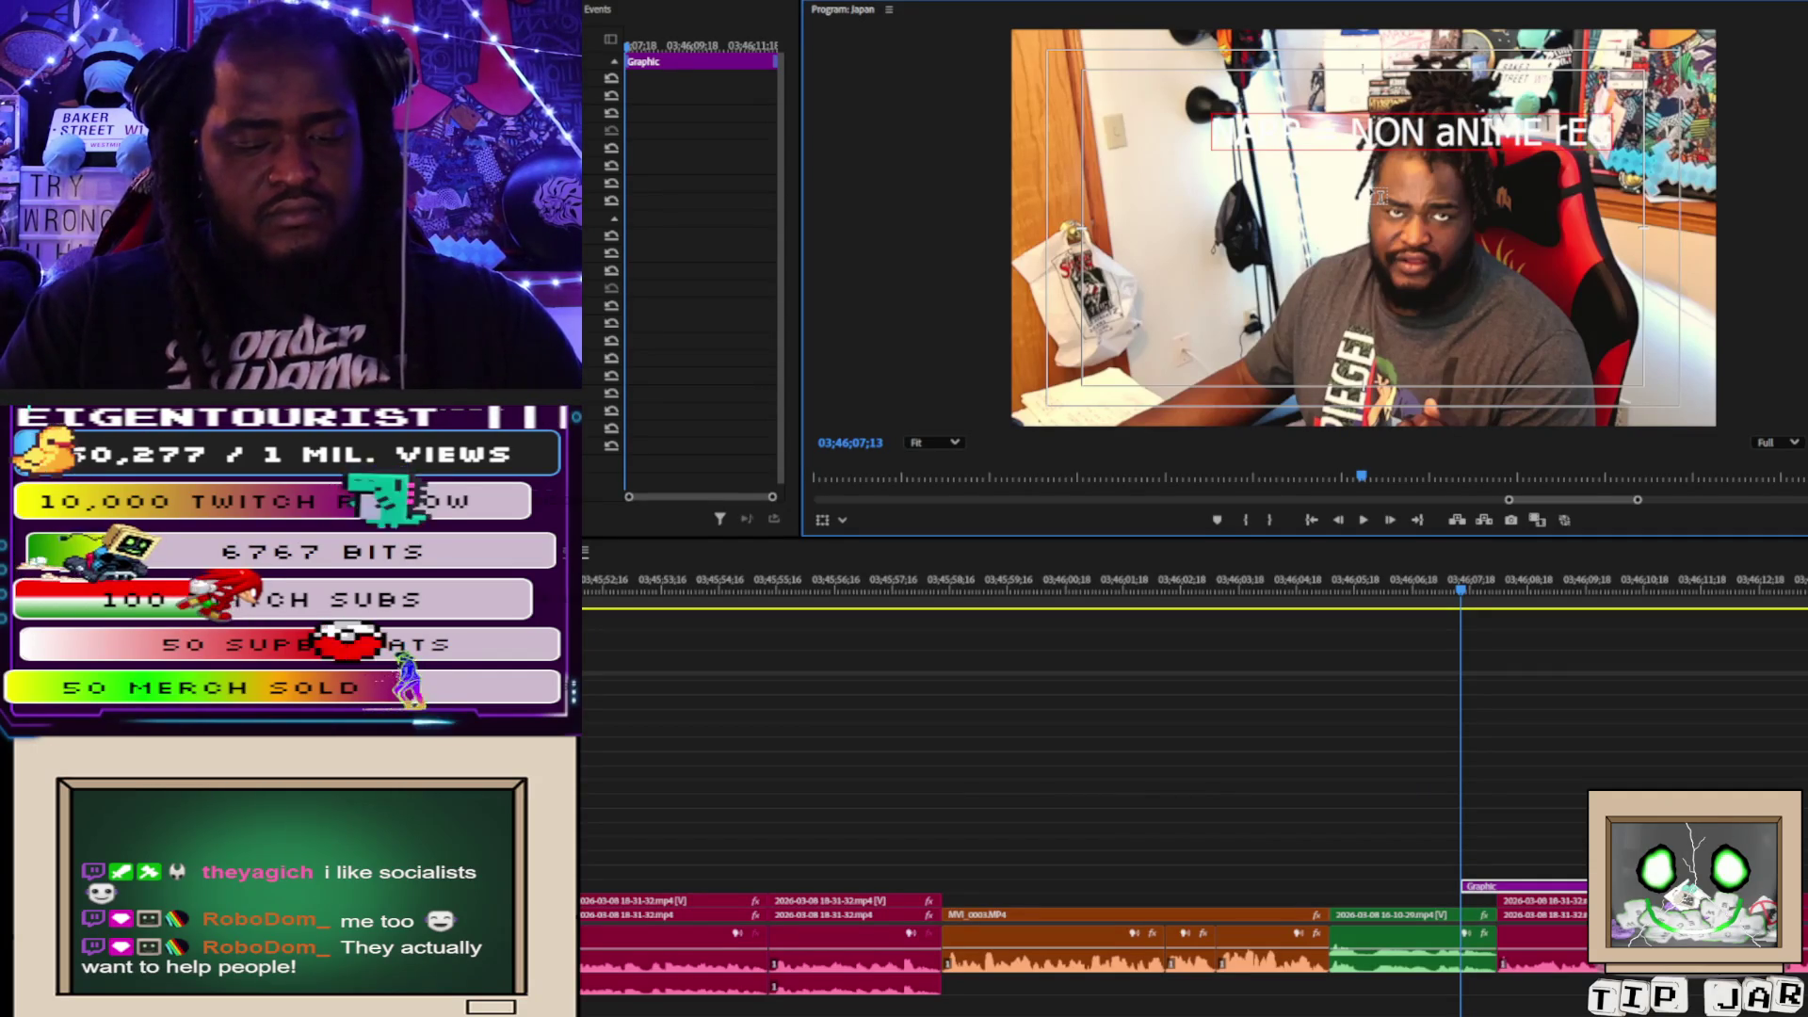
text(ULAR)
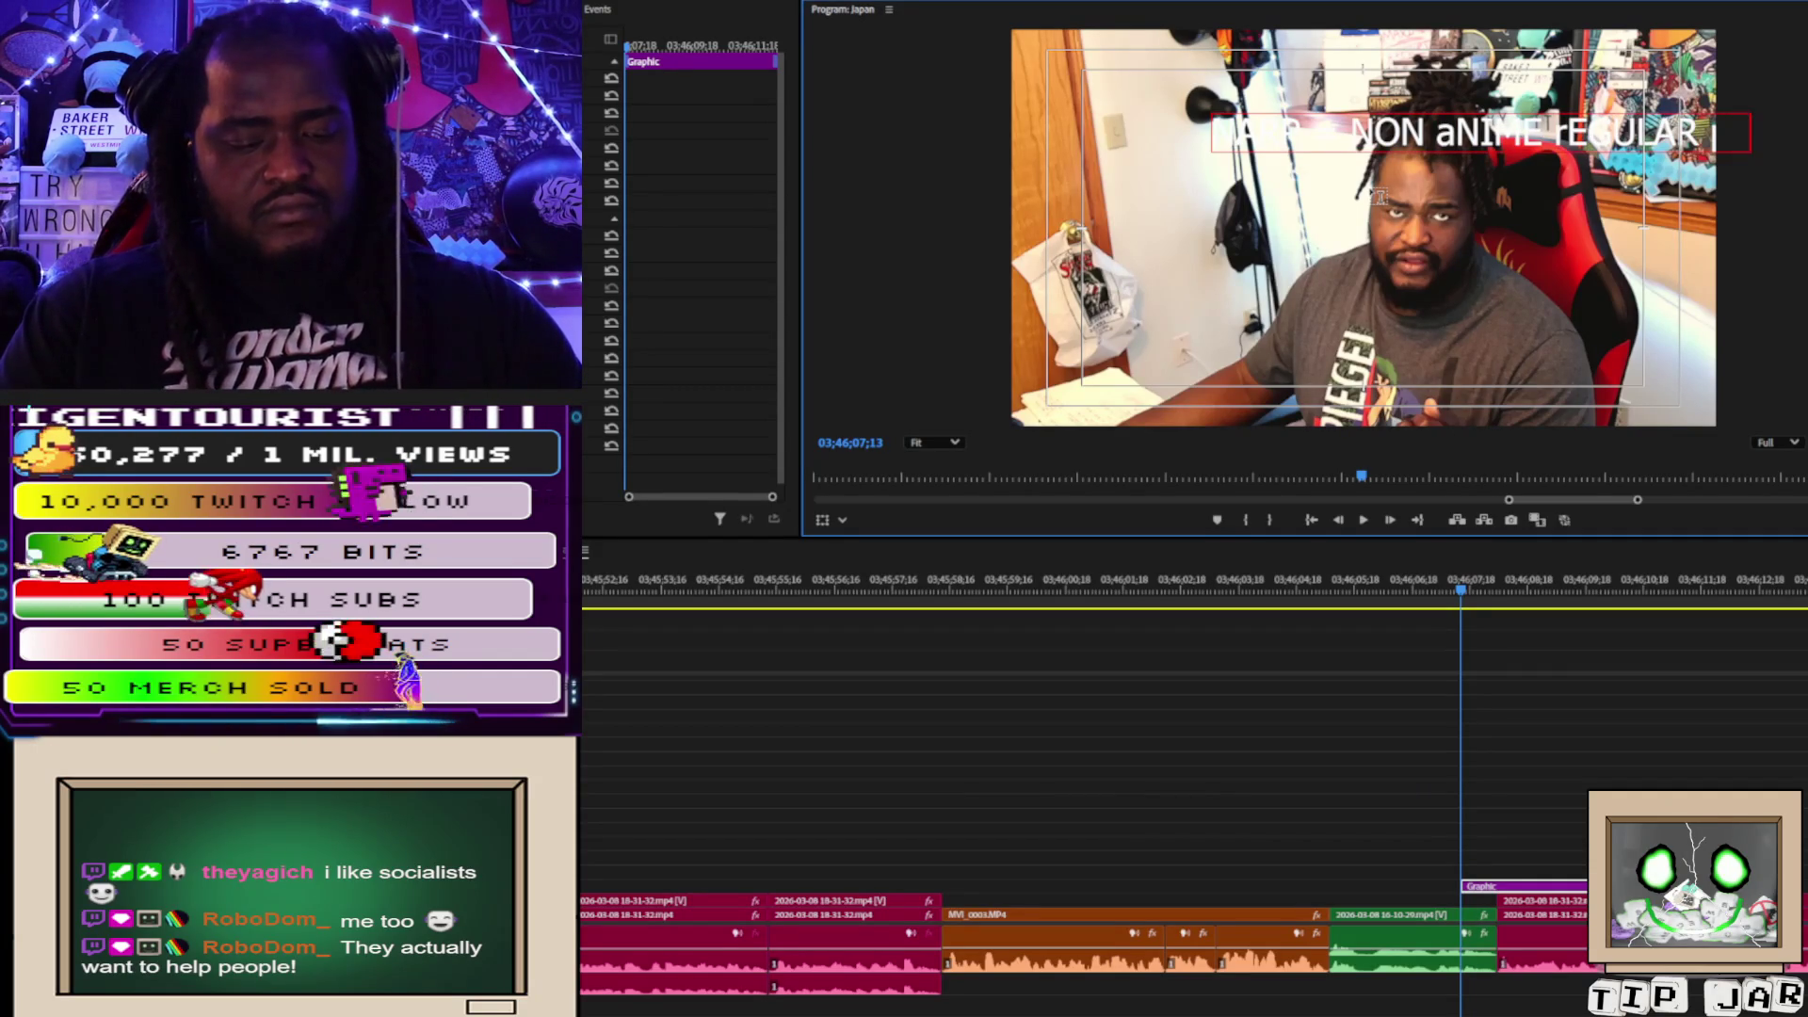
key(BackSpace)
key(BackSpace)
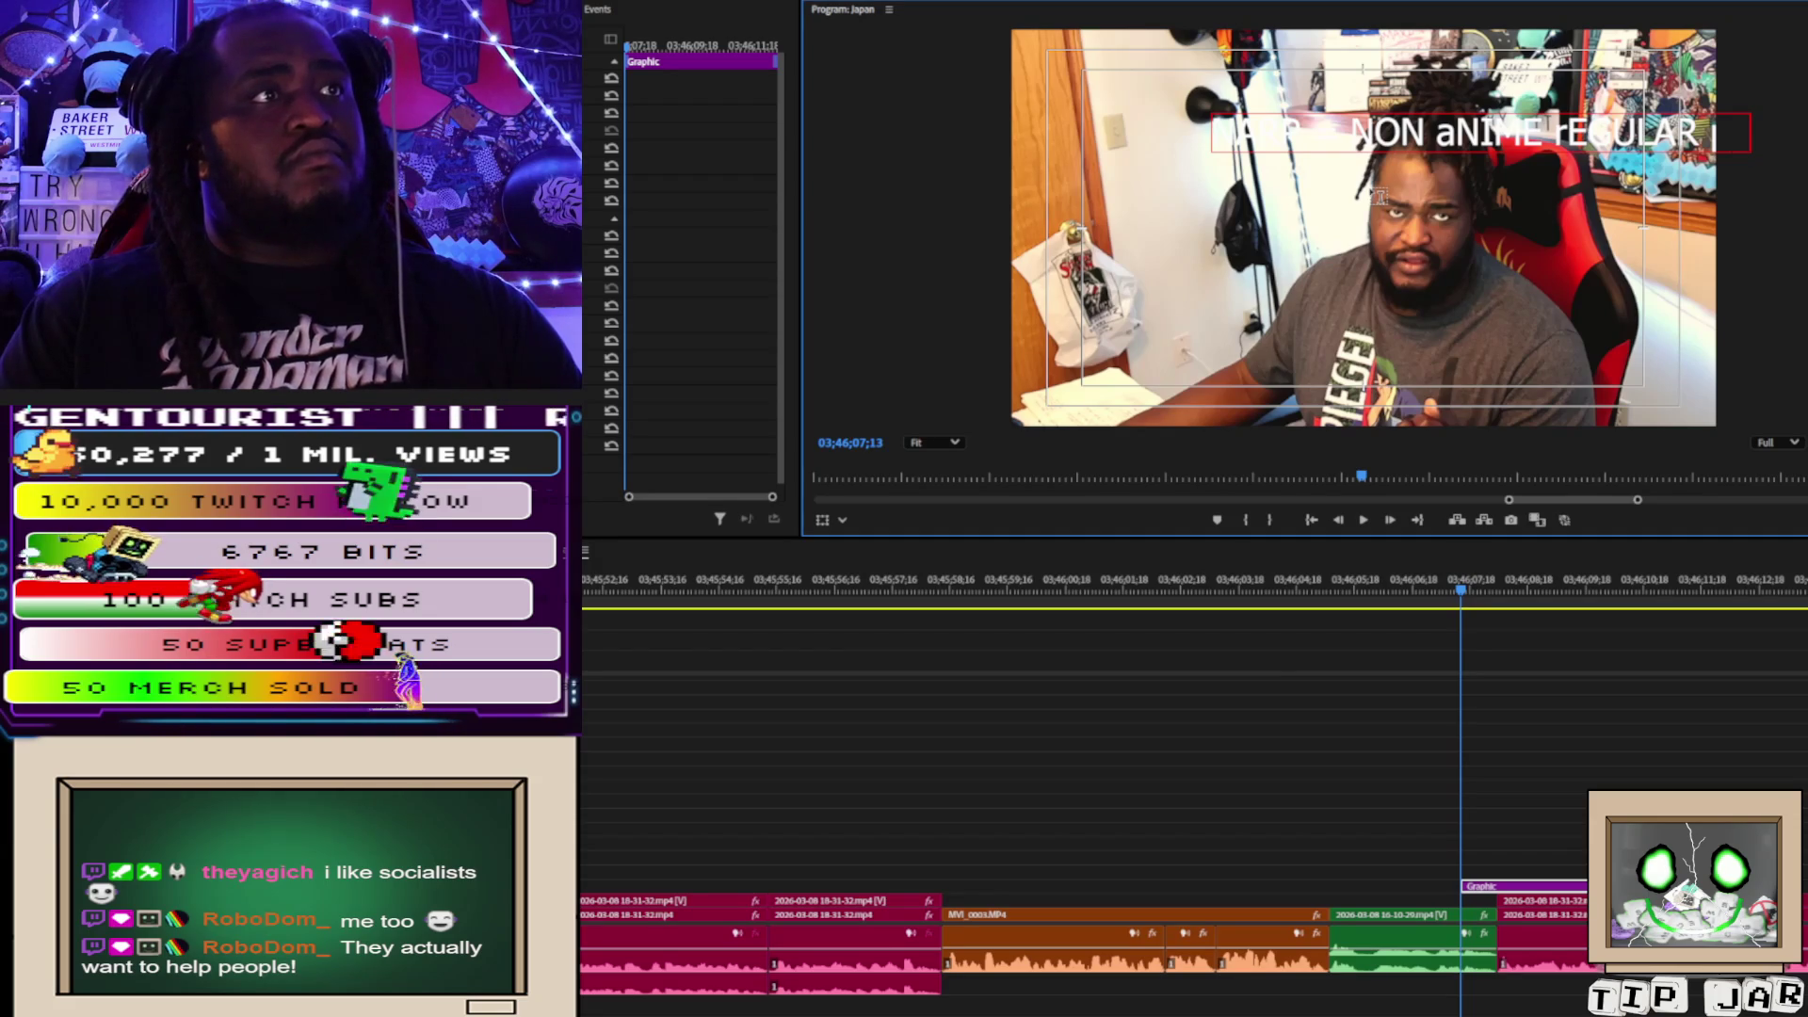
key(BackSpace)
text(IS)
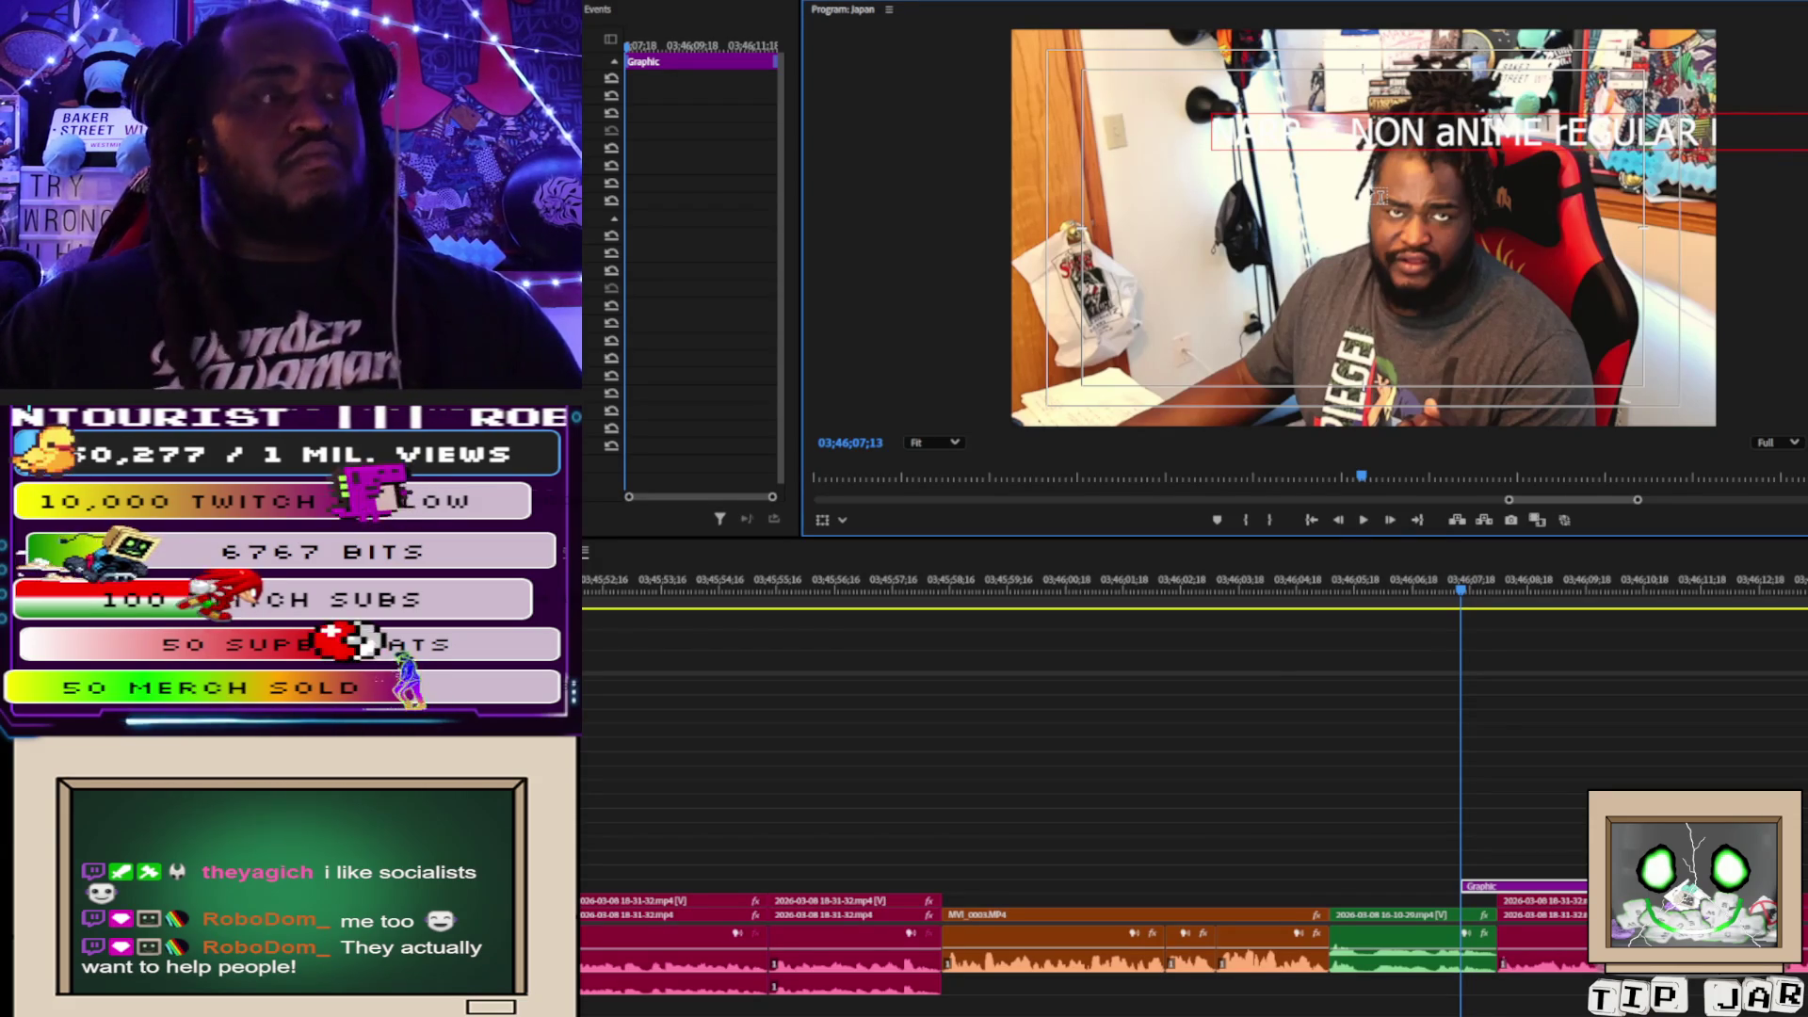
key(Escape)
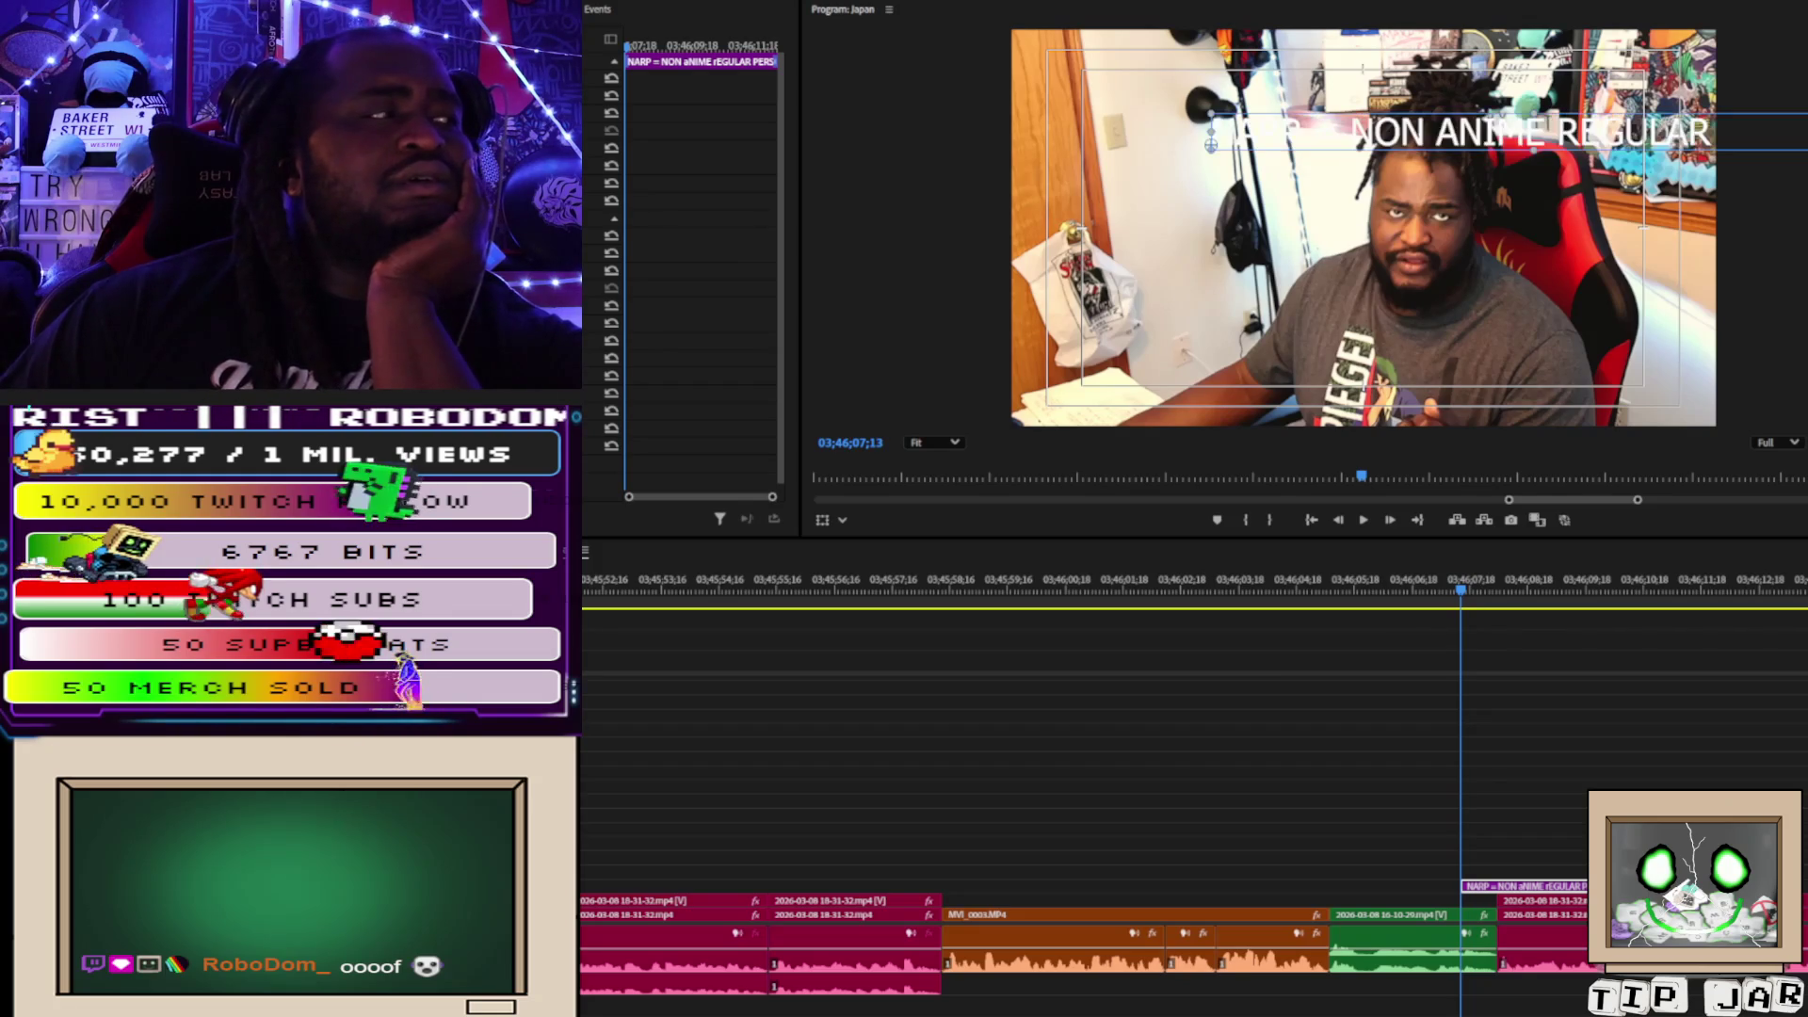
Drop the NARP caption to the frame's bottom and trim its clip over the green talking-head clip, one track down.
mouse_move(1518, 160)
mouse_down()
mouse_move(1365, 276)
mouse_move(1360, 395)
mouse_up()
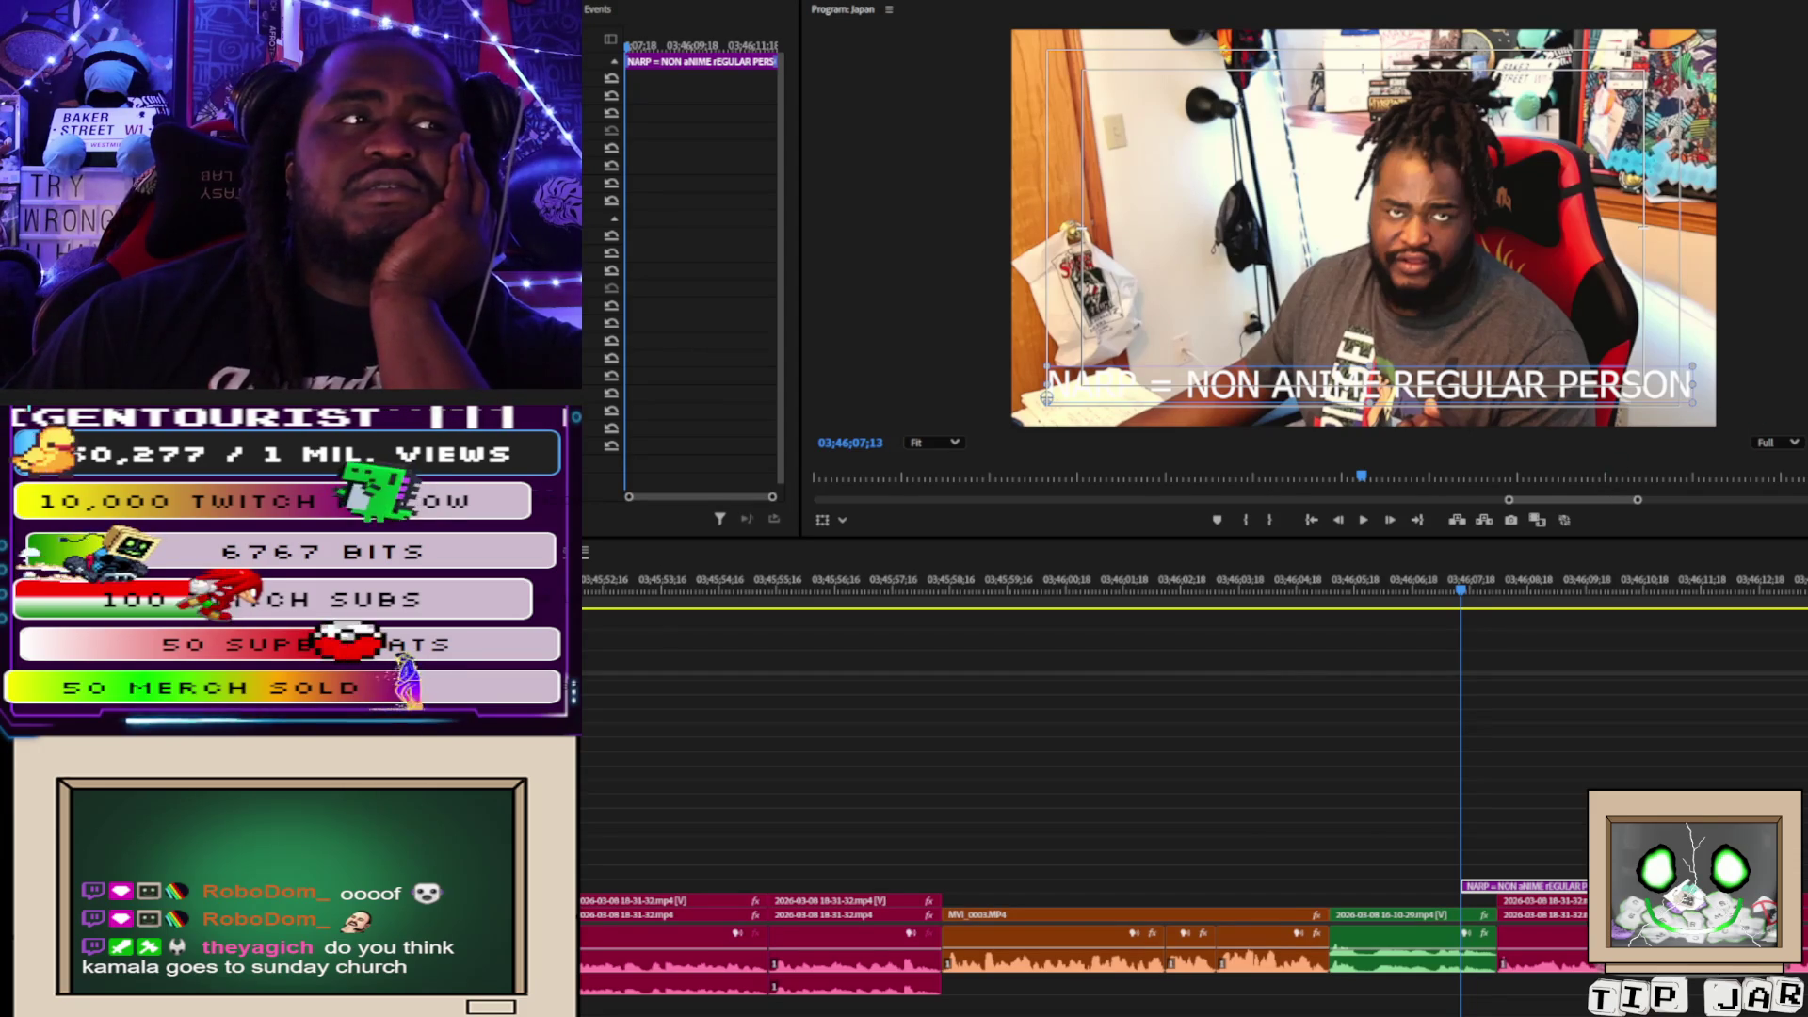
drag(1463, 887, 1329, 887)
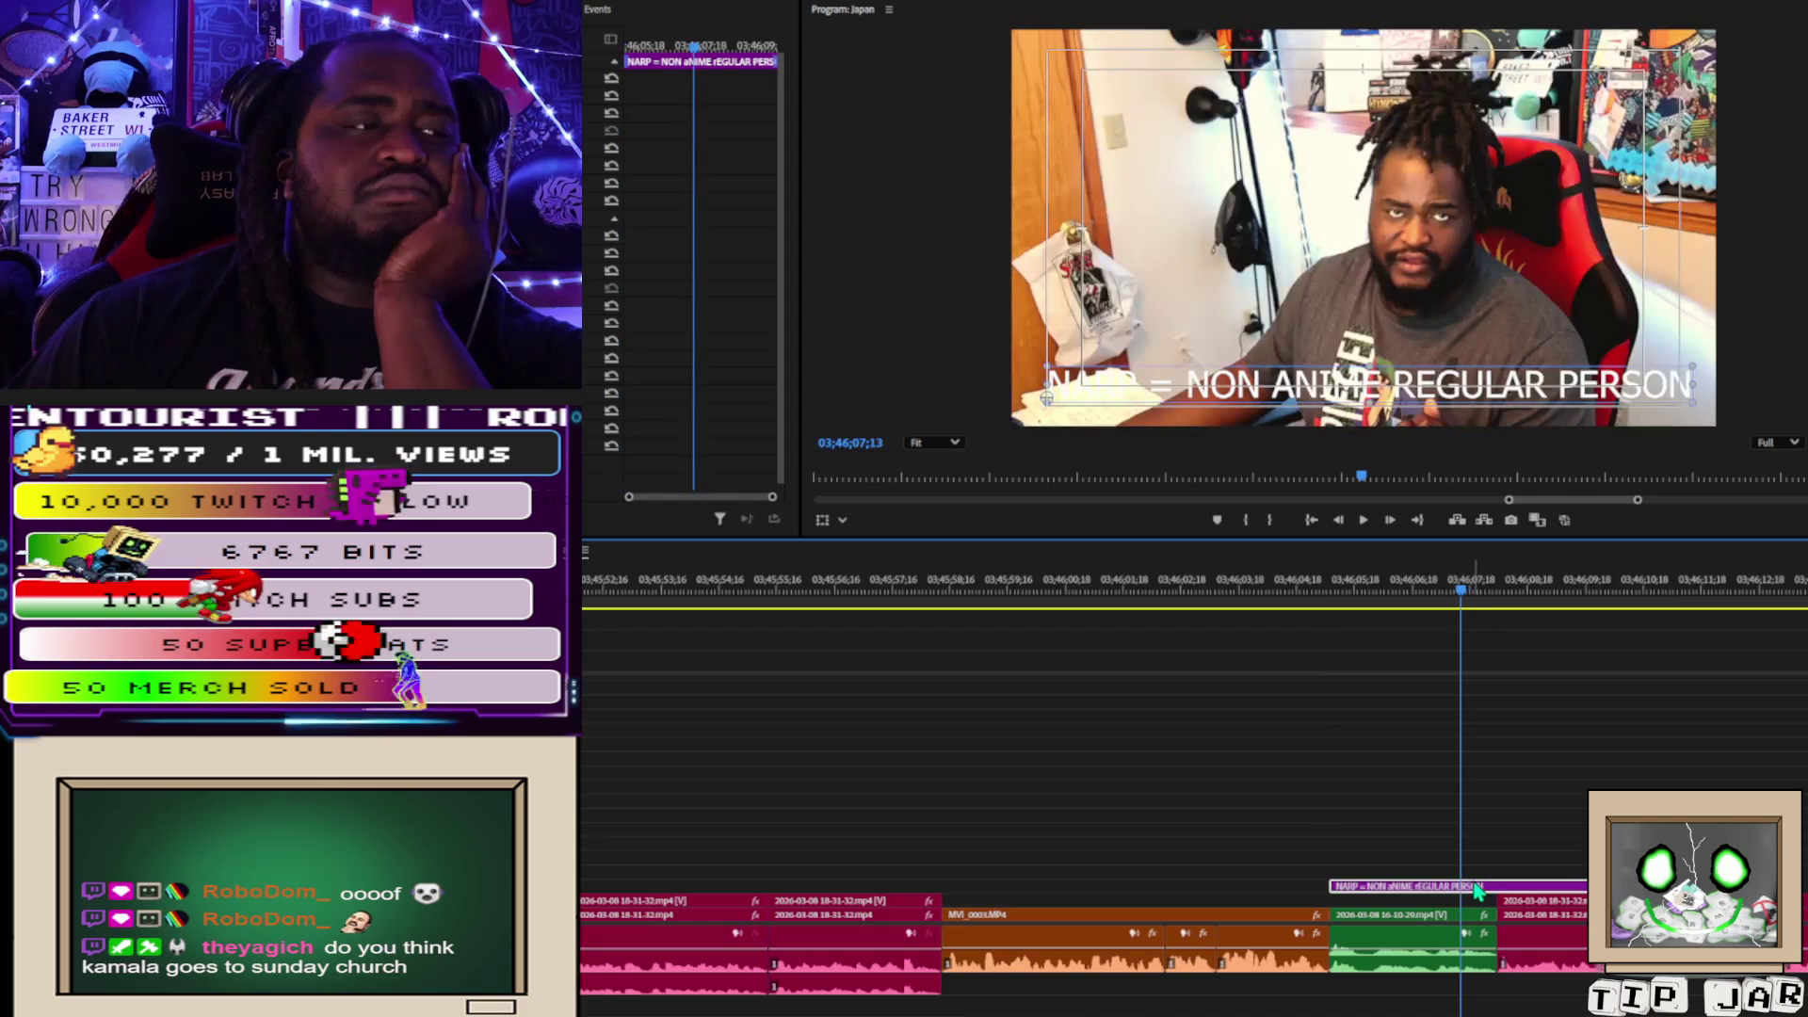
drag(1606, 886, 1493, 883)
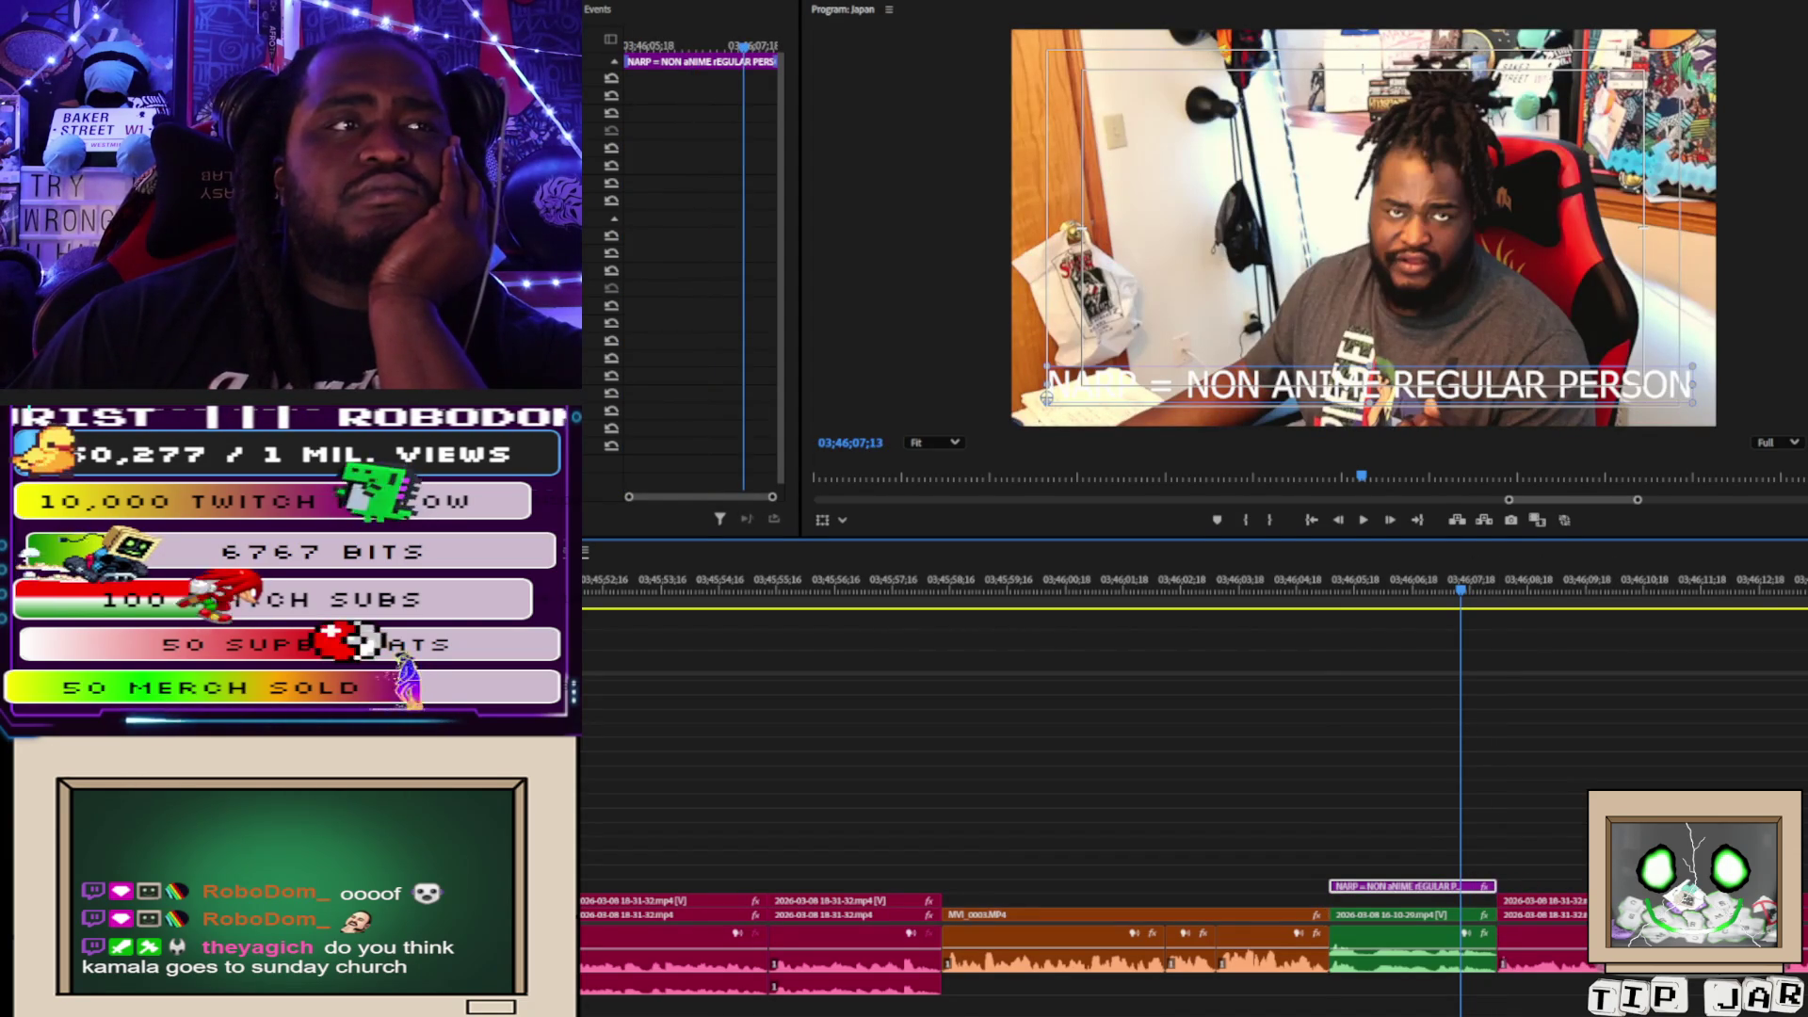
key(alt+Down)
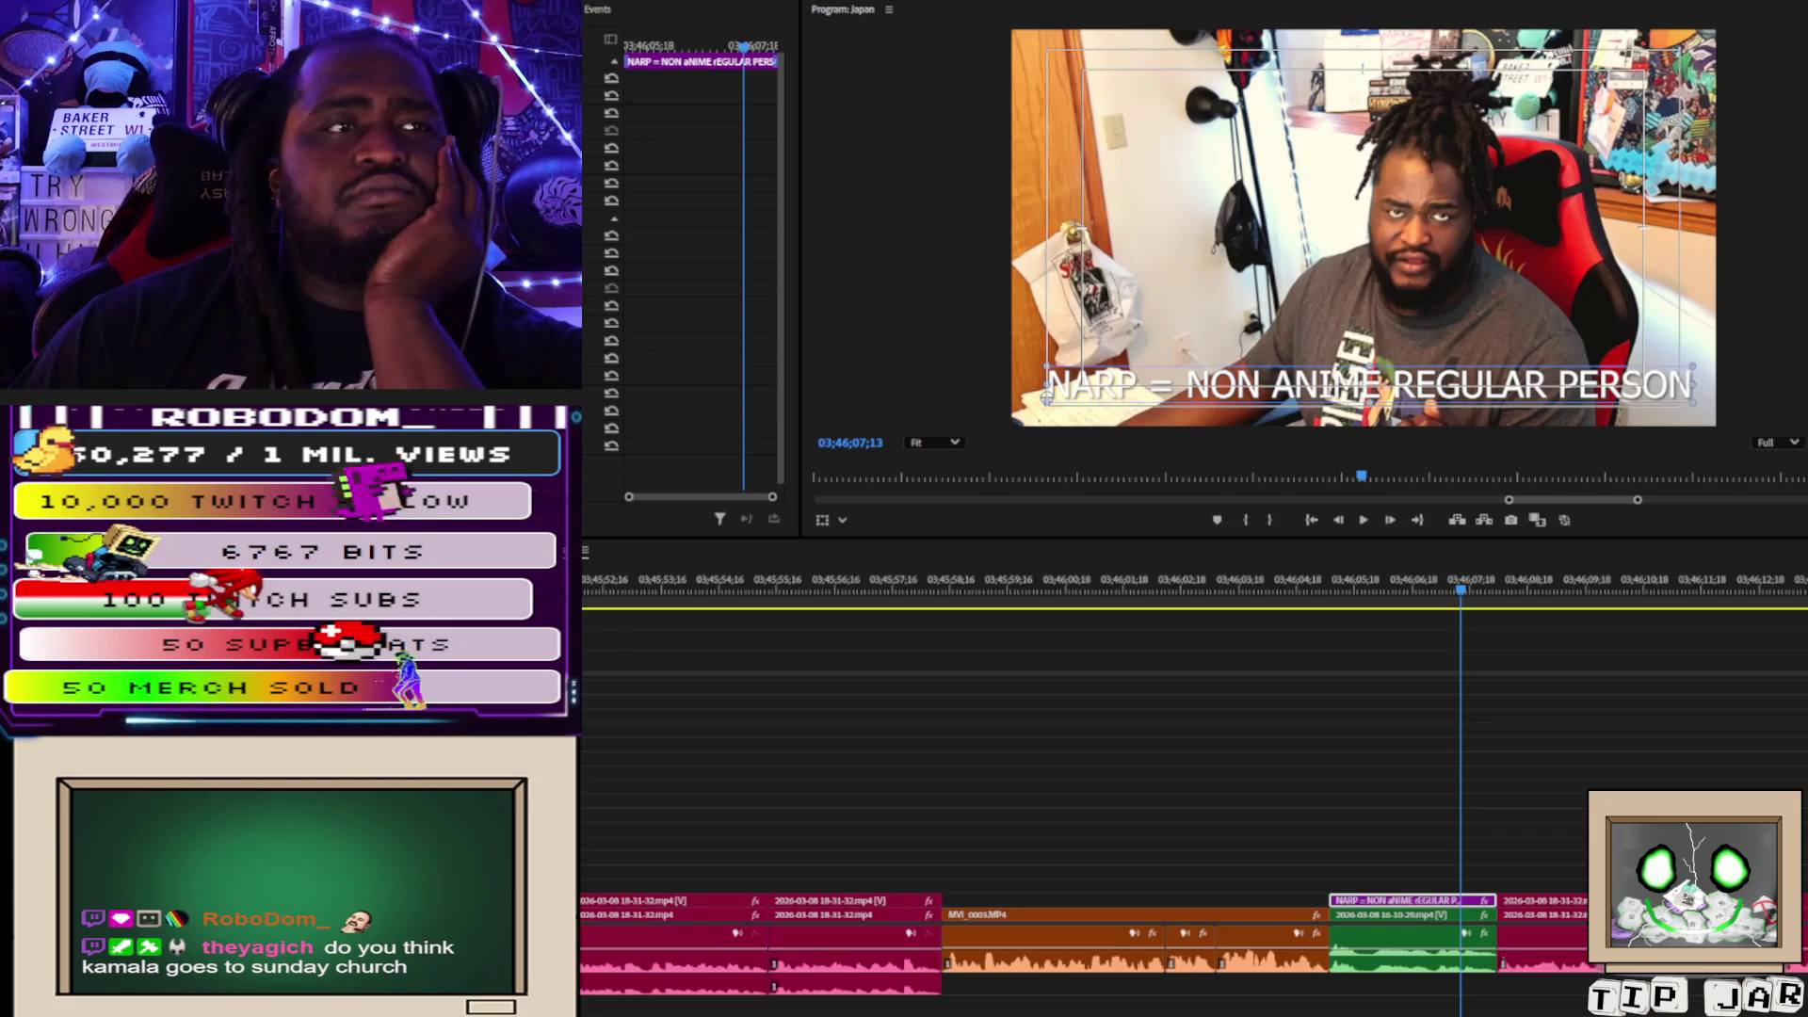
Return to Premiere and reopen the NARP caption text for editing in the Program monitor.
key(alt+Tab)
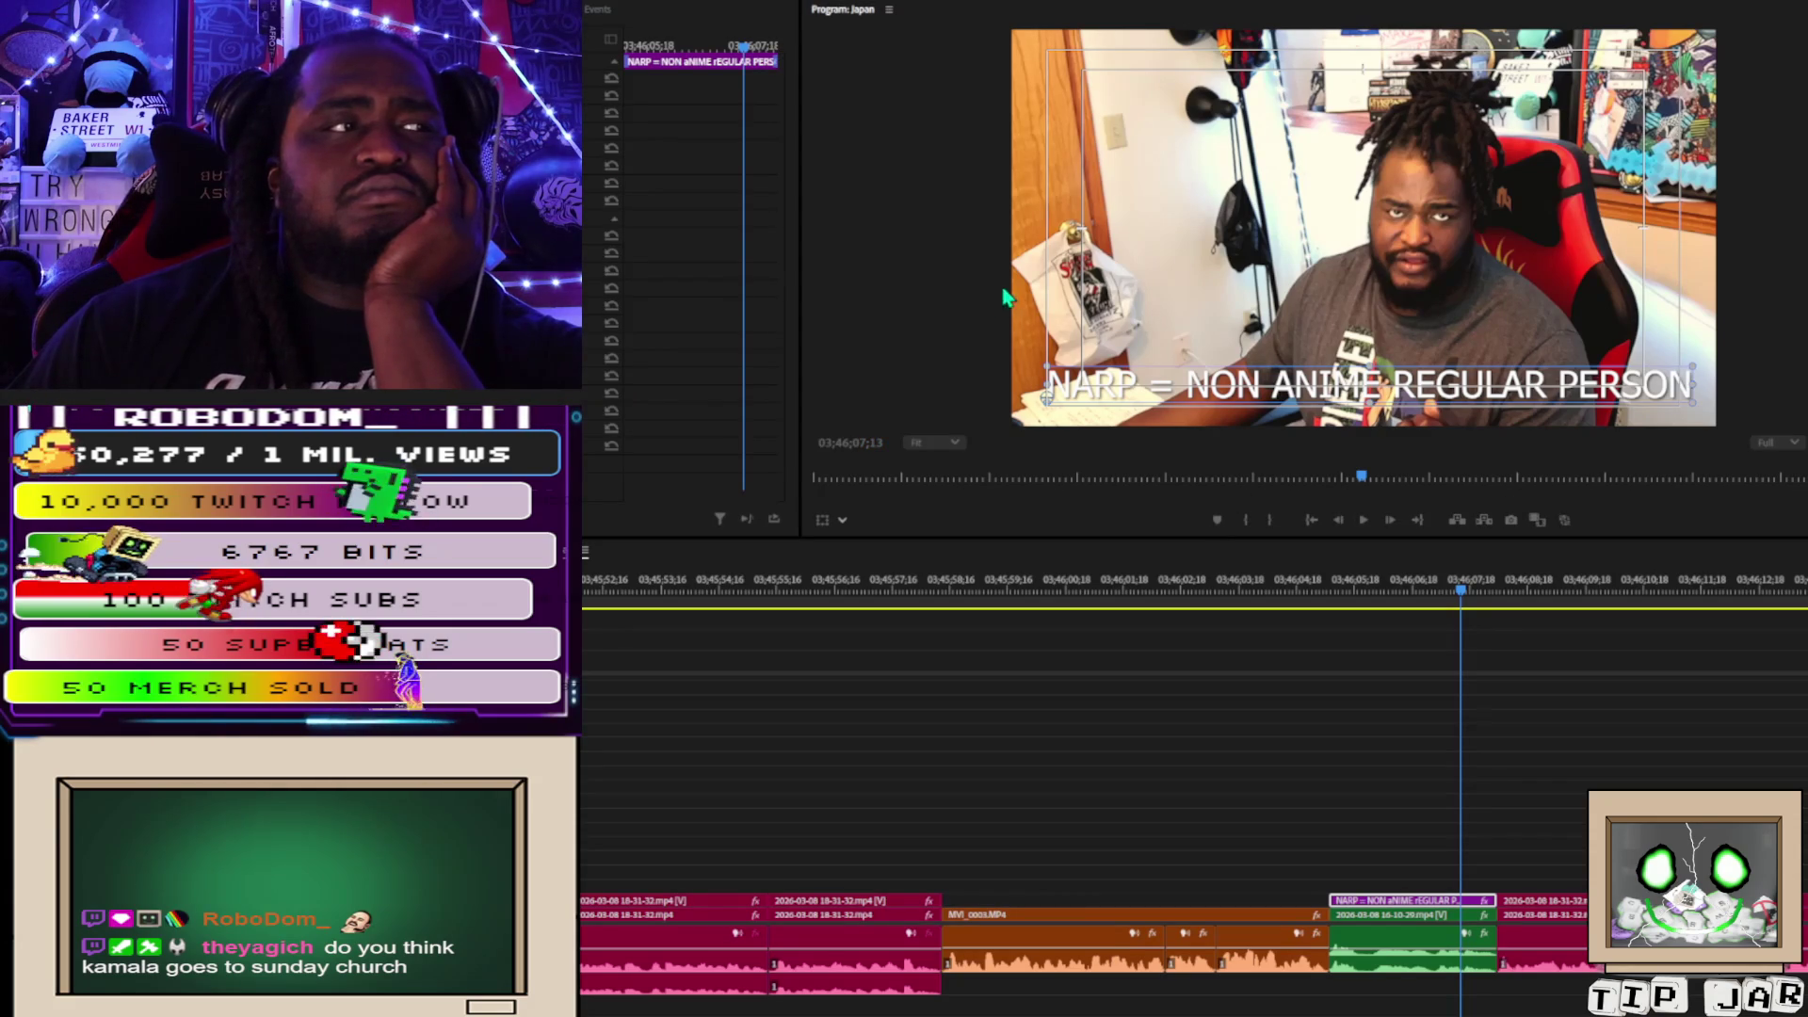
click(1501, 653)
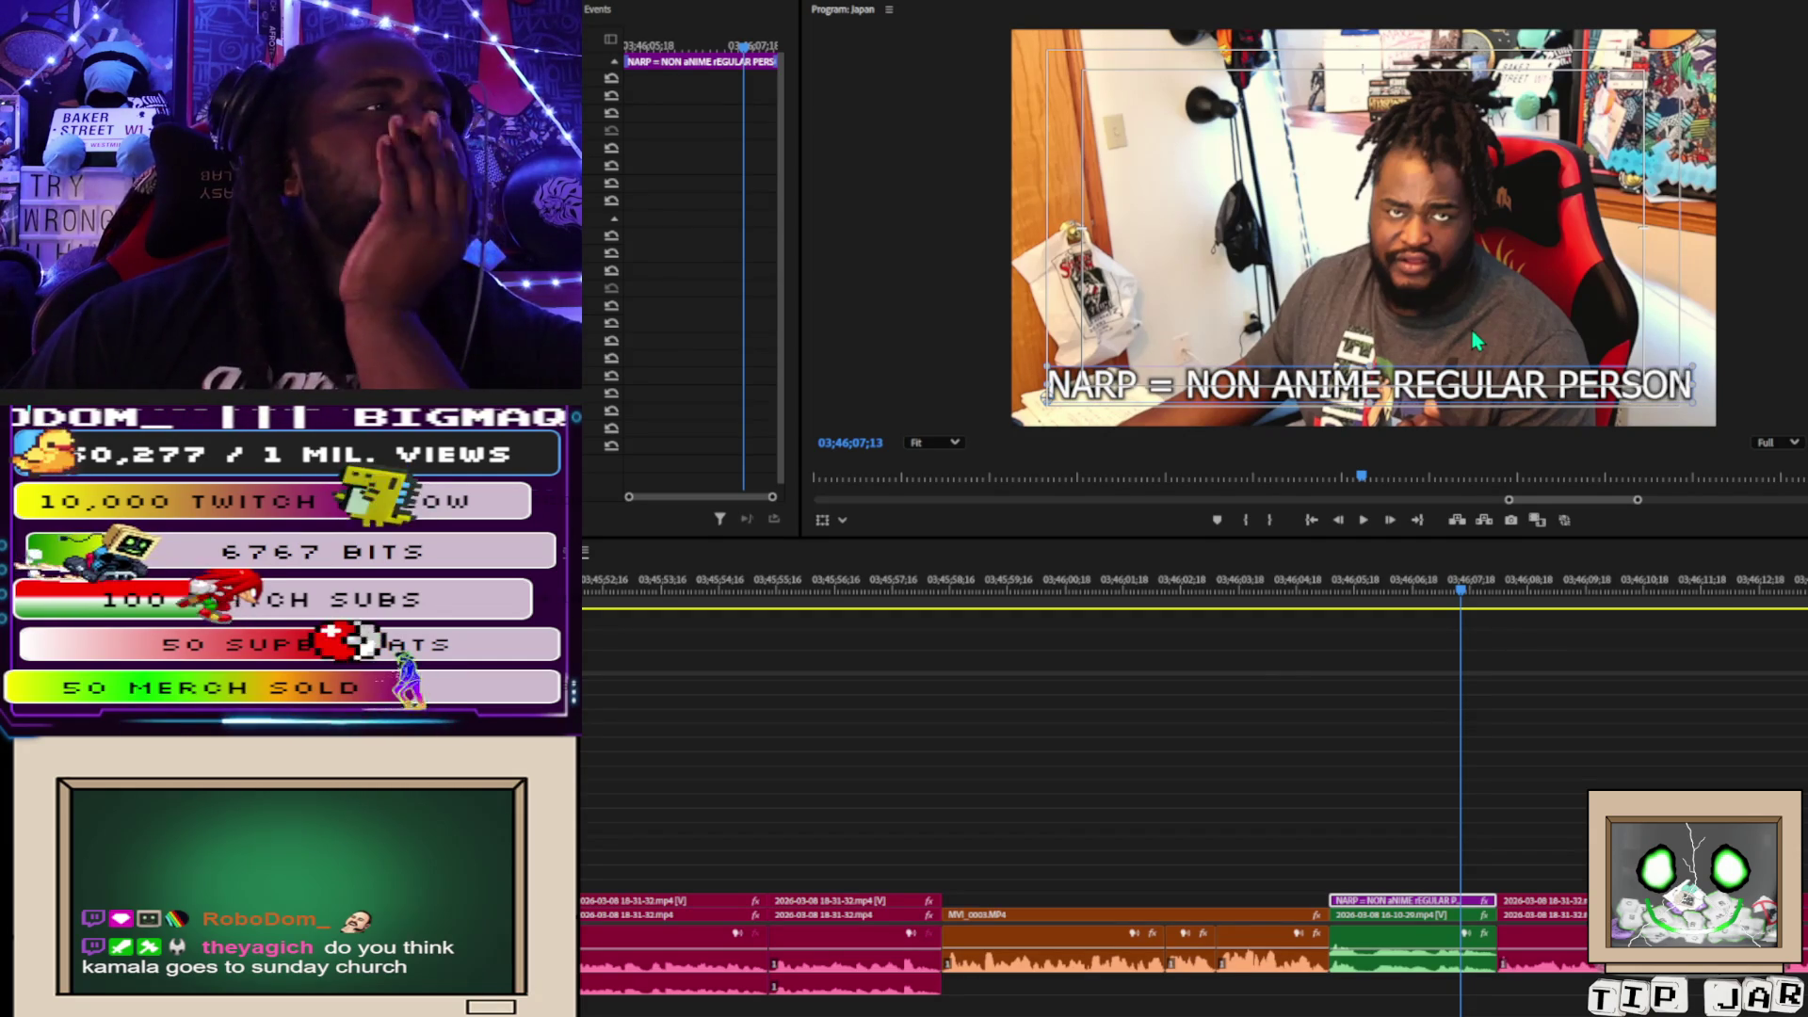
double_click(1292, 394)
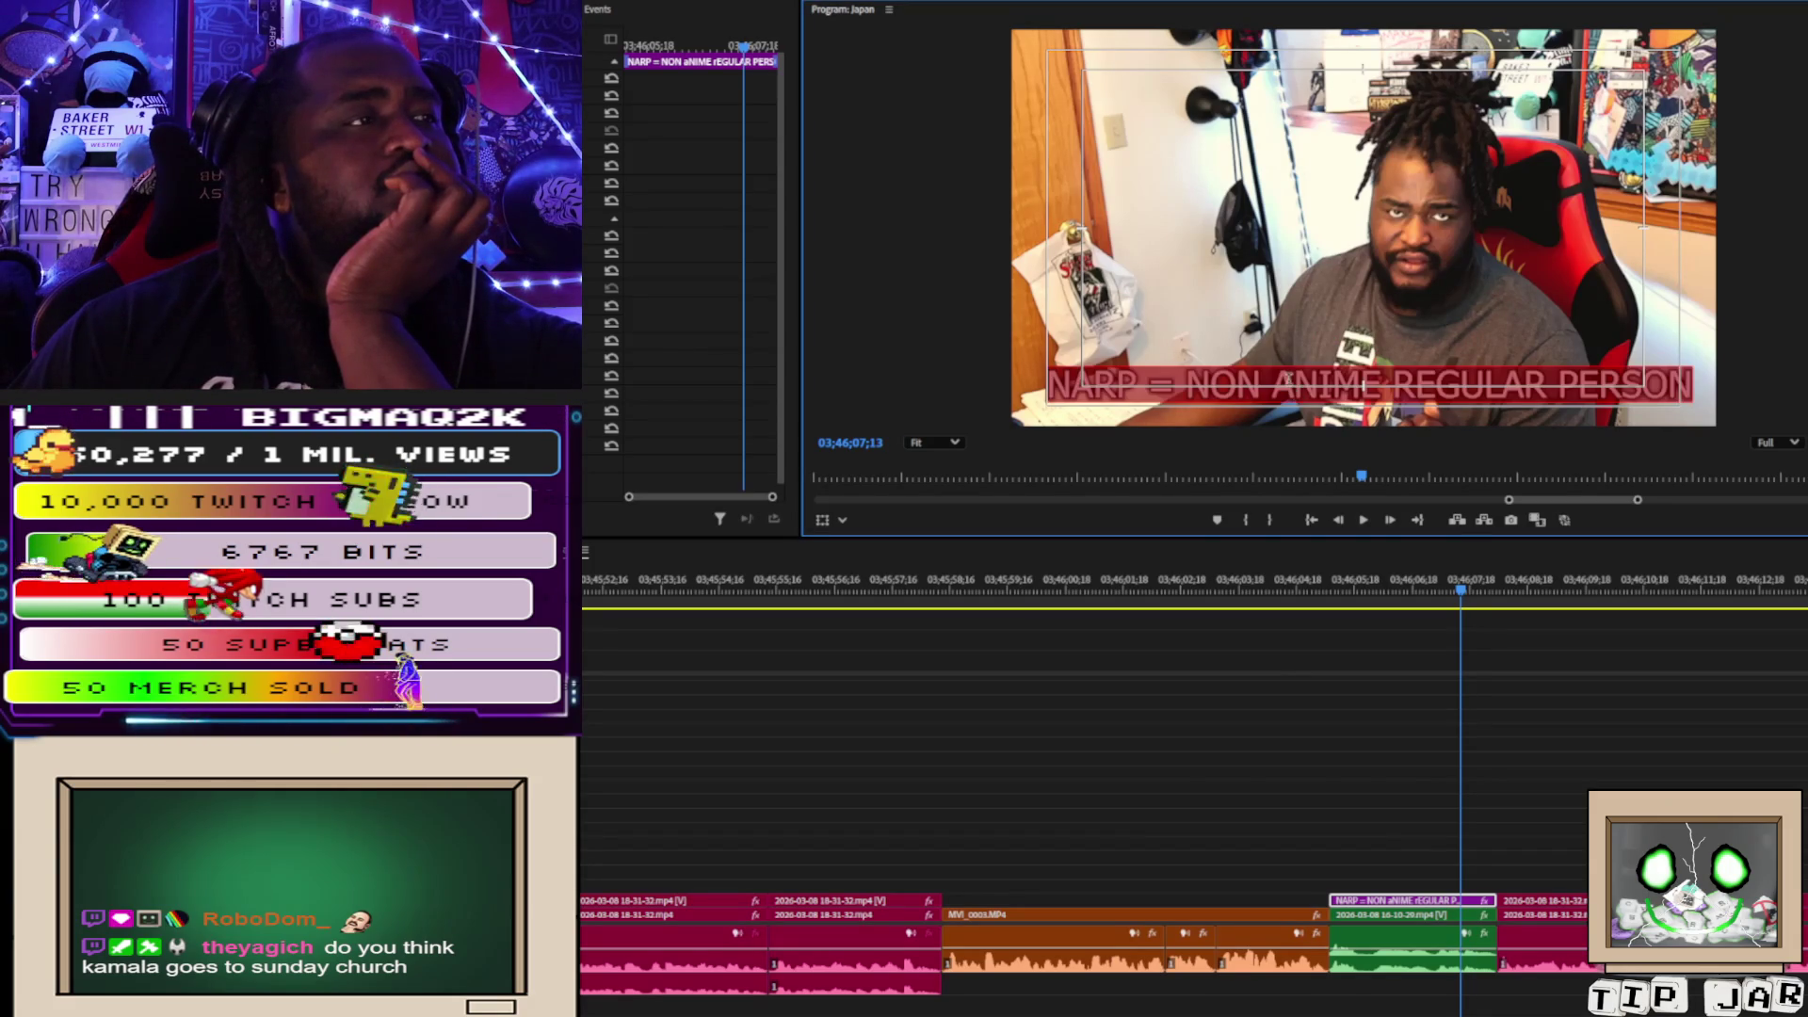
Select the whole 'NARP = NON ANIME REGULAR PERSON' line and delete it.
key(Escape)
click(1274, 387)
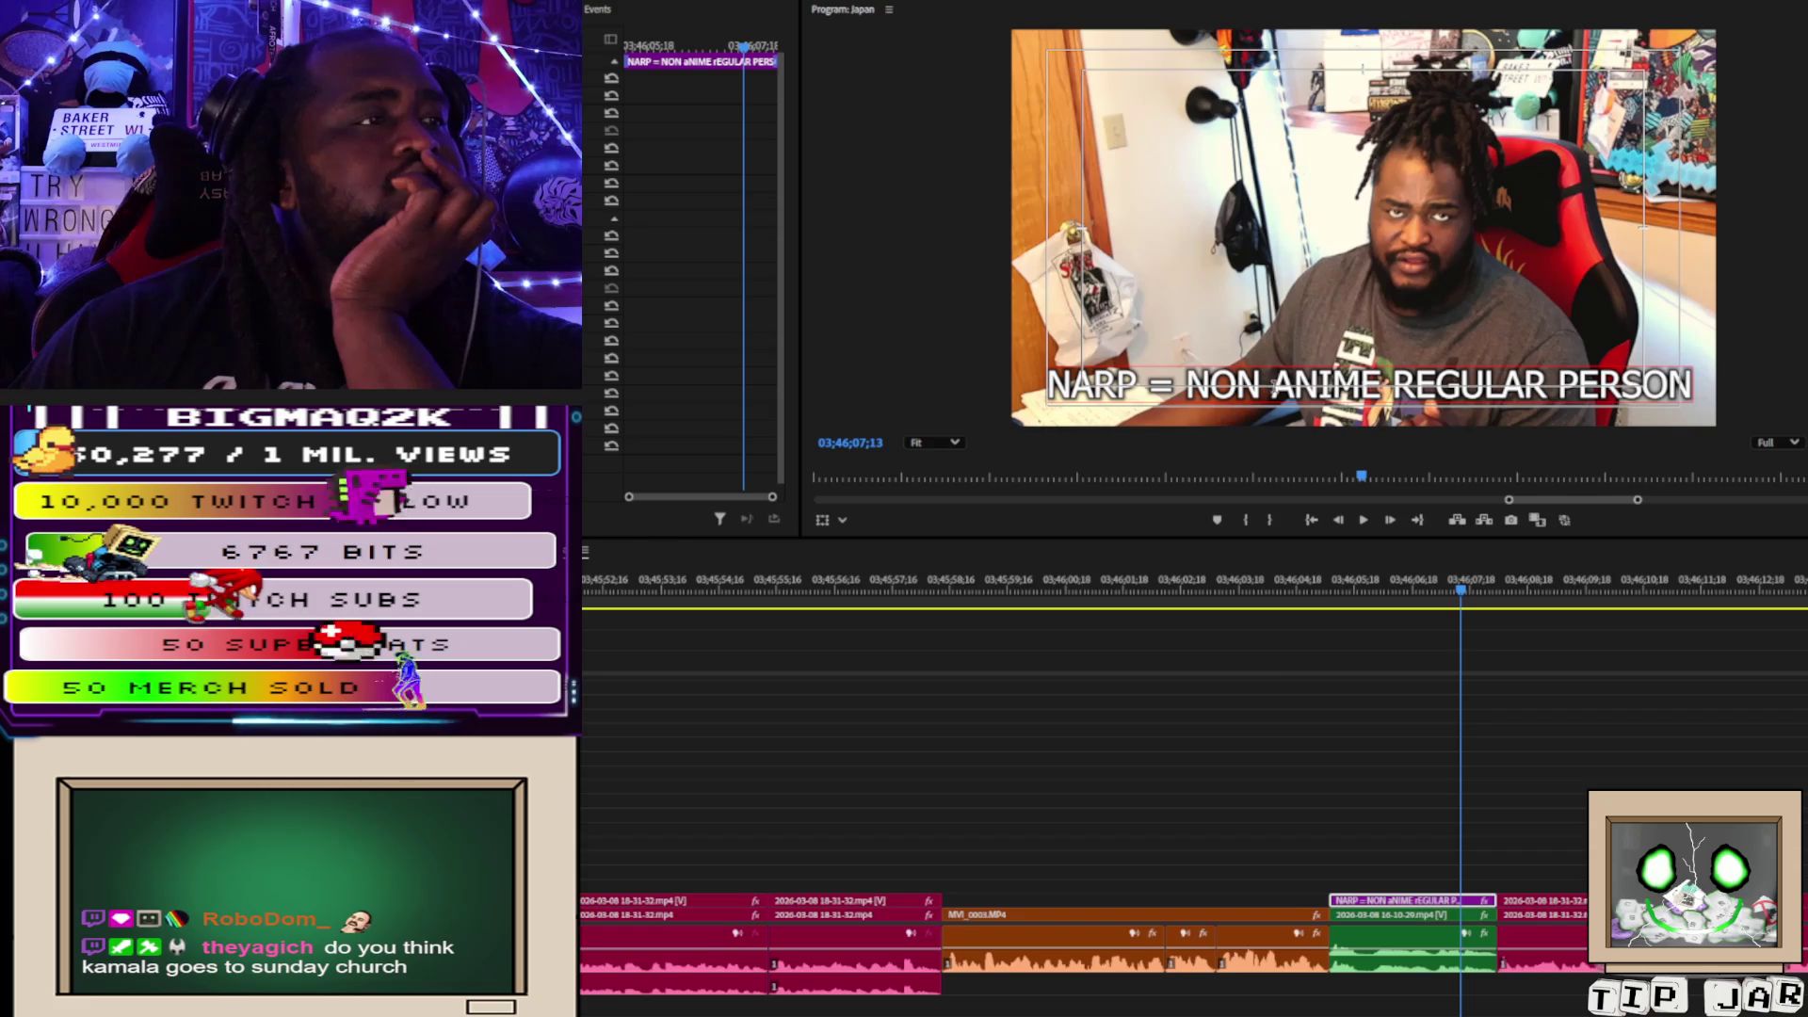
triple_click(1338, 387)
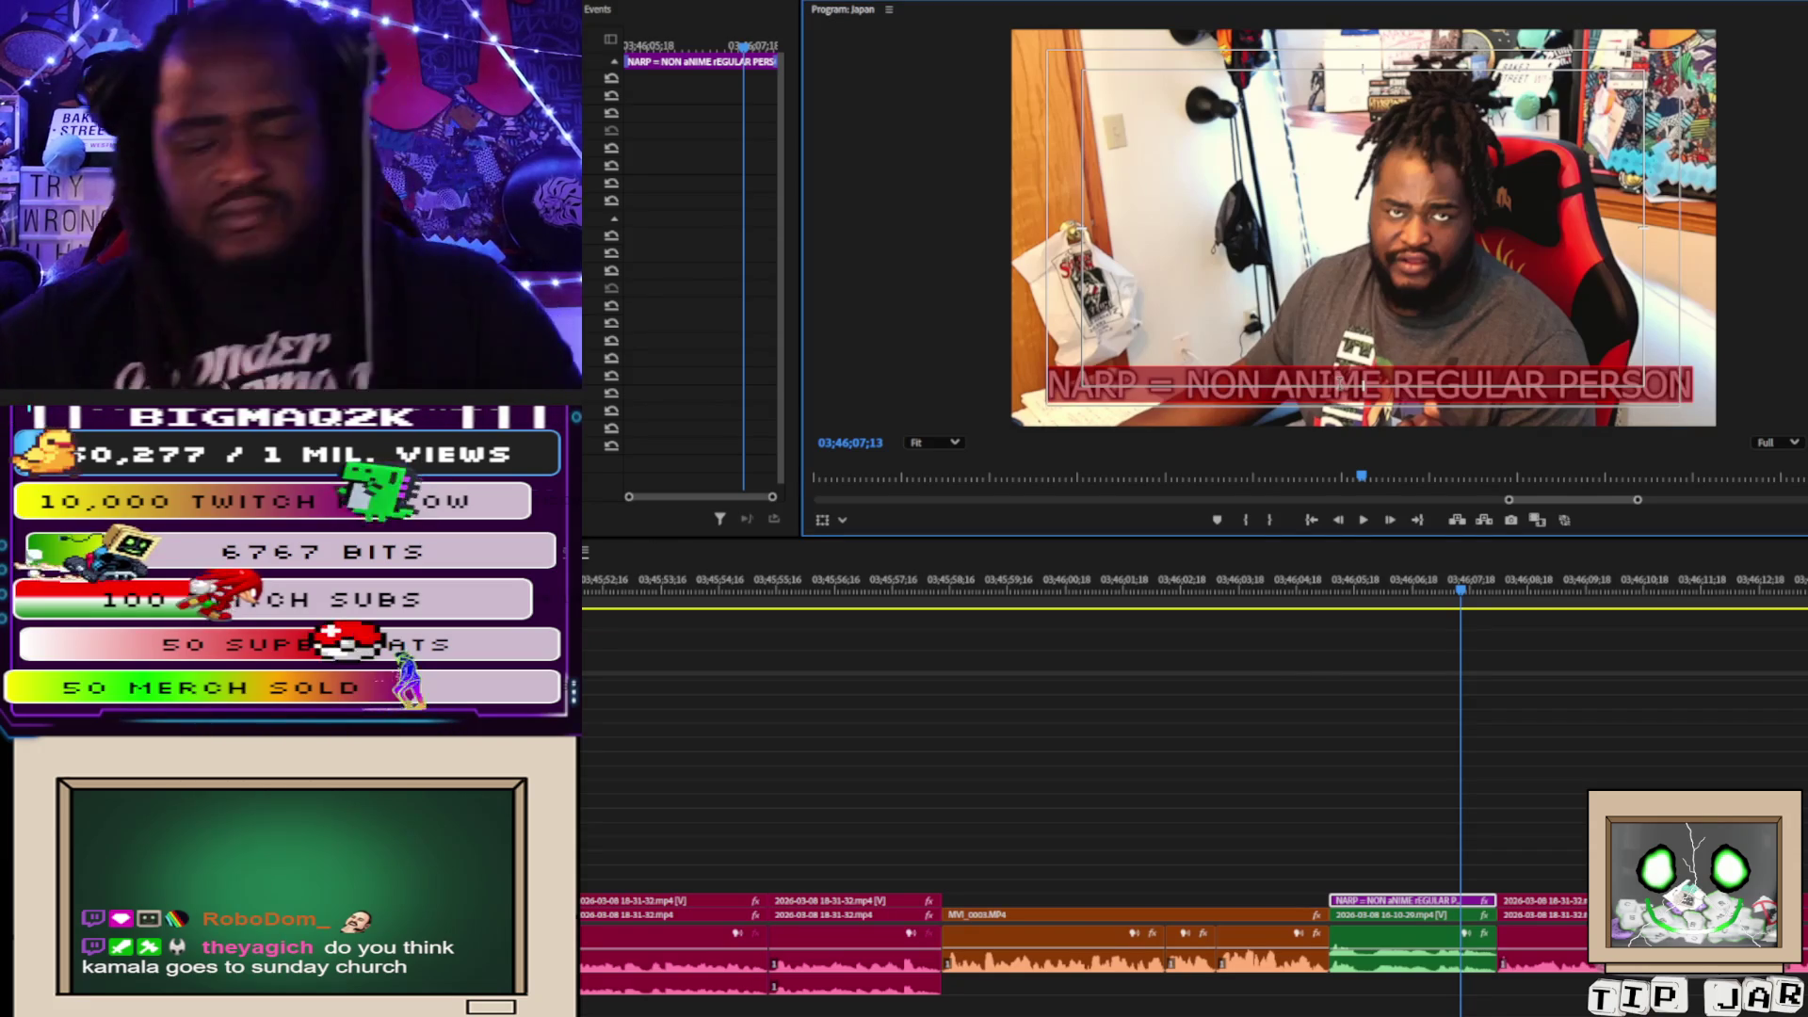
click(1339, 384)
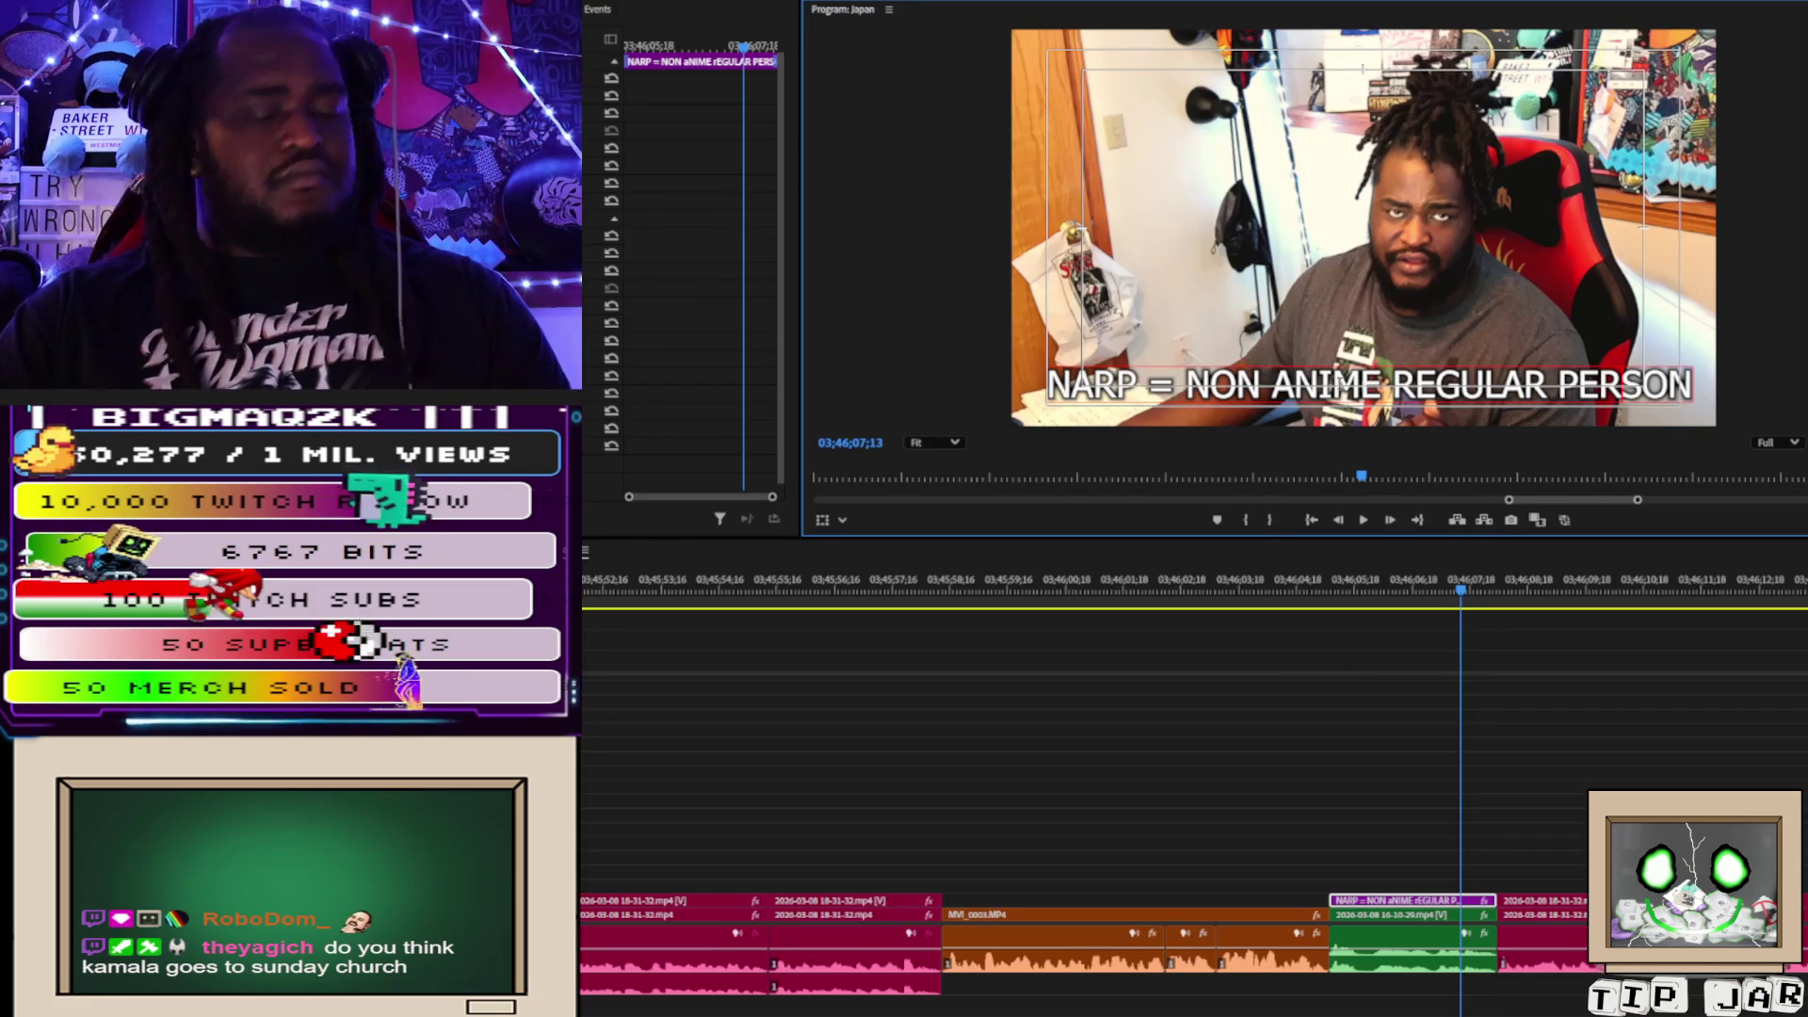
triple_click(1339, 384)
key(BackSpace)
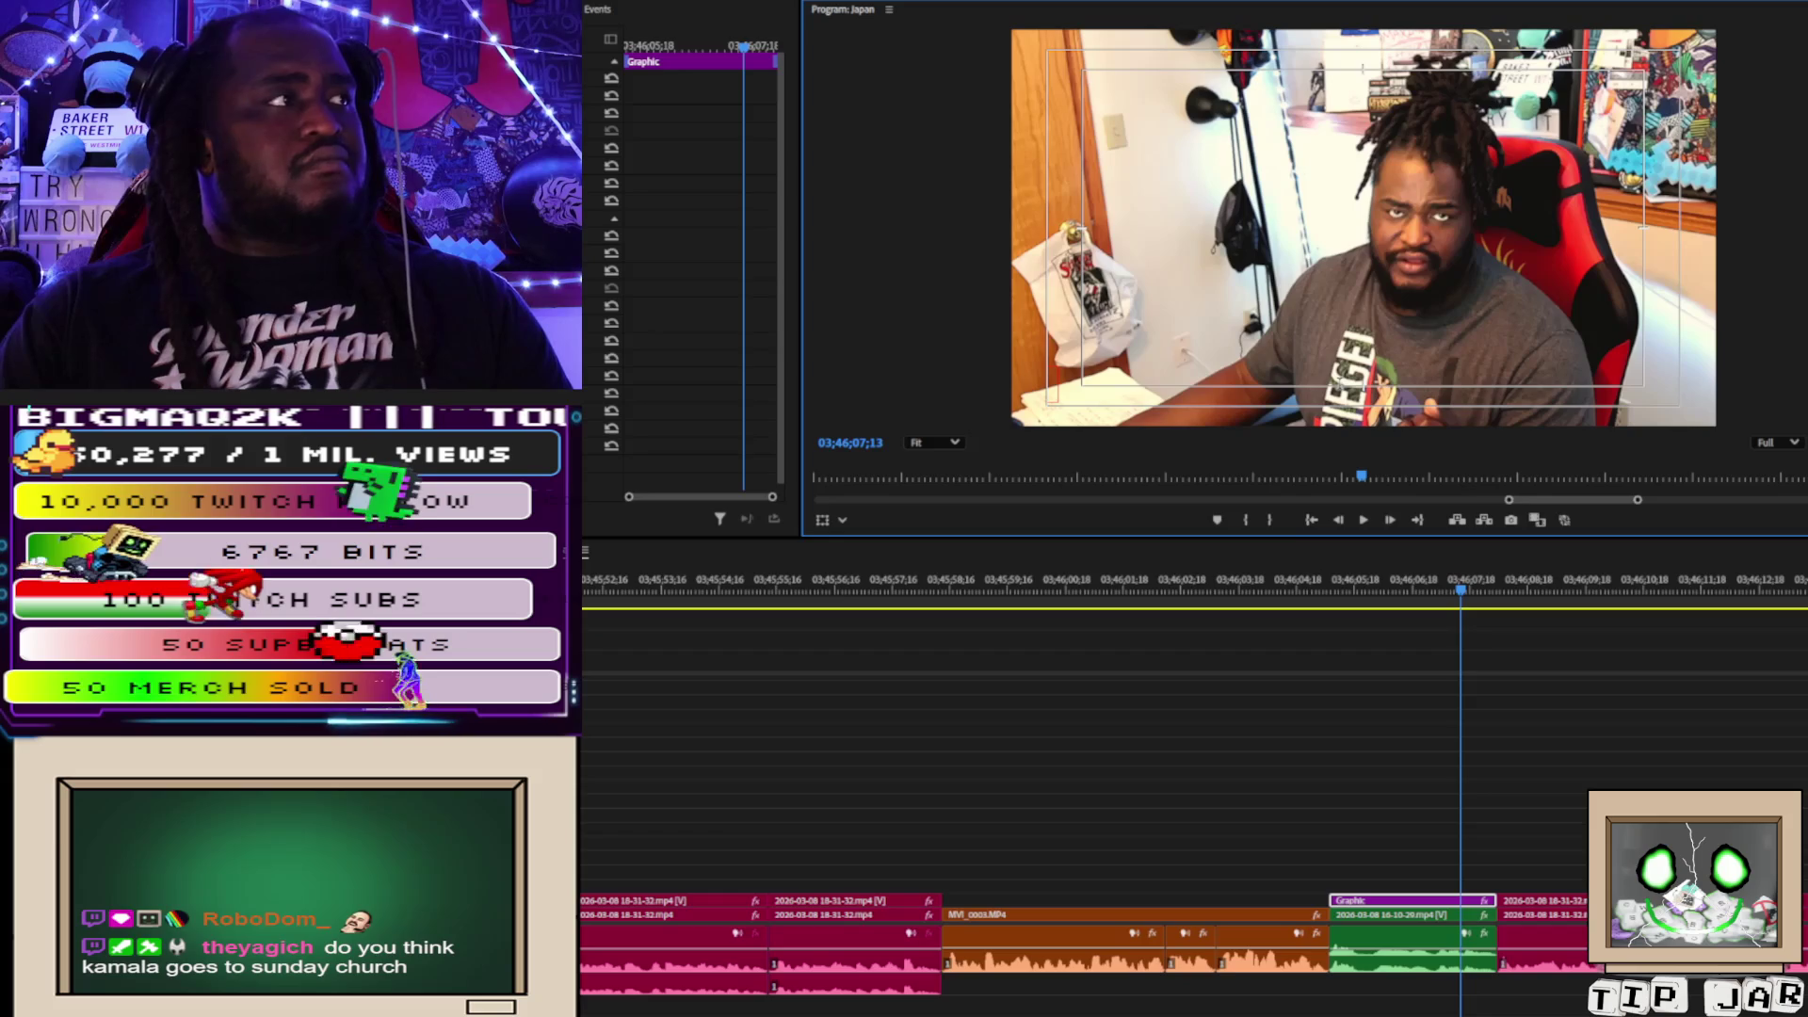
Type 'N= NON' and 'A= ANIME' as two lines and move the caption to the top-left.
text(N)
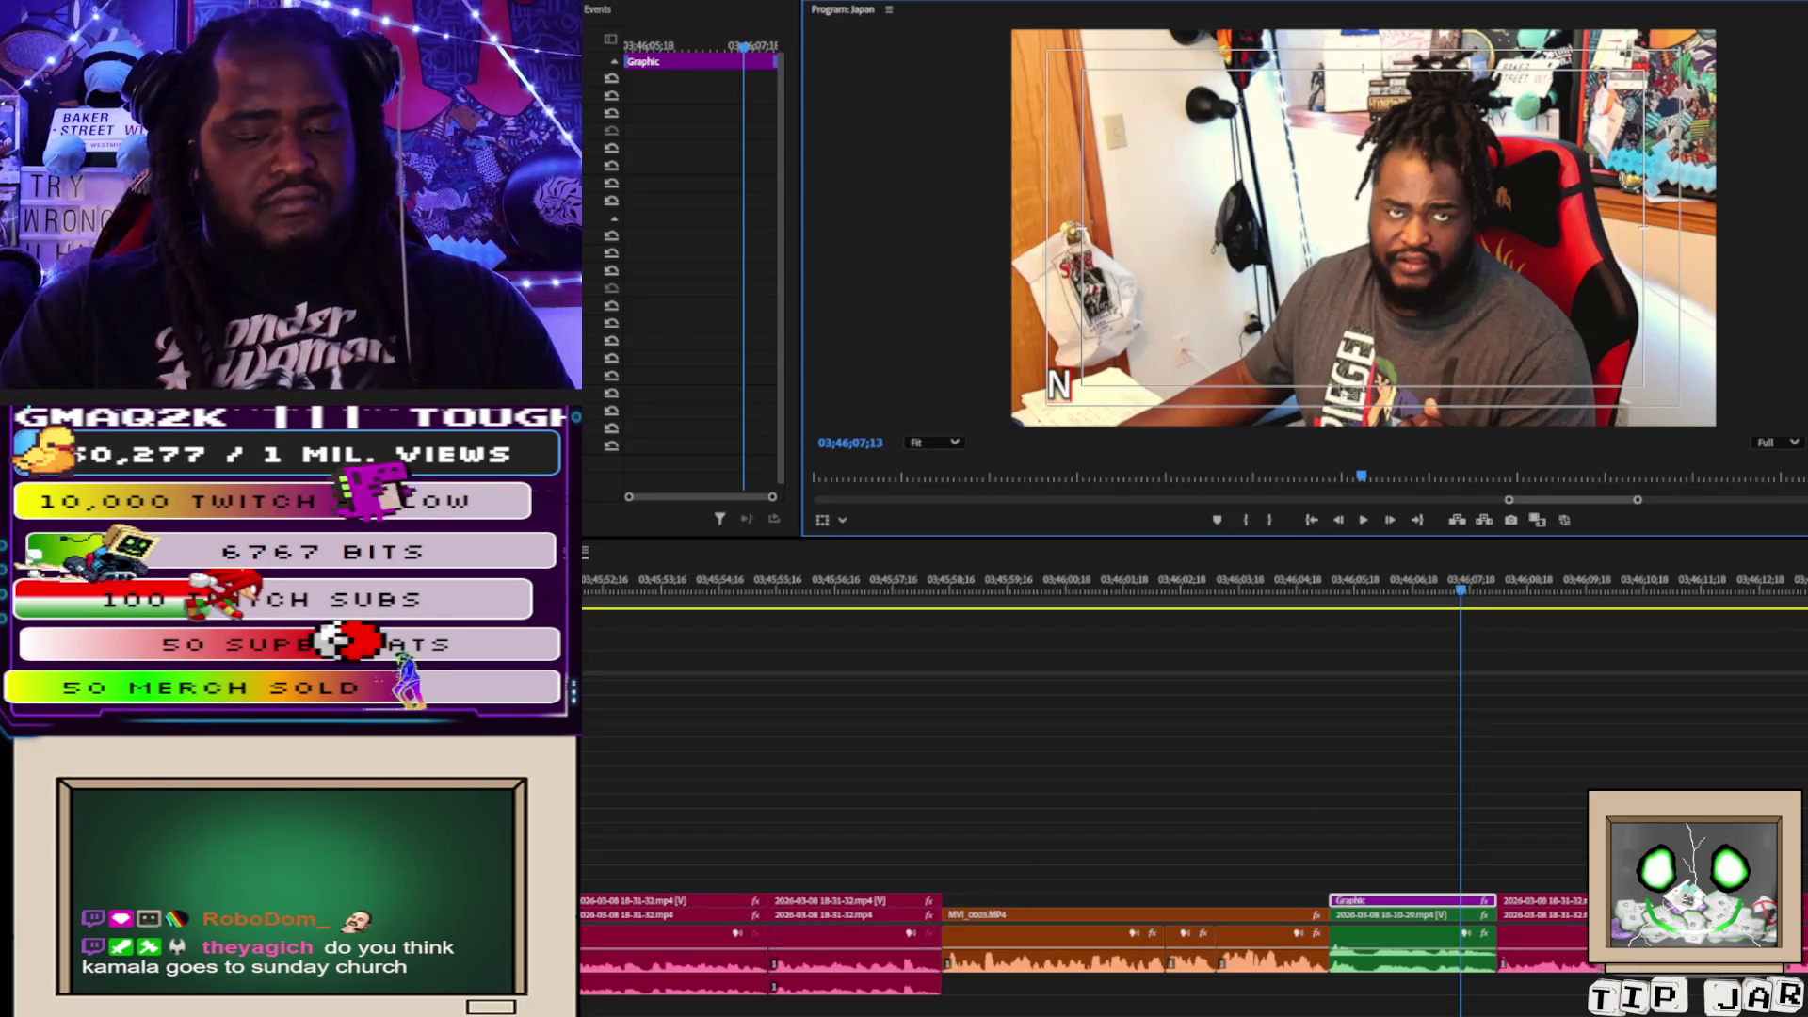
text(=)
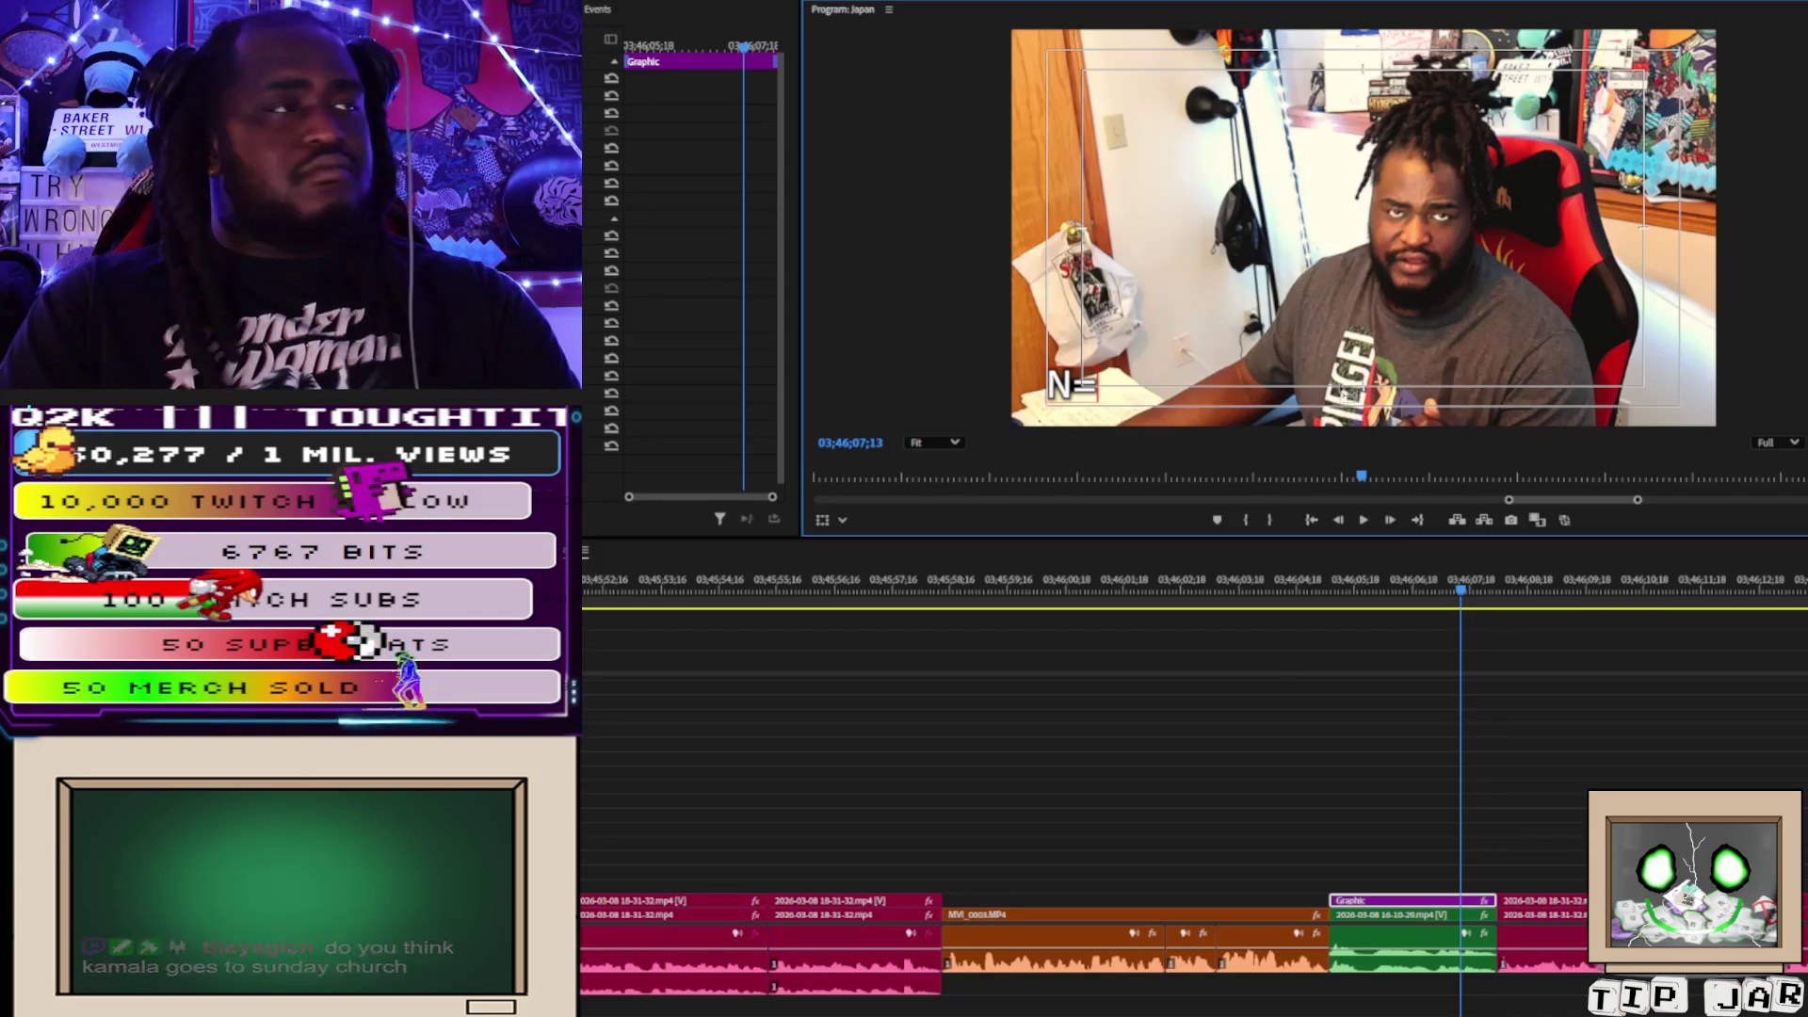
text( NON)
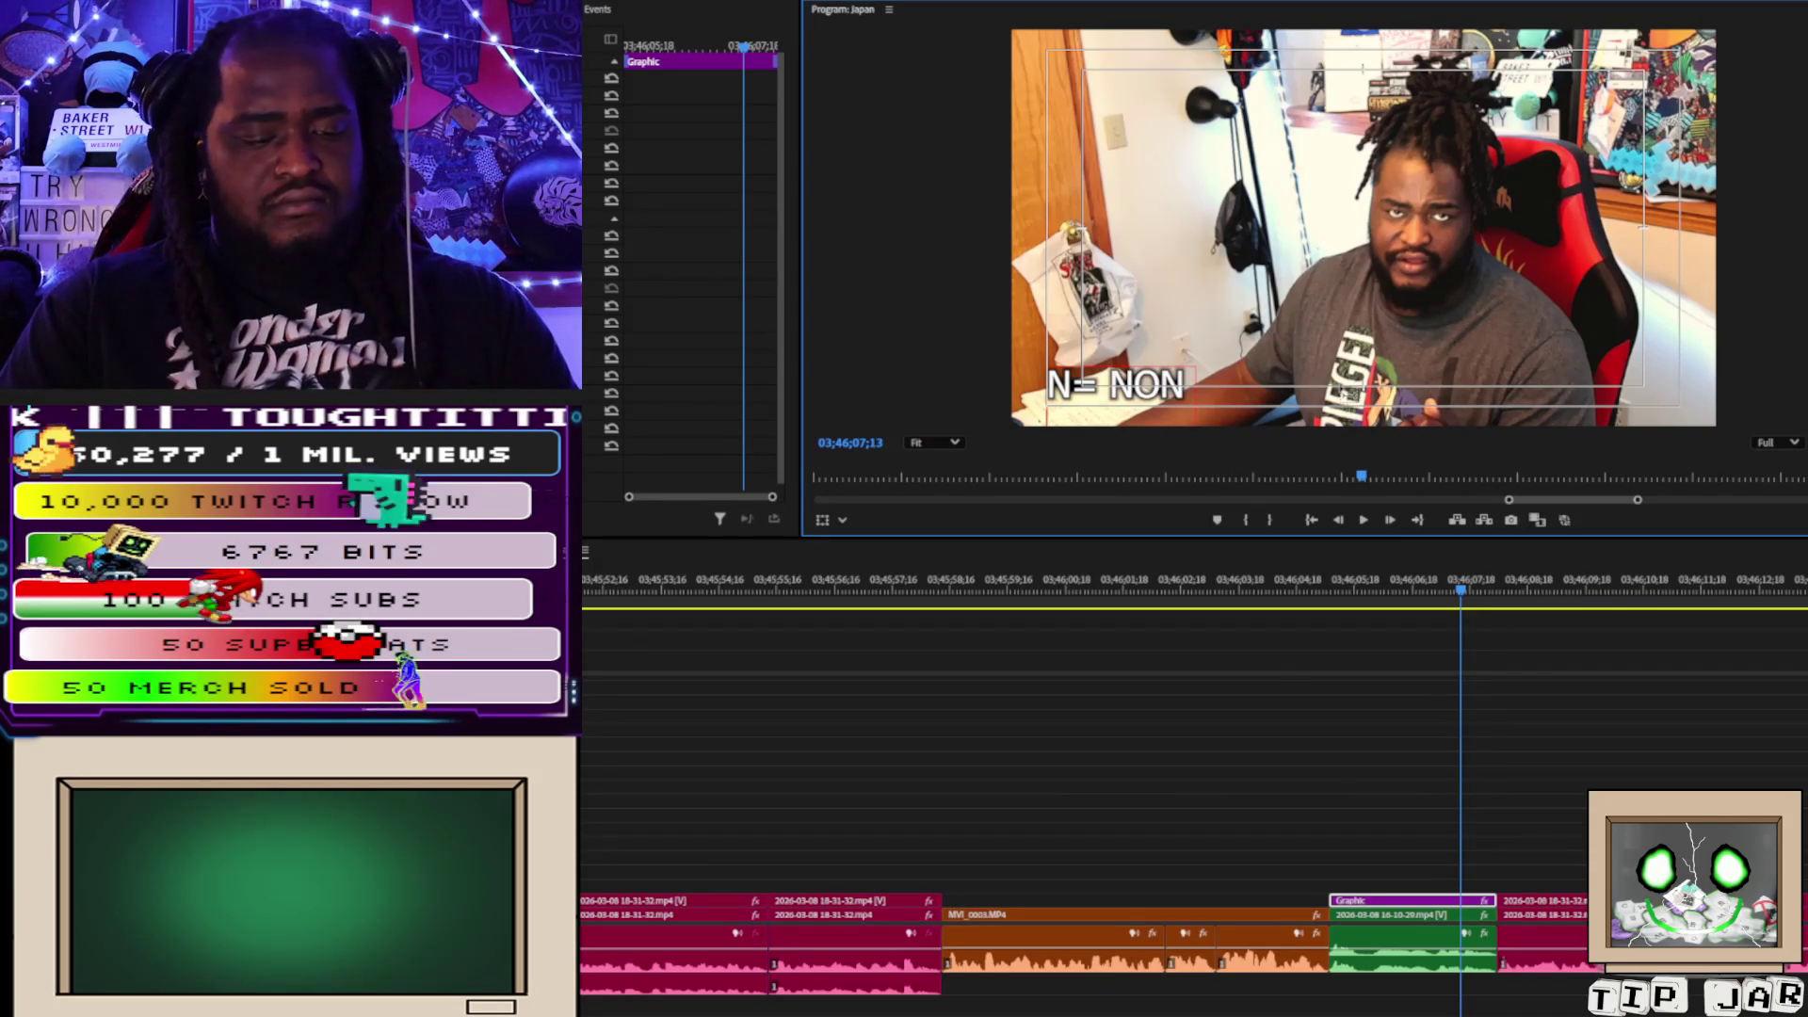
key(Return)
text(A)
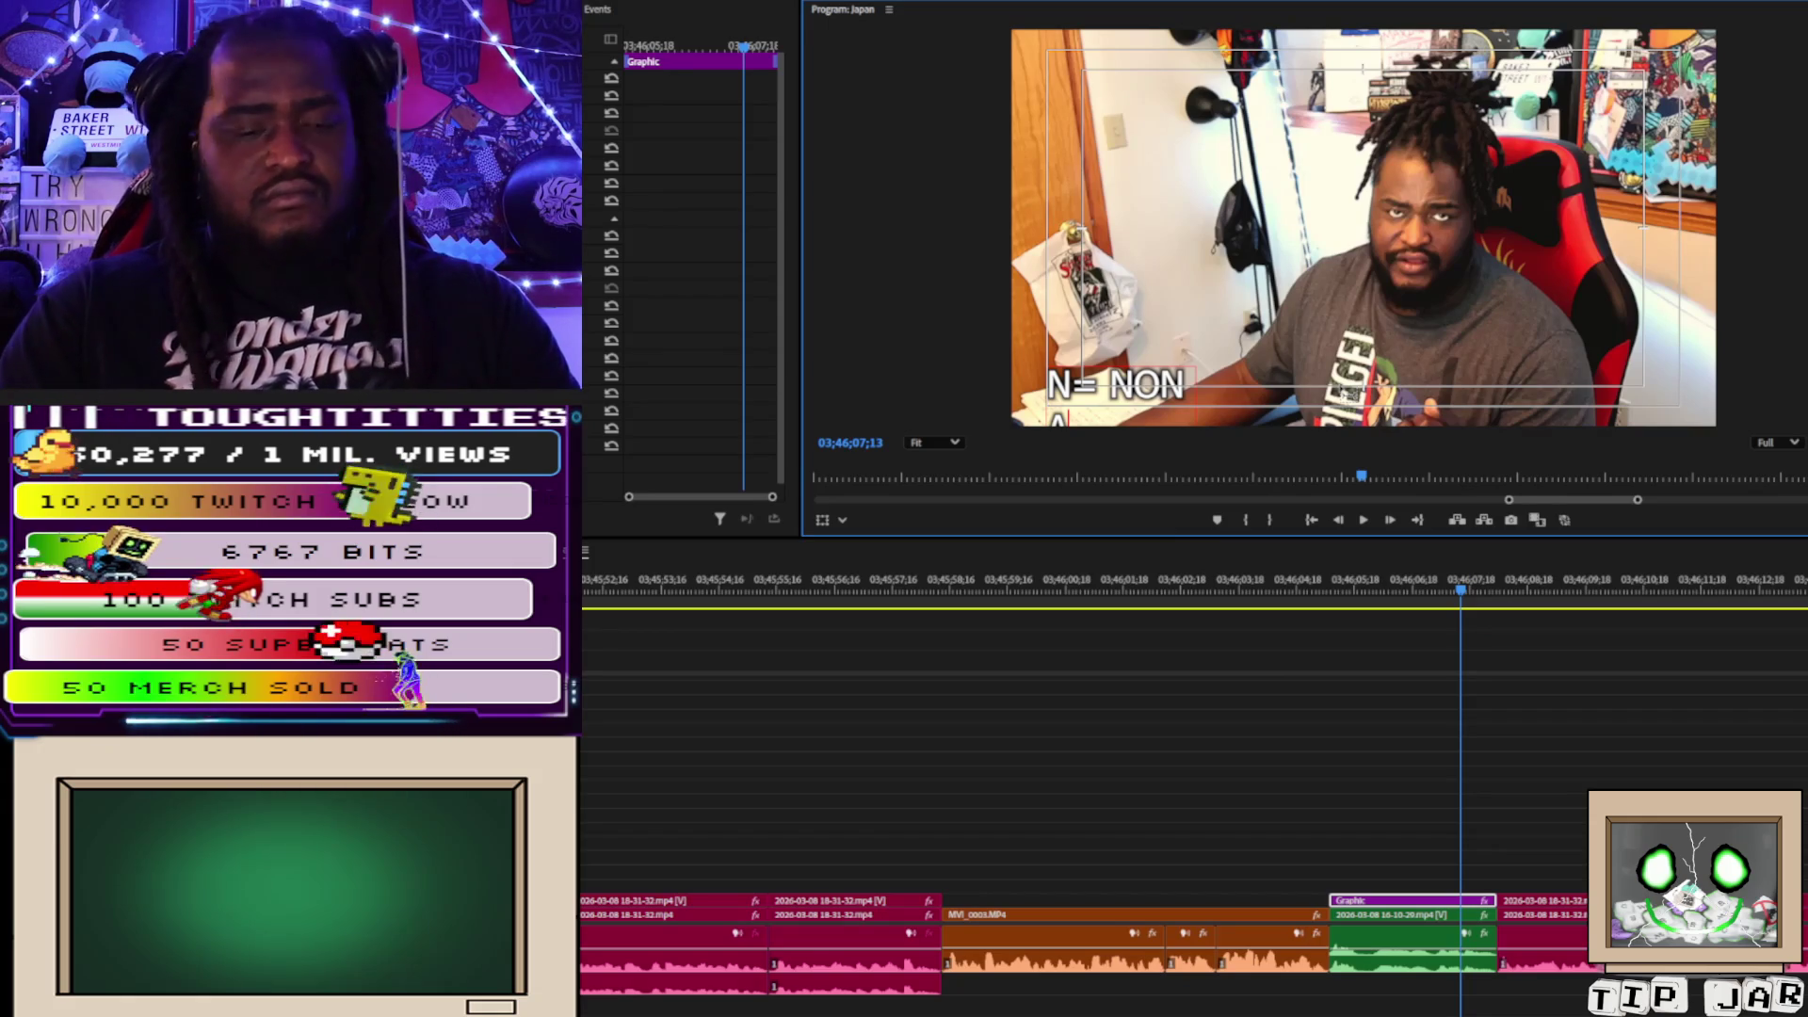
text(=)
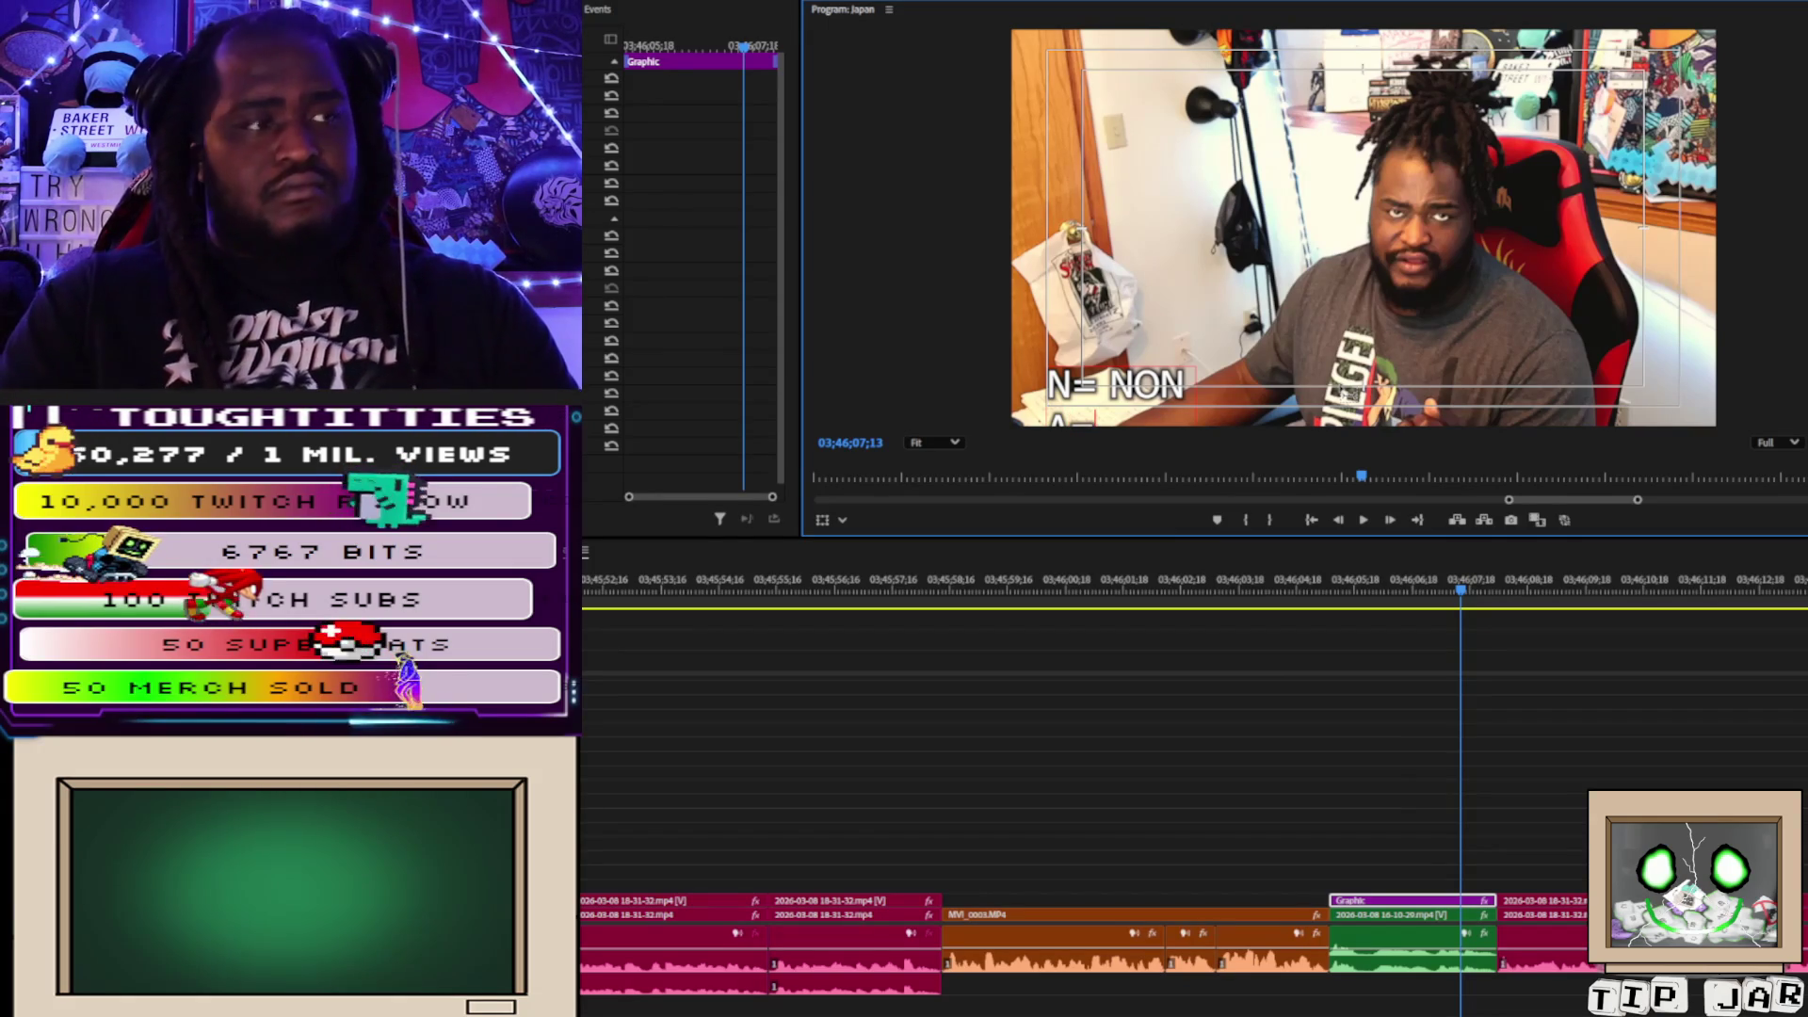
text( ANIM)
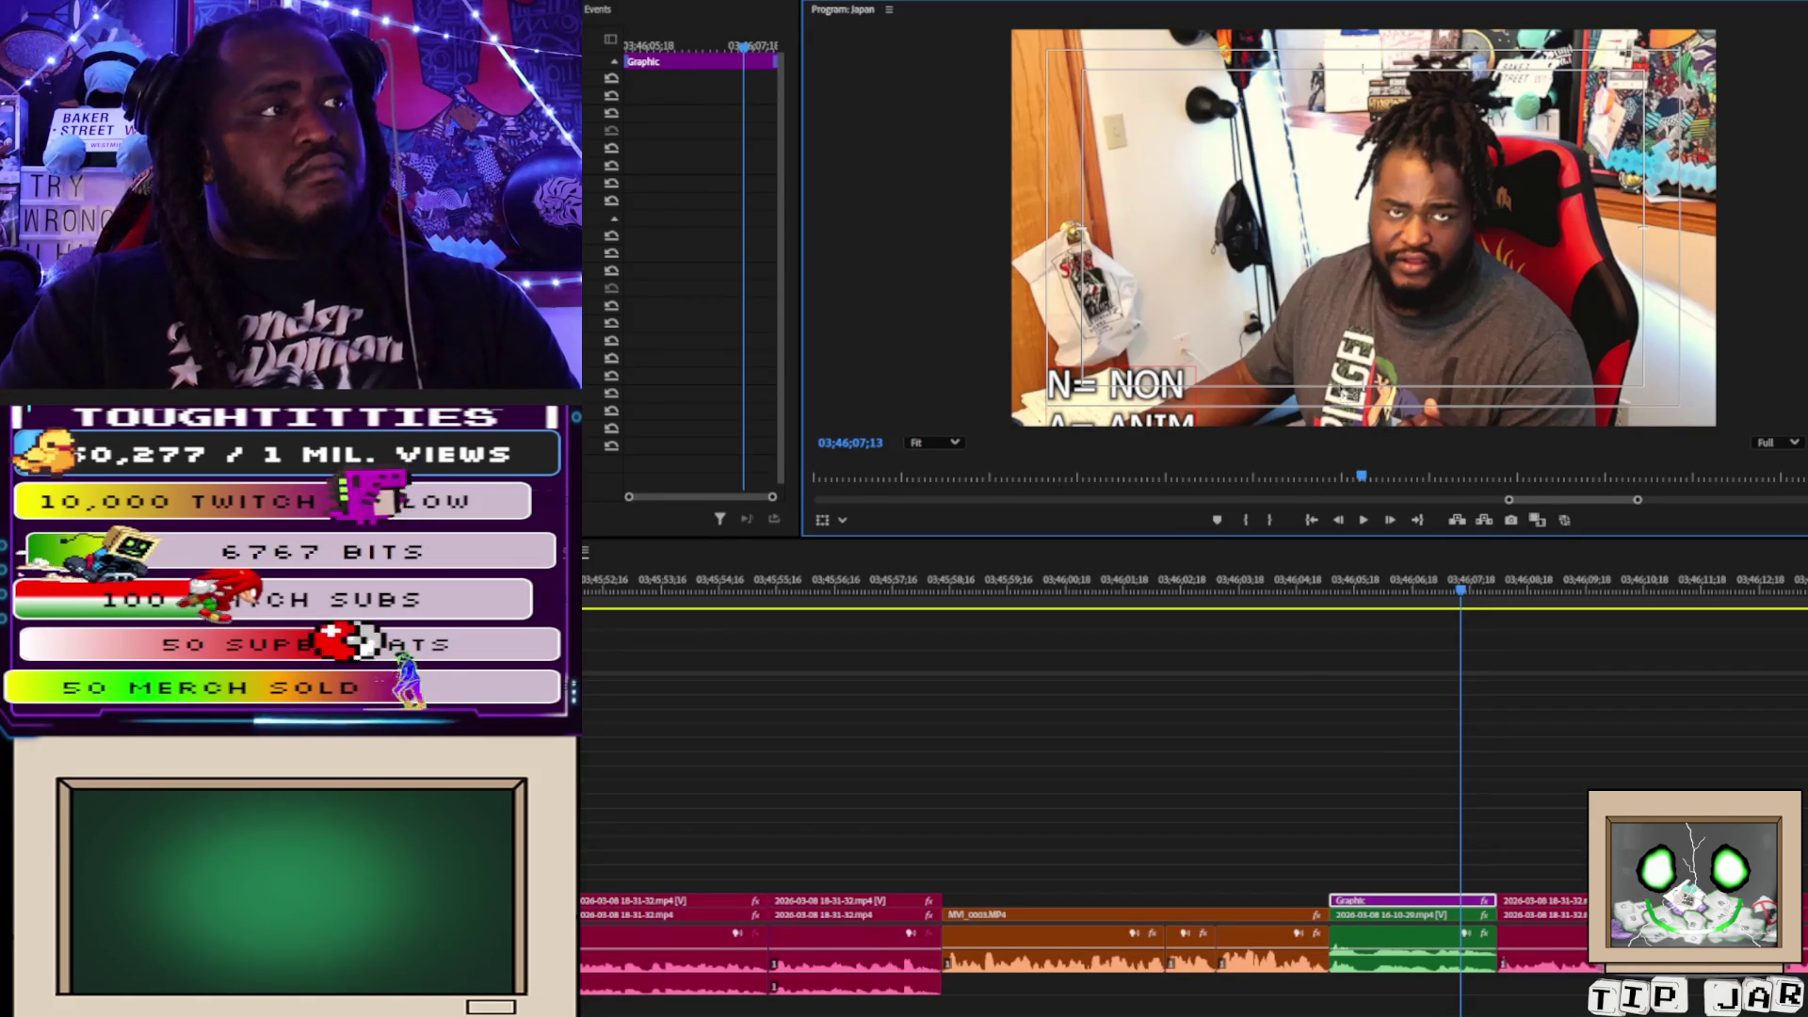
key(BackSpace)
key(BackSpace)
key(BackSpace)
text(NIME)
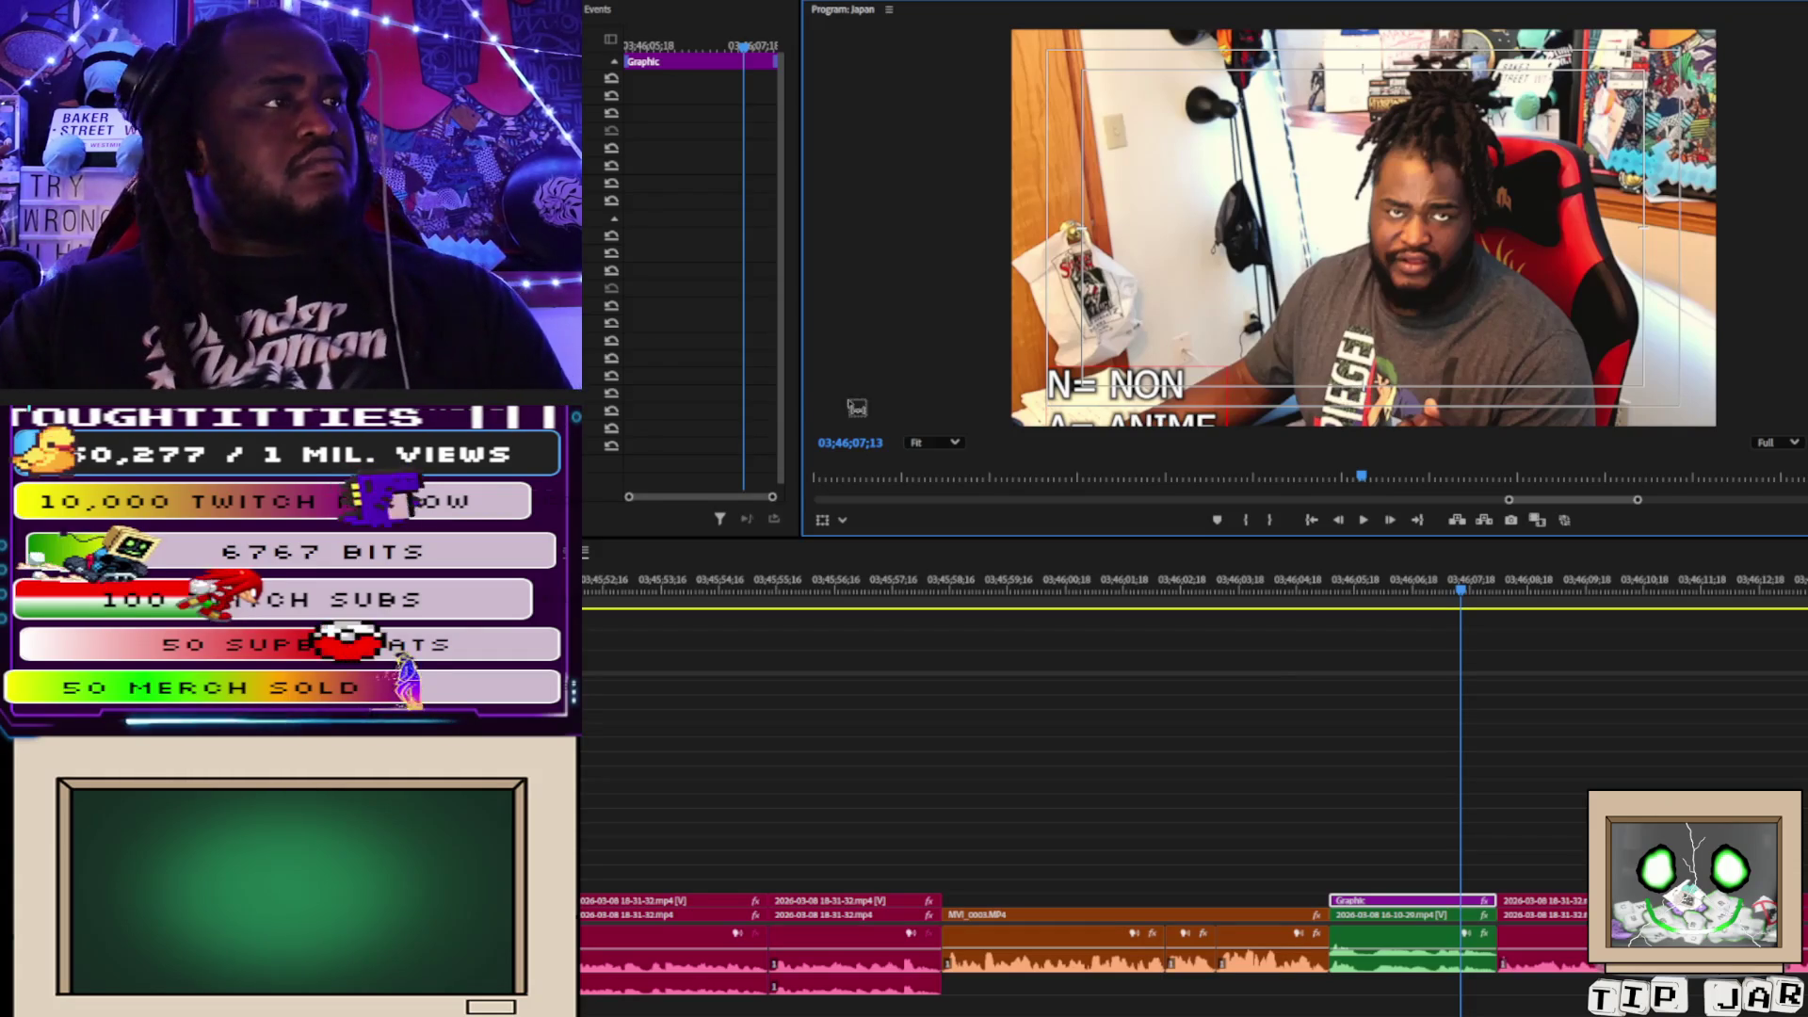
key(Escape)
mouse_move(1123, 396)
mouse_down()
mouse_move(1119, 98)
mouse_move(1152, 98)
mouse_up()
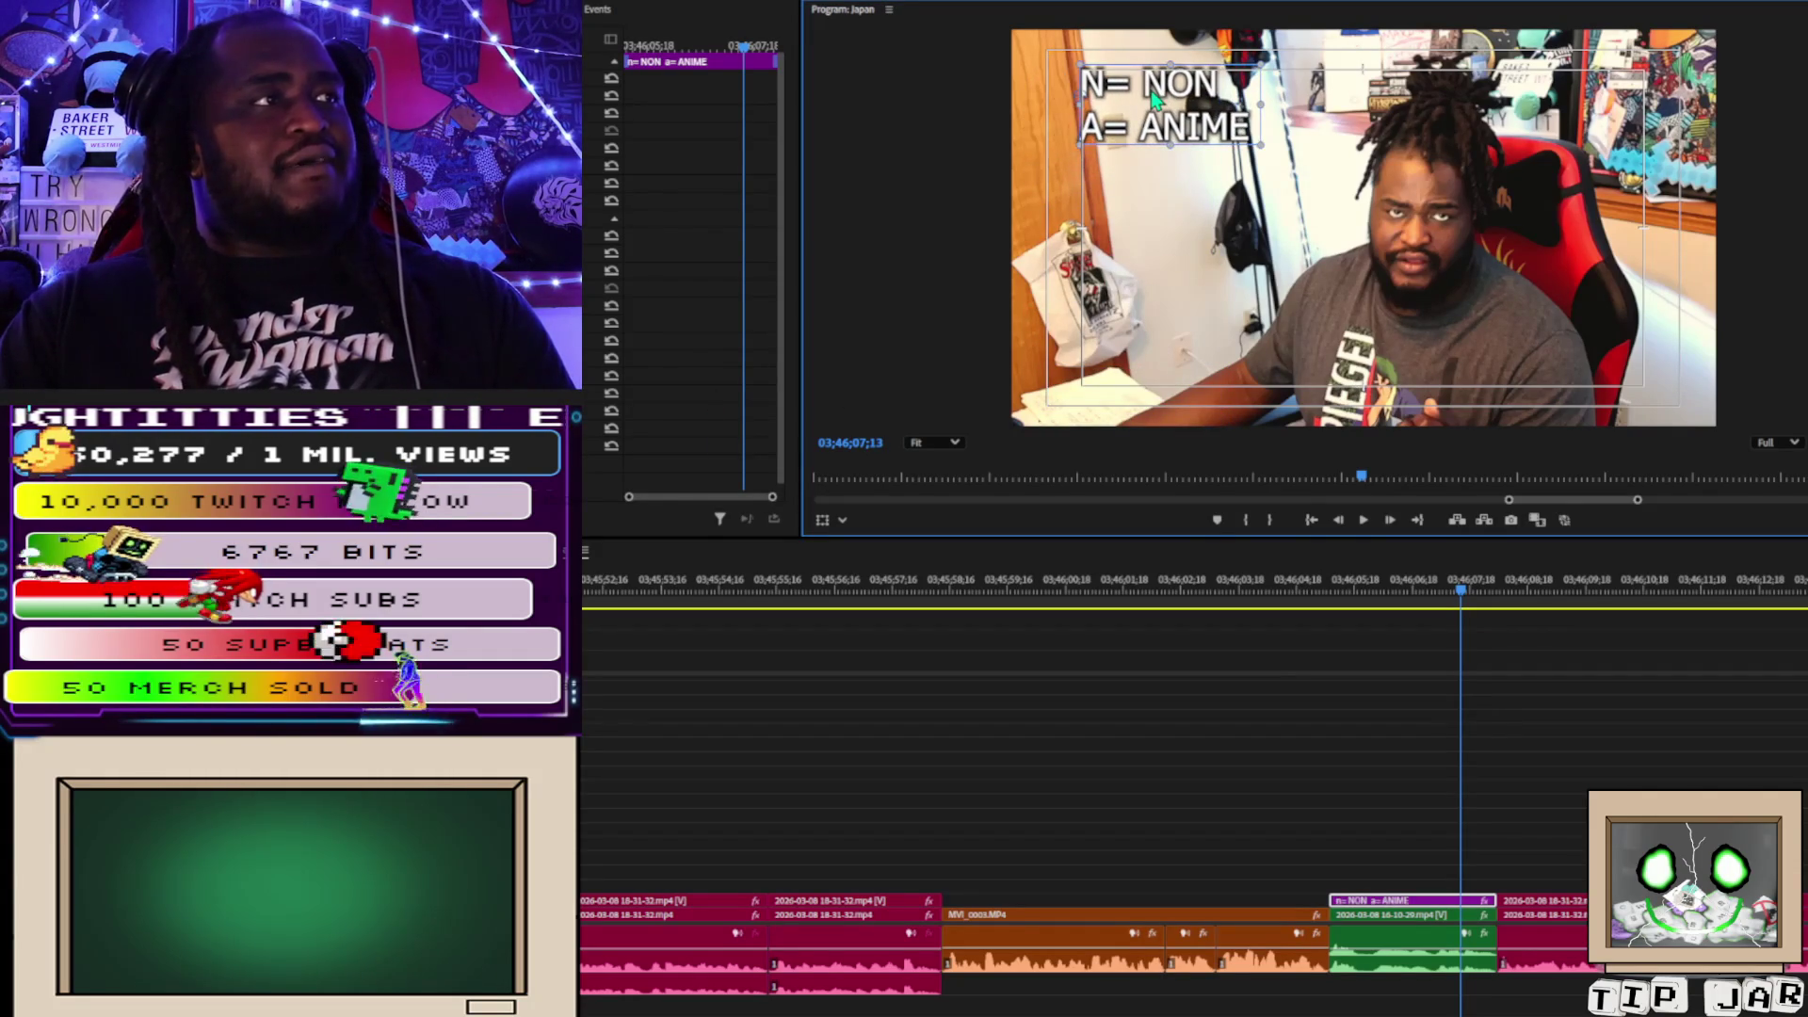
Add 'R= REGULAR' and 'P= PERSON' as the caption's third and fourth lines.
double_click(1155, 94)
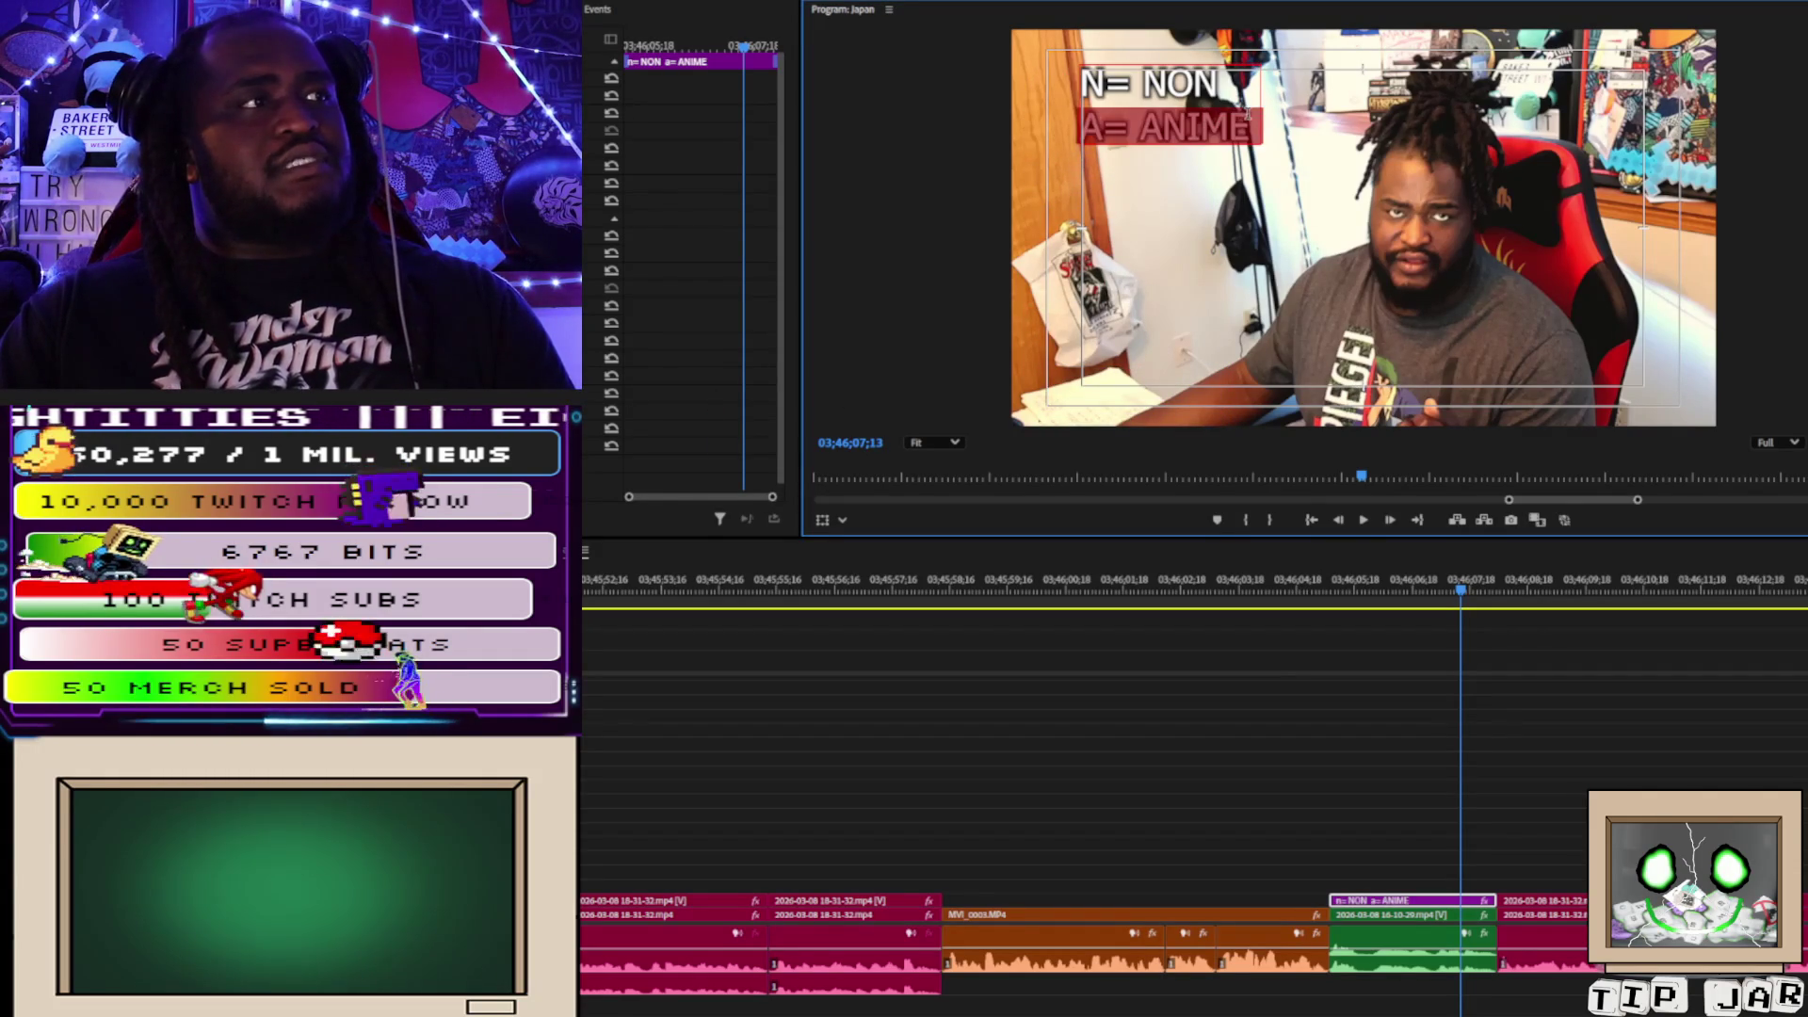
click(1251, 121)
key(Return)
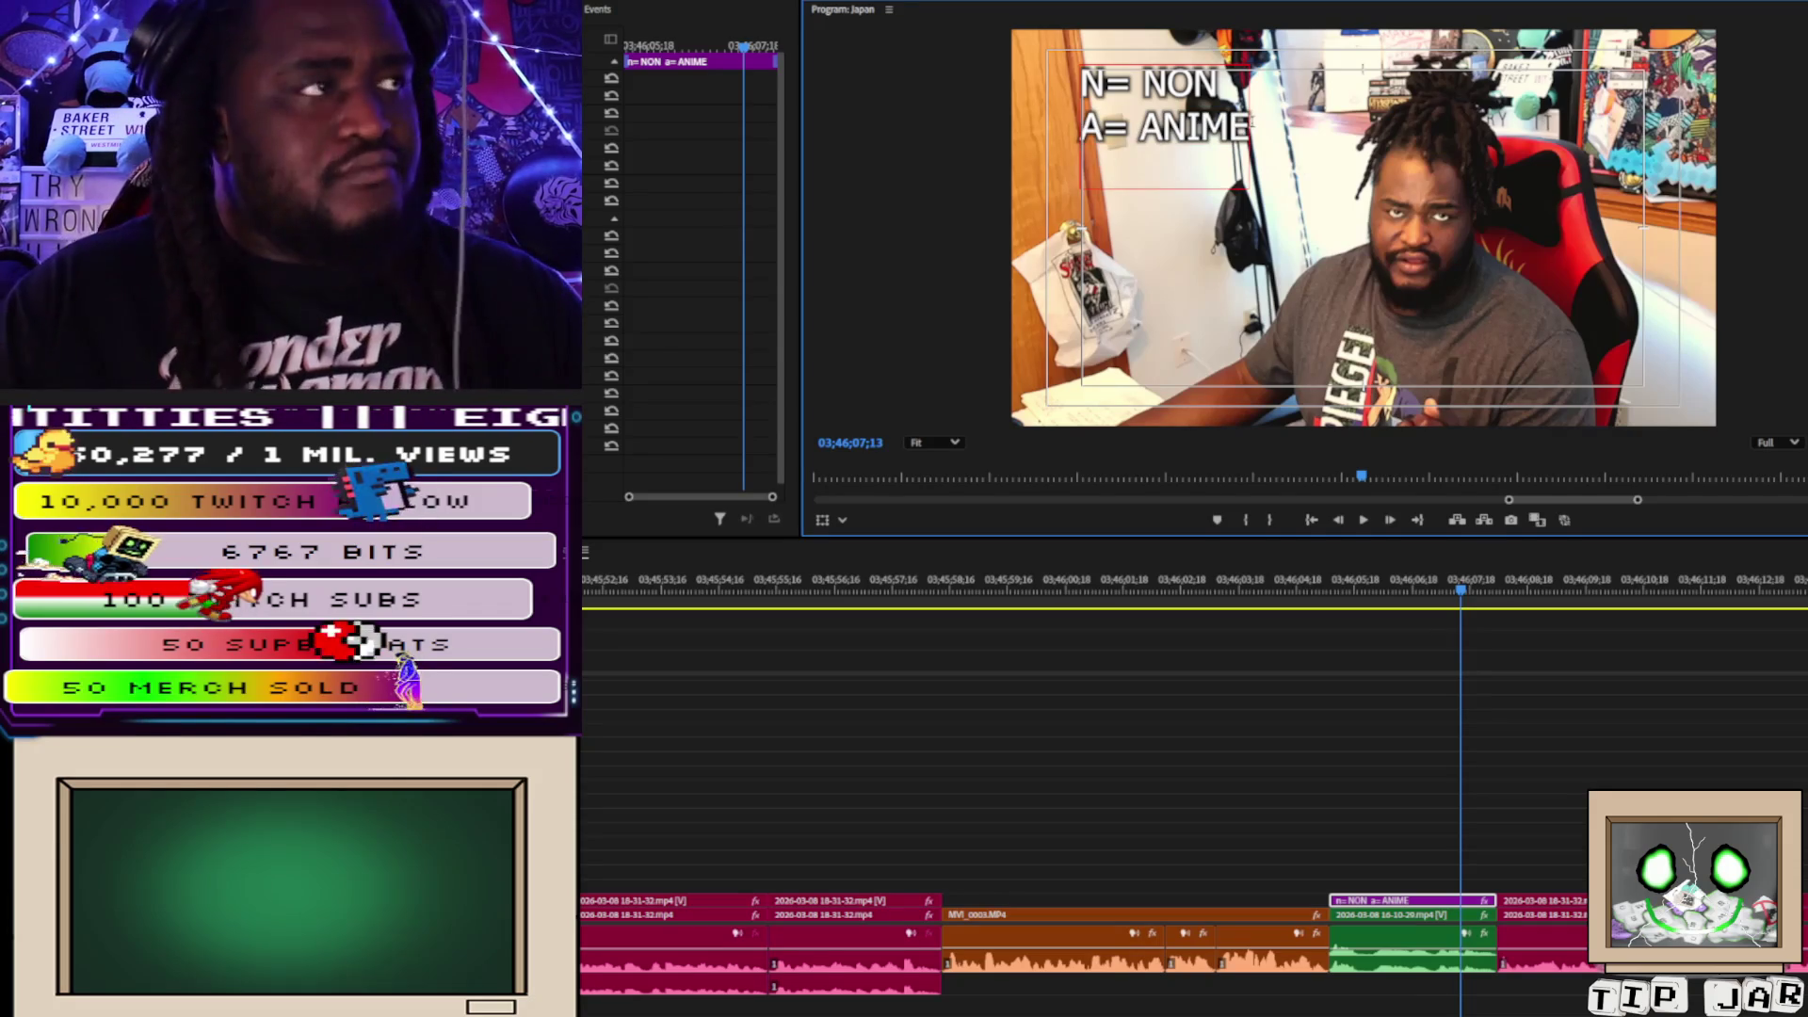
text(R)
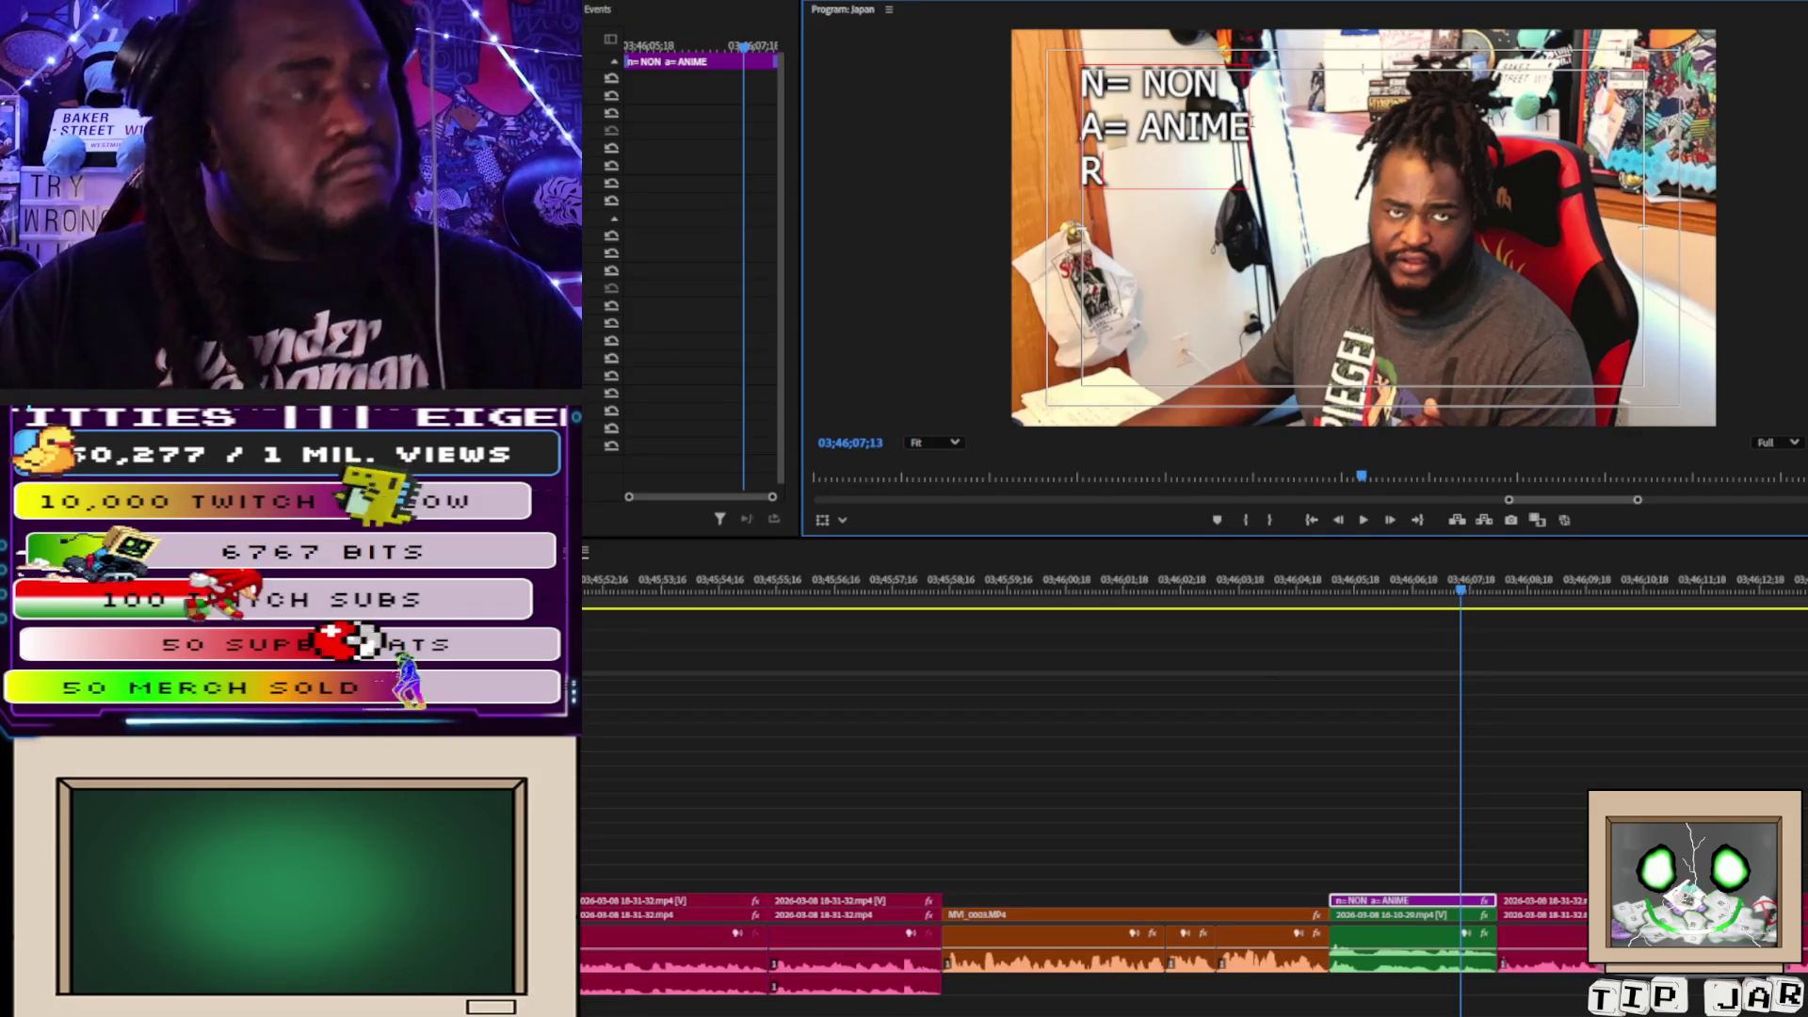
text(=)
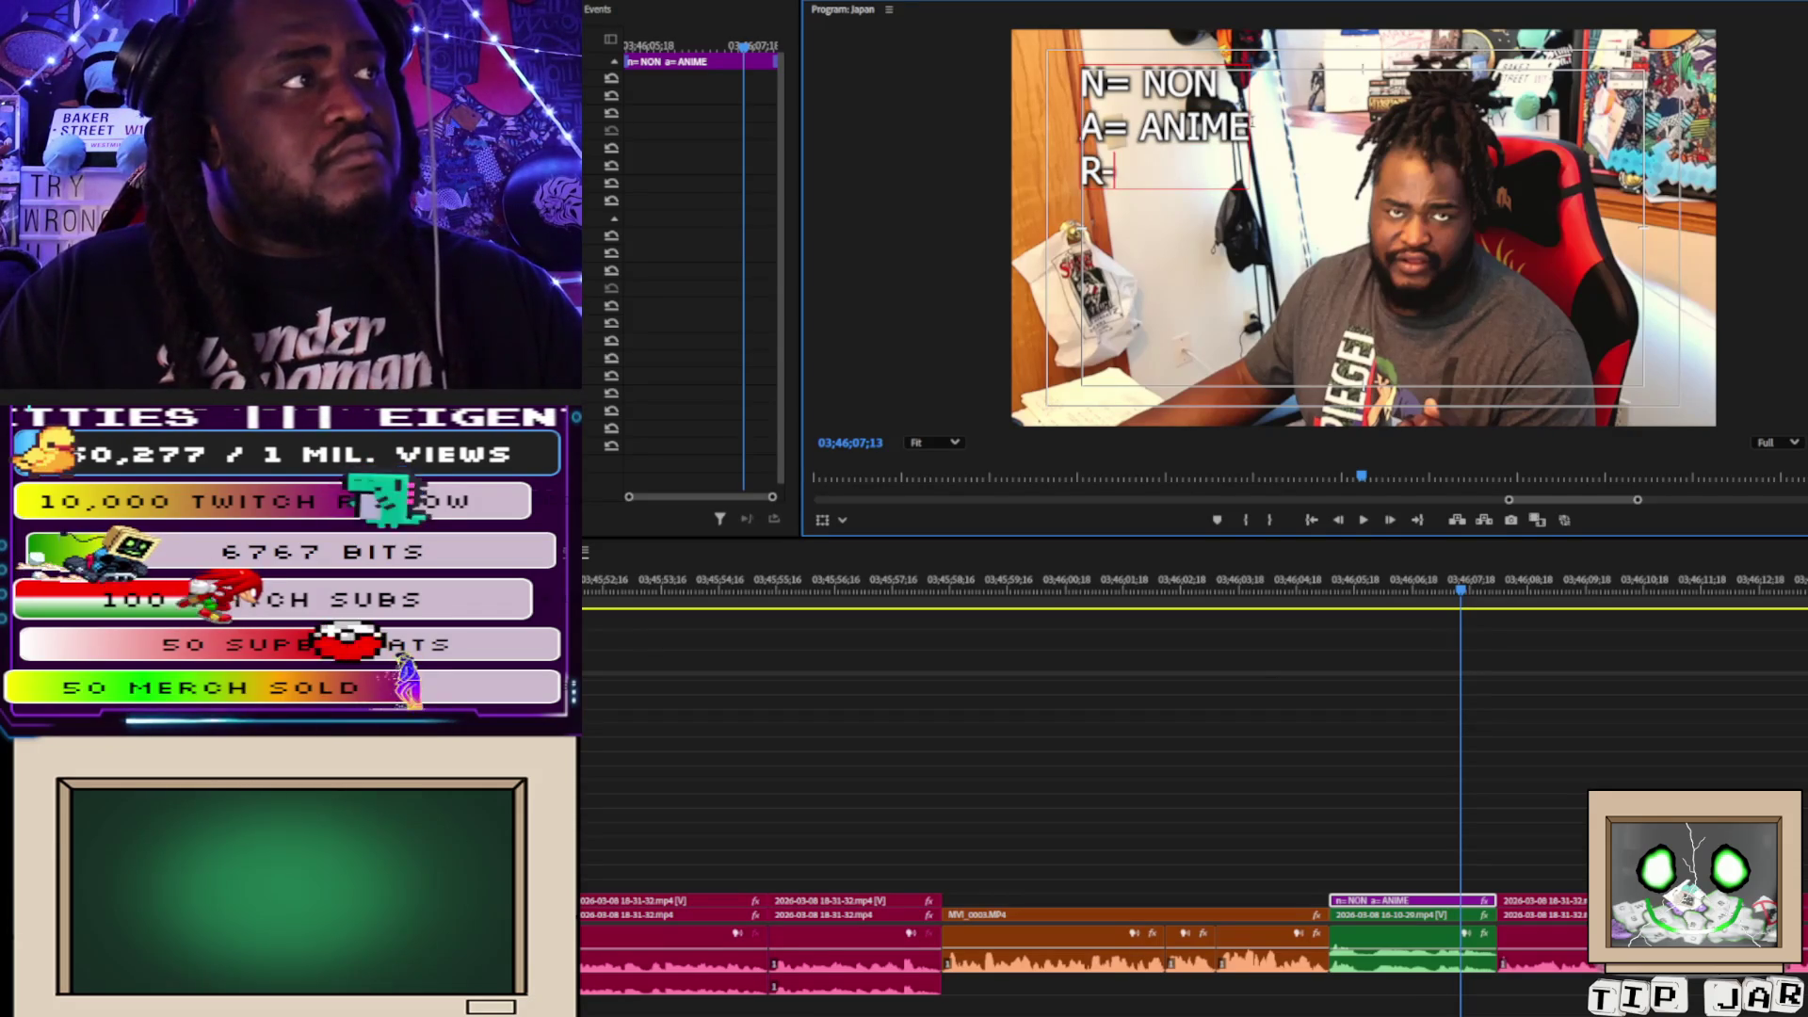
key(BackSpace)
text(=)
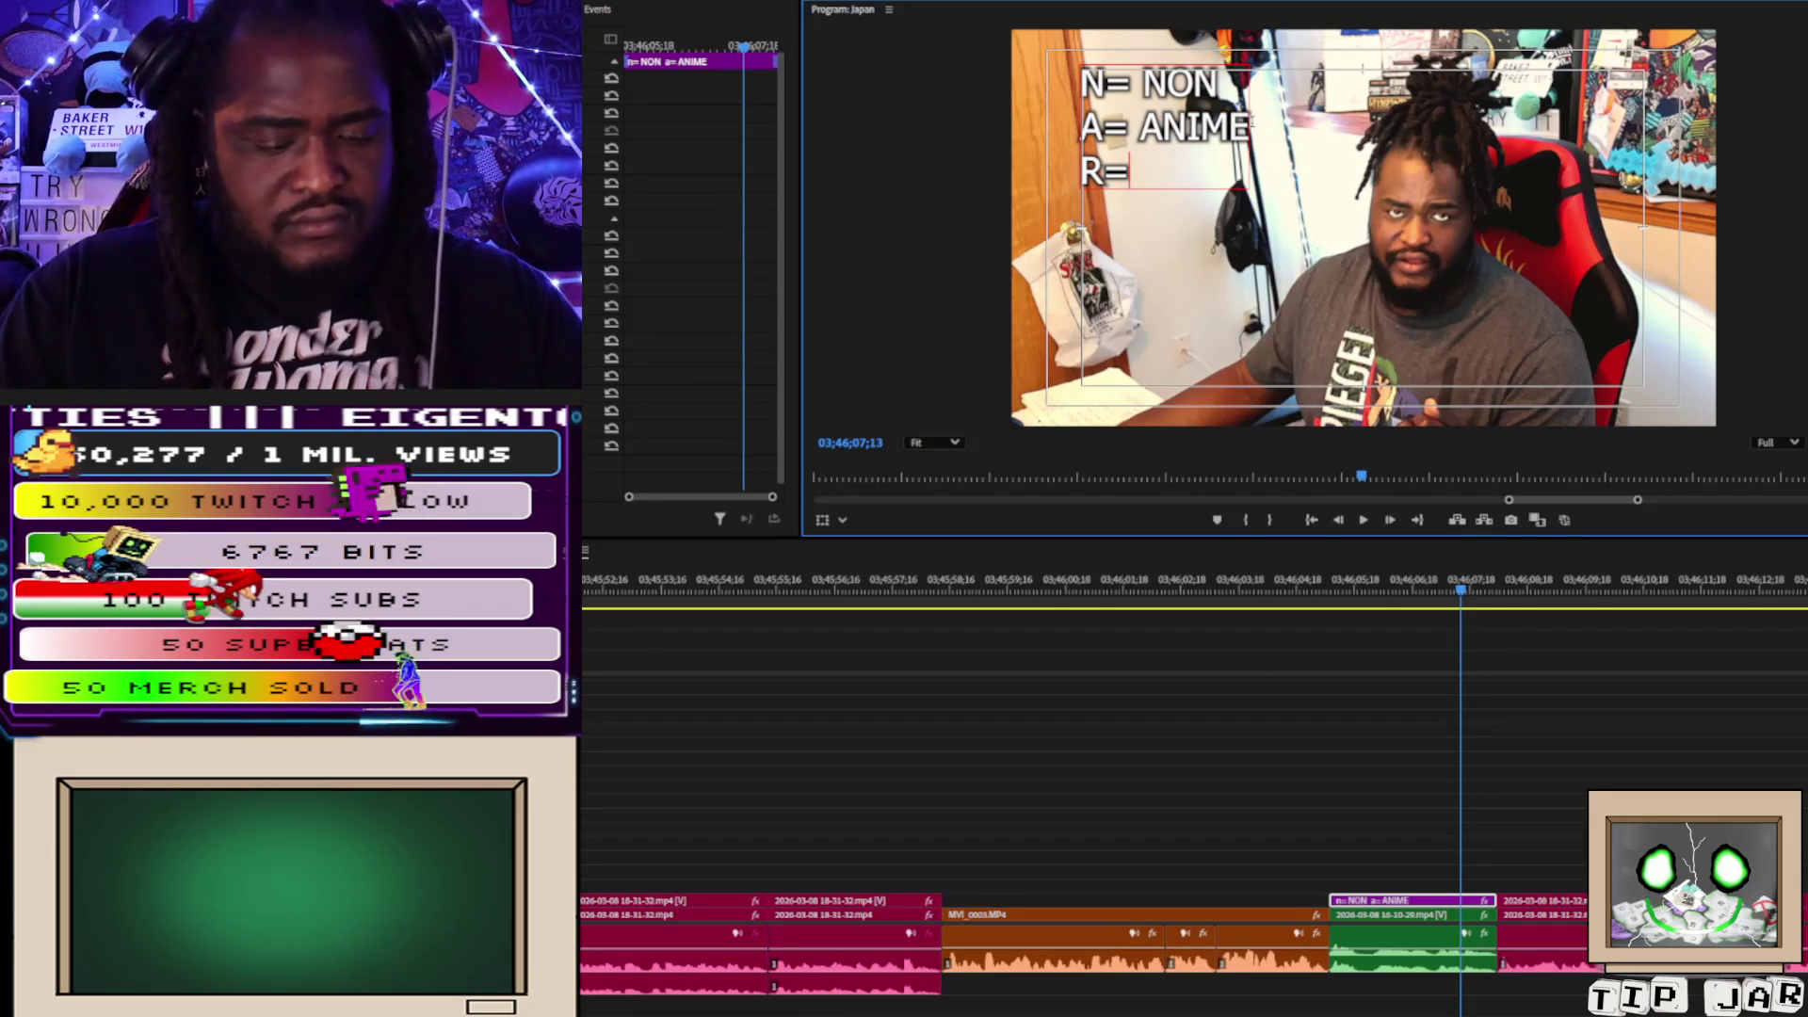
text( RE)
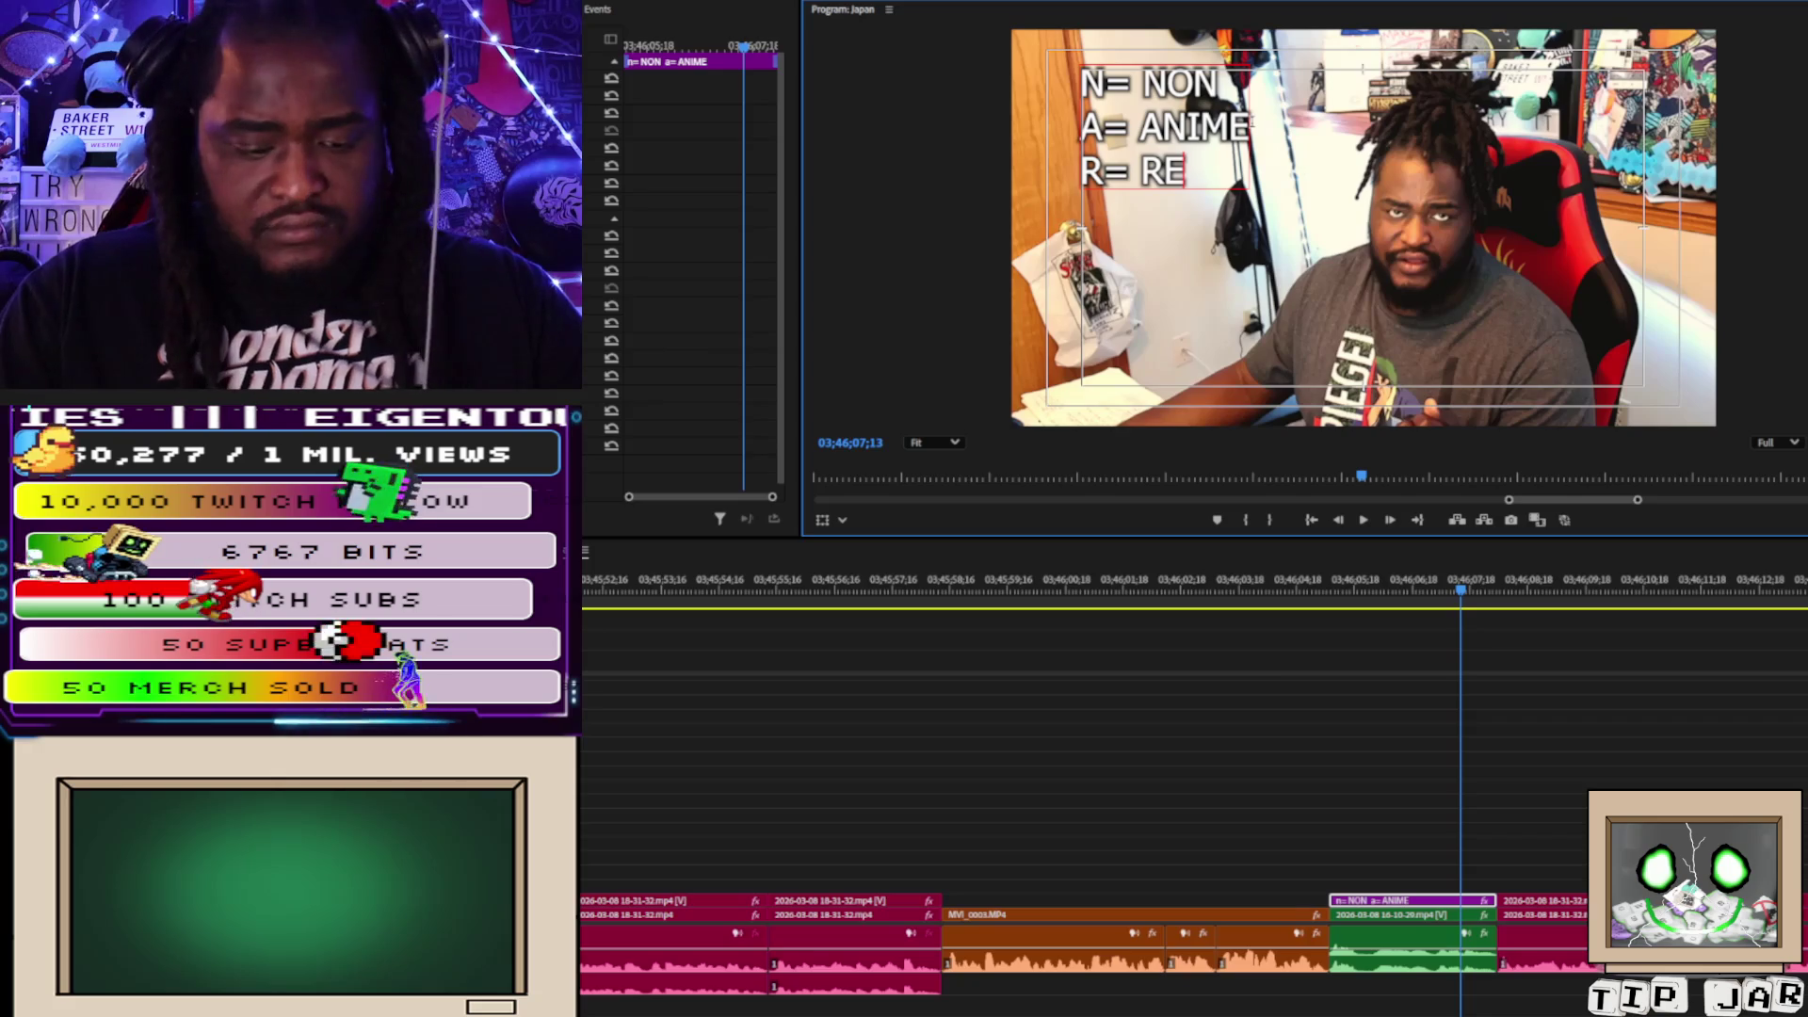
text(GULAR)
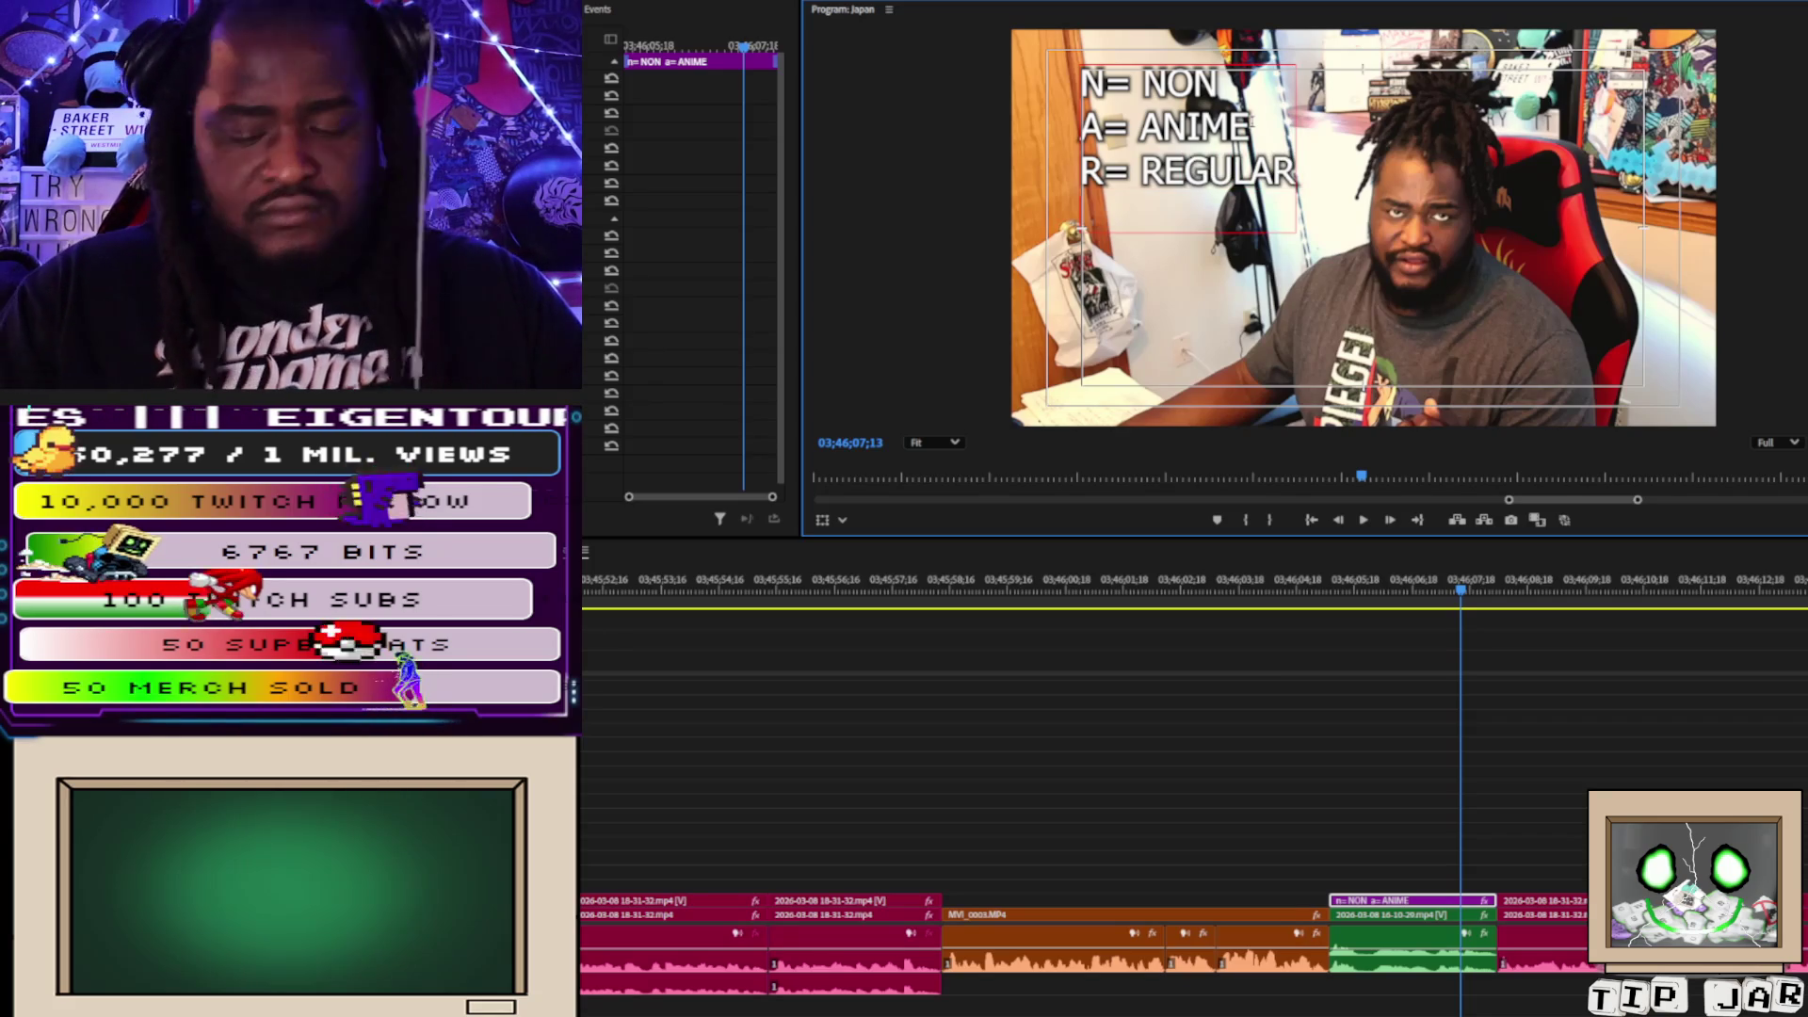
key(Return)
text(P)
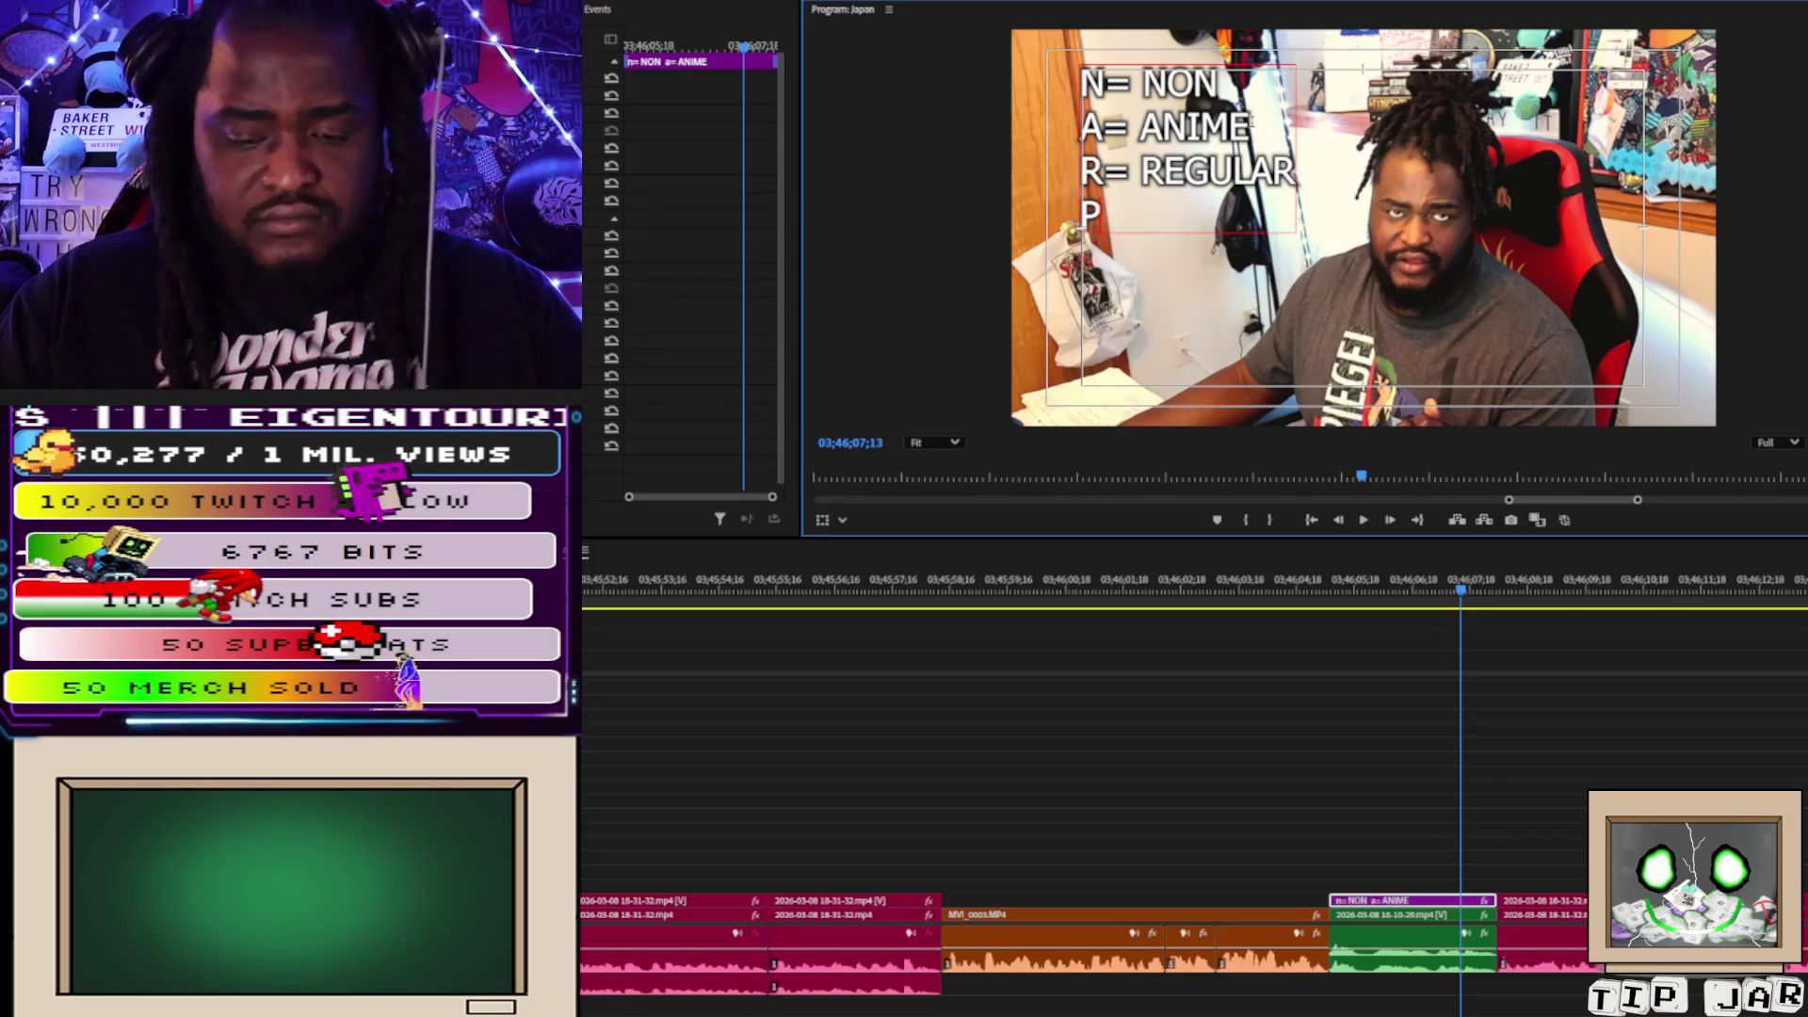
text(= PERSON)
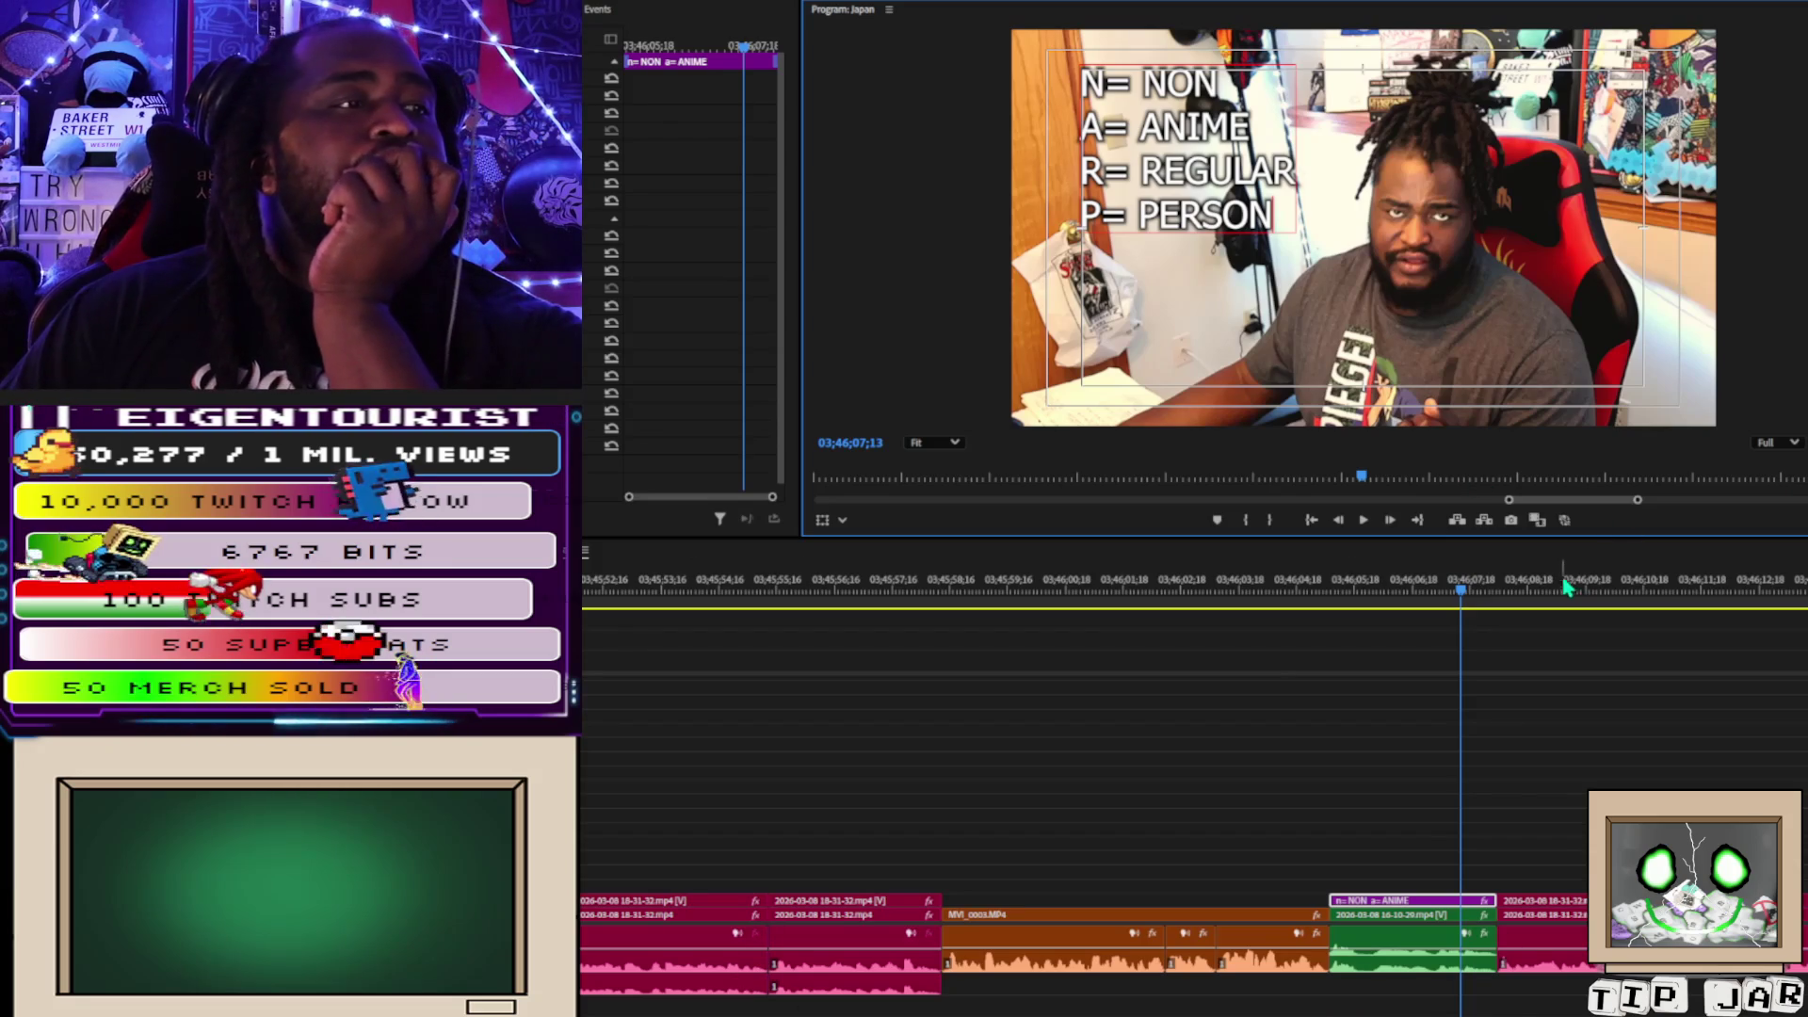
click(1517, 606)
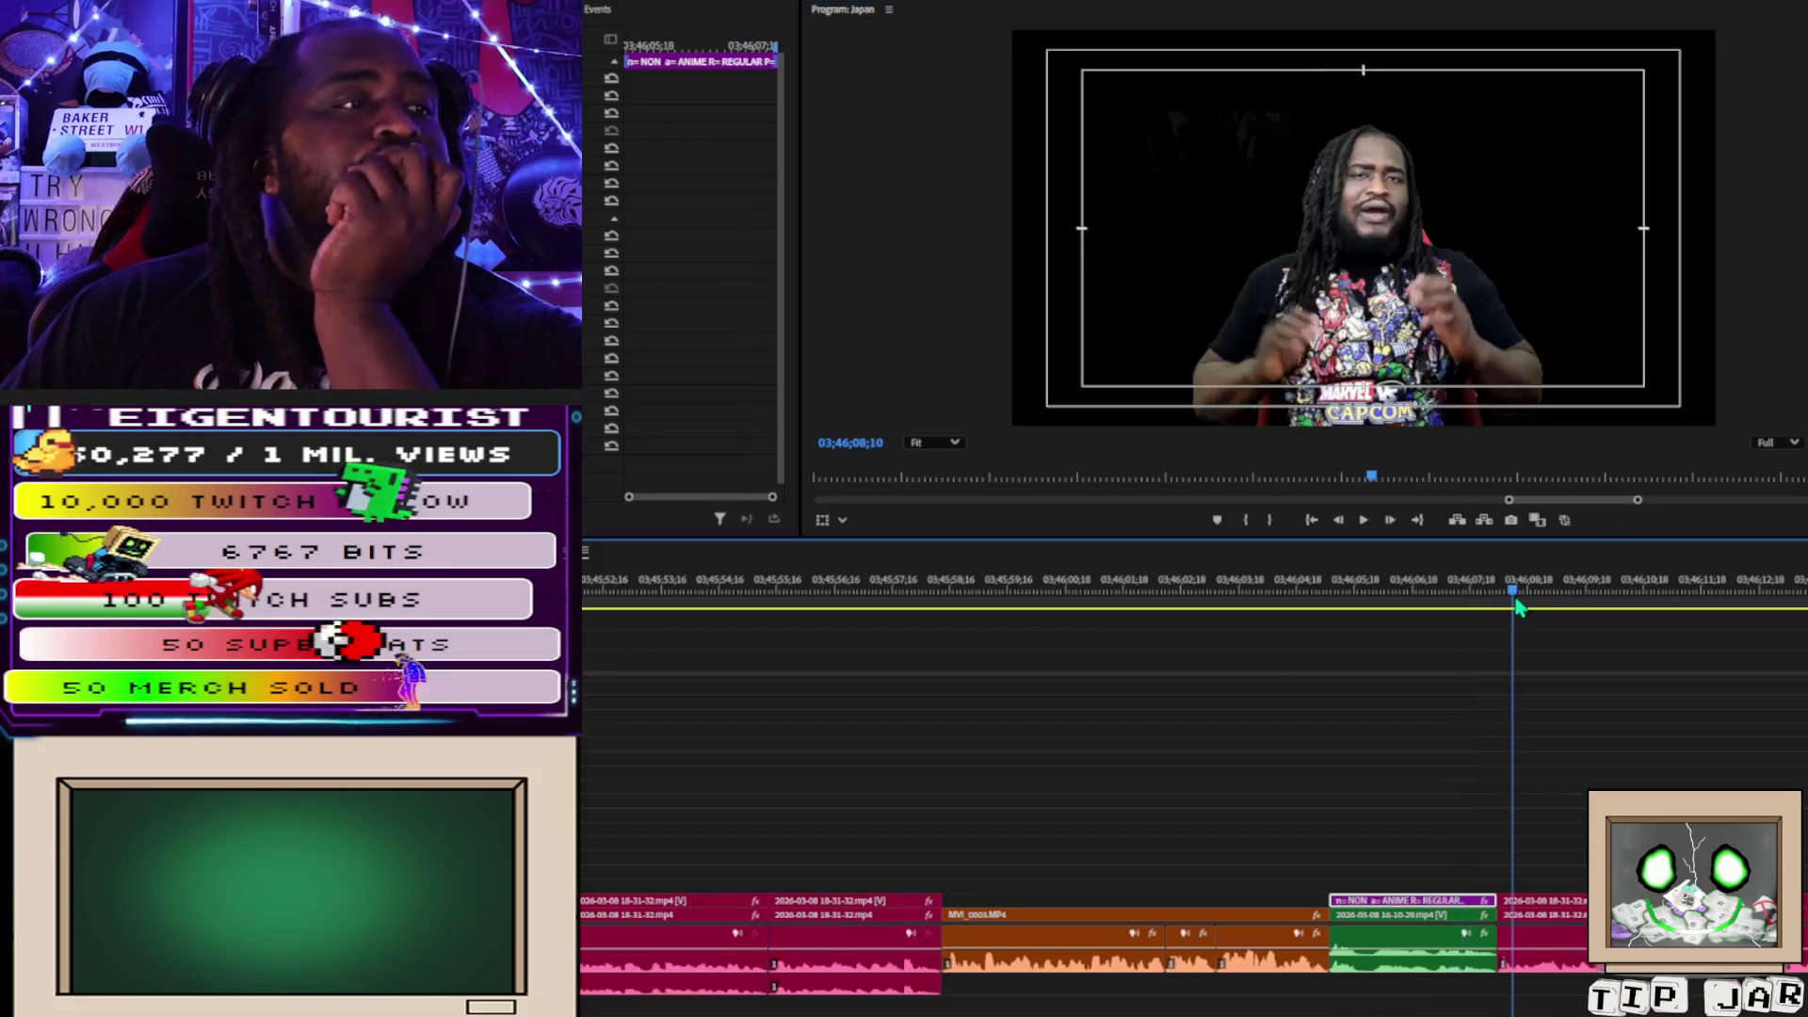
Play the footage after the acronym caption through to the start of the MVI_2836.MOV clip.
click(1572, 989)
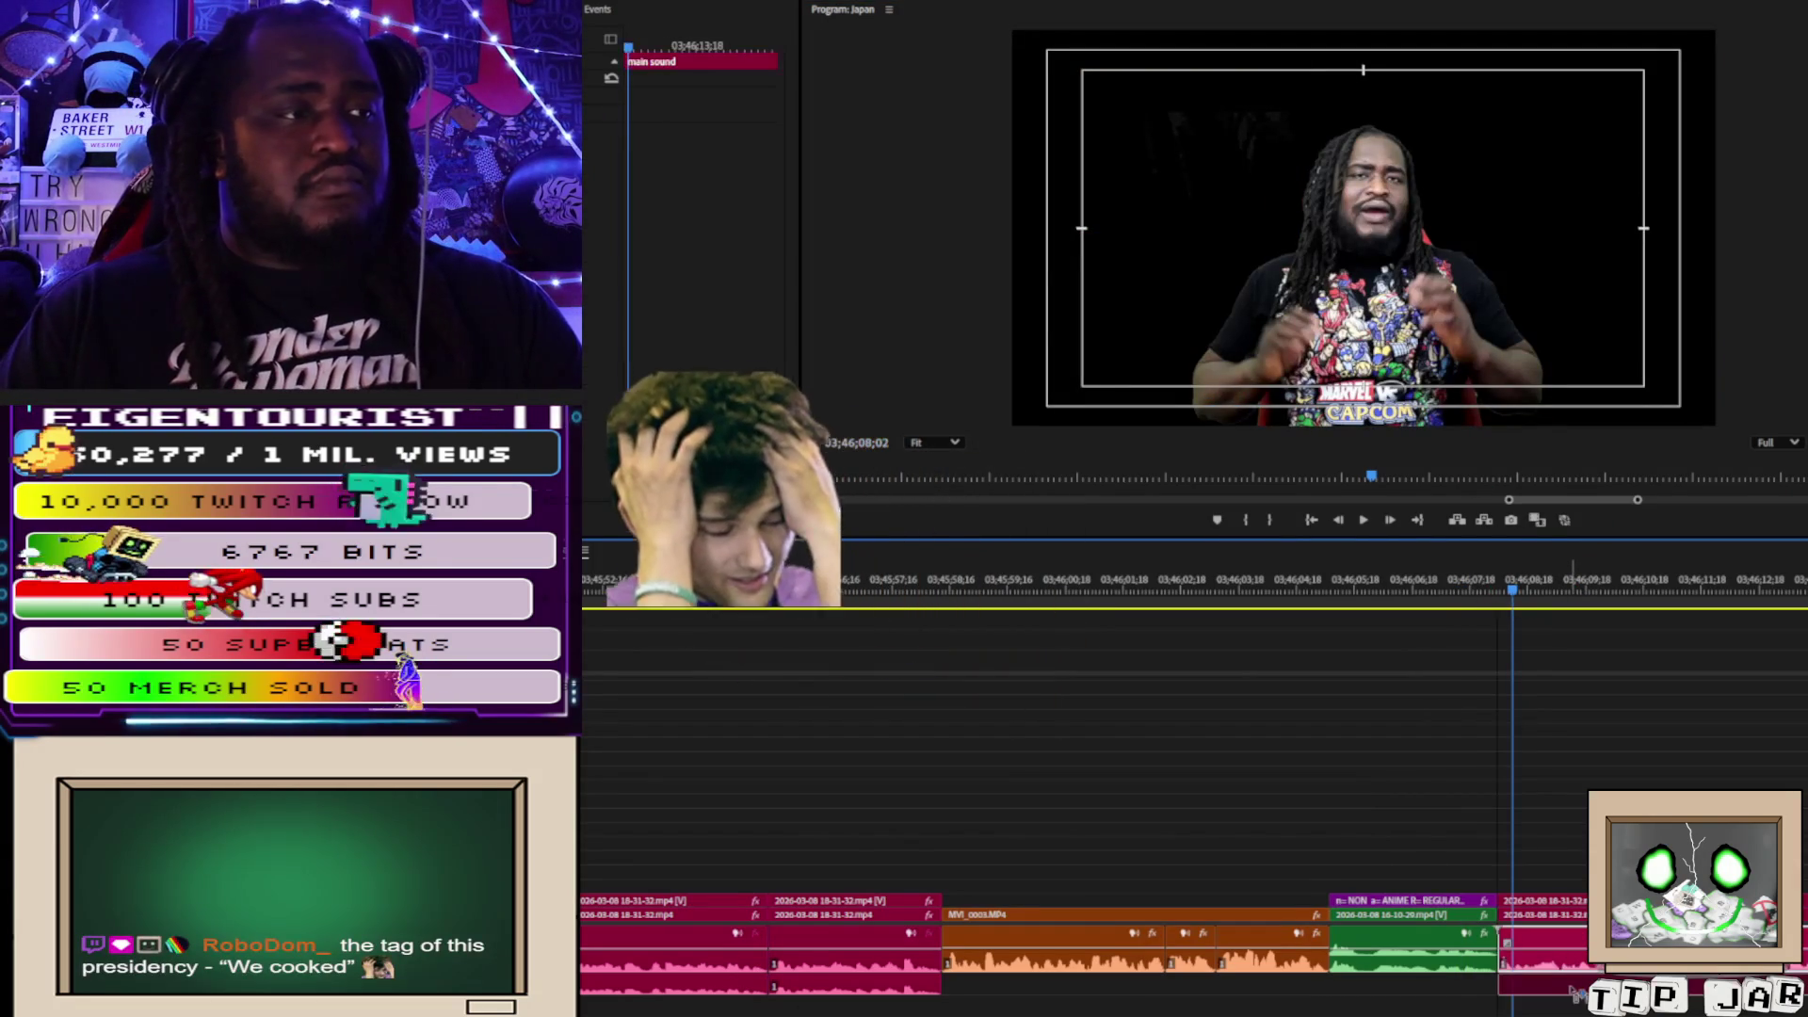
key(space)
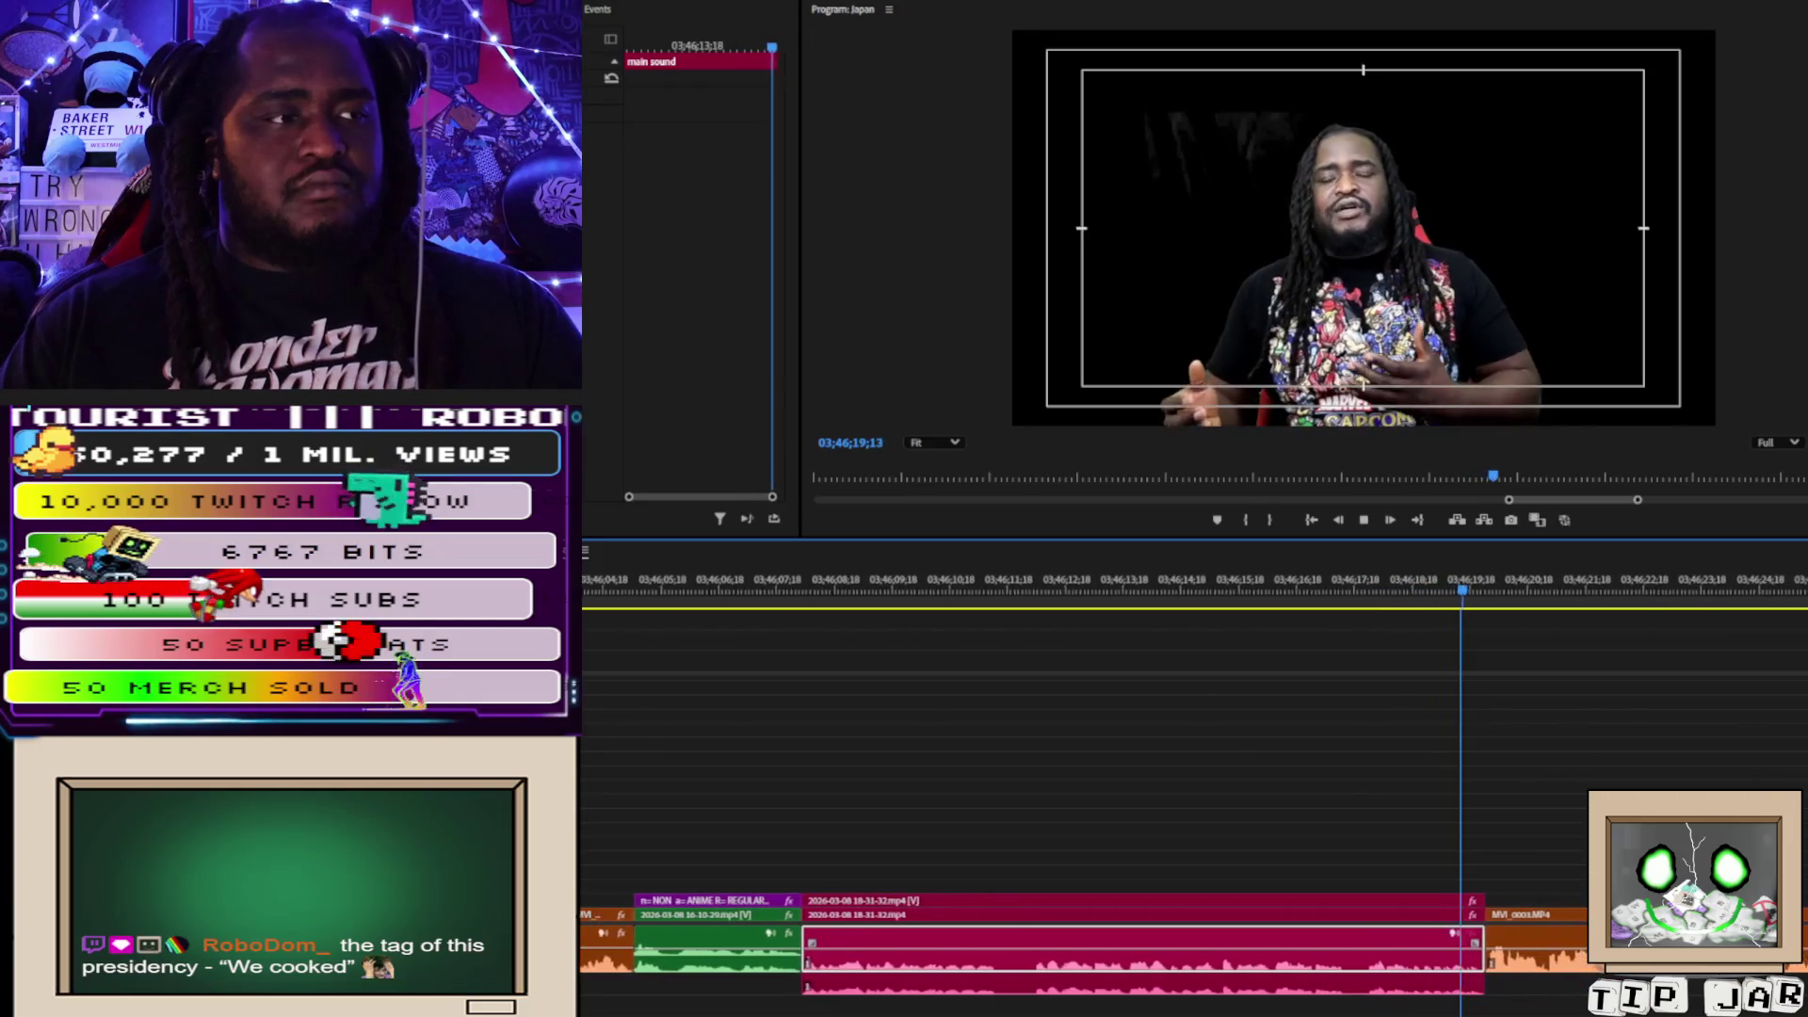
key(space)
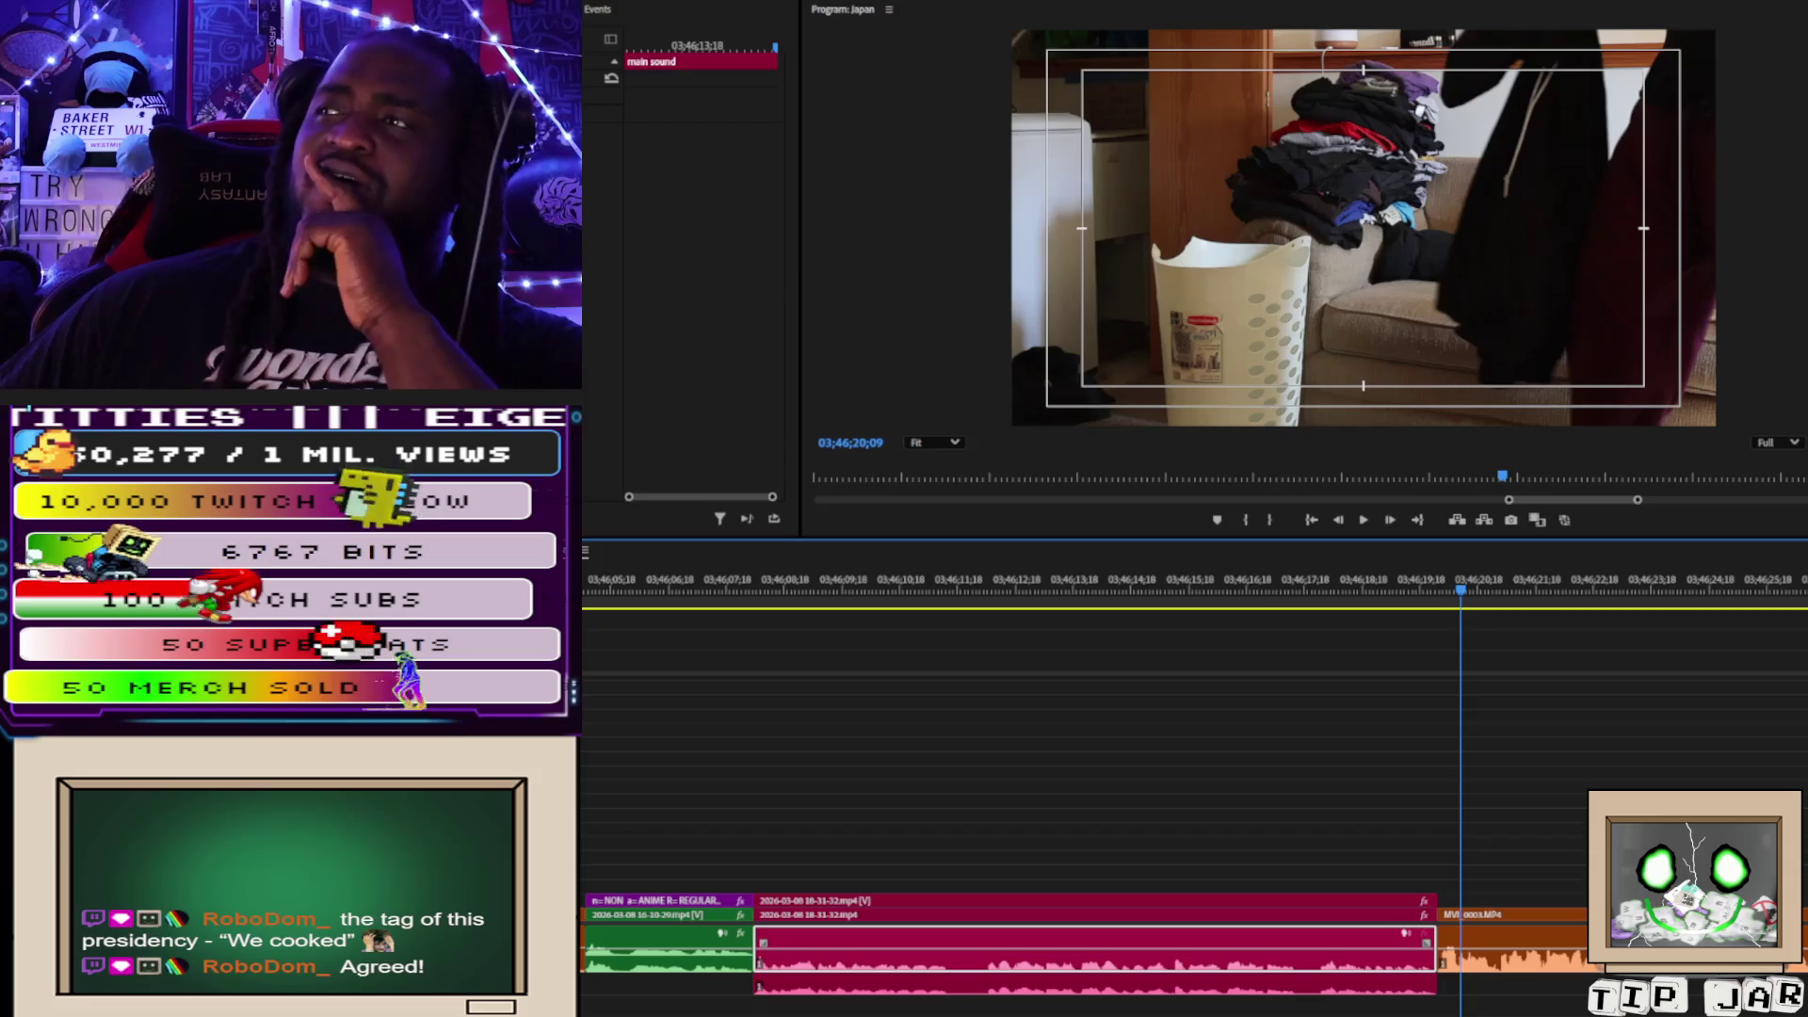
click(1514, 706)
key(space)
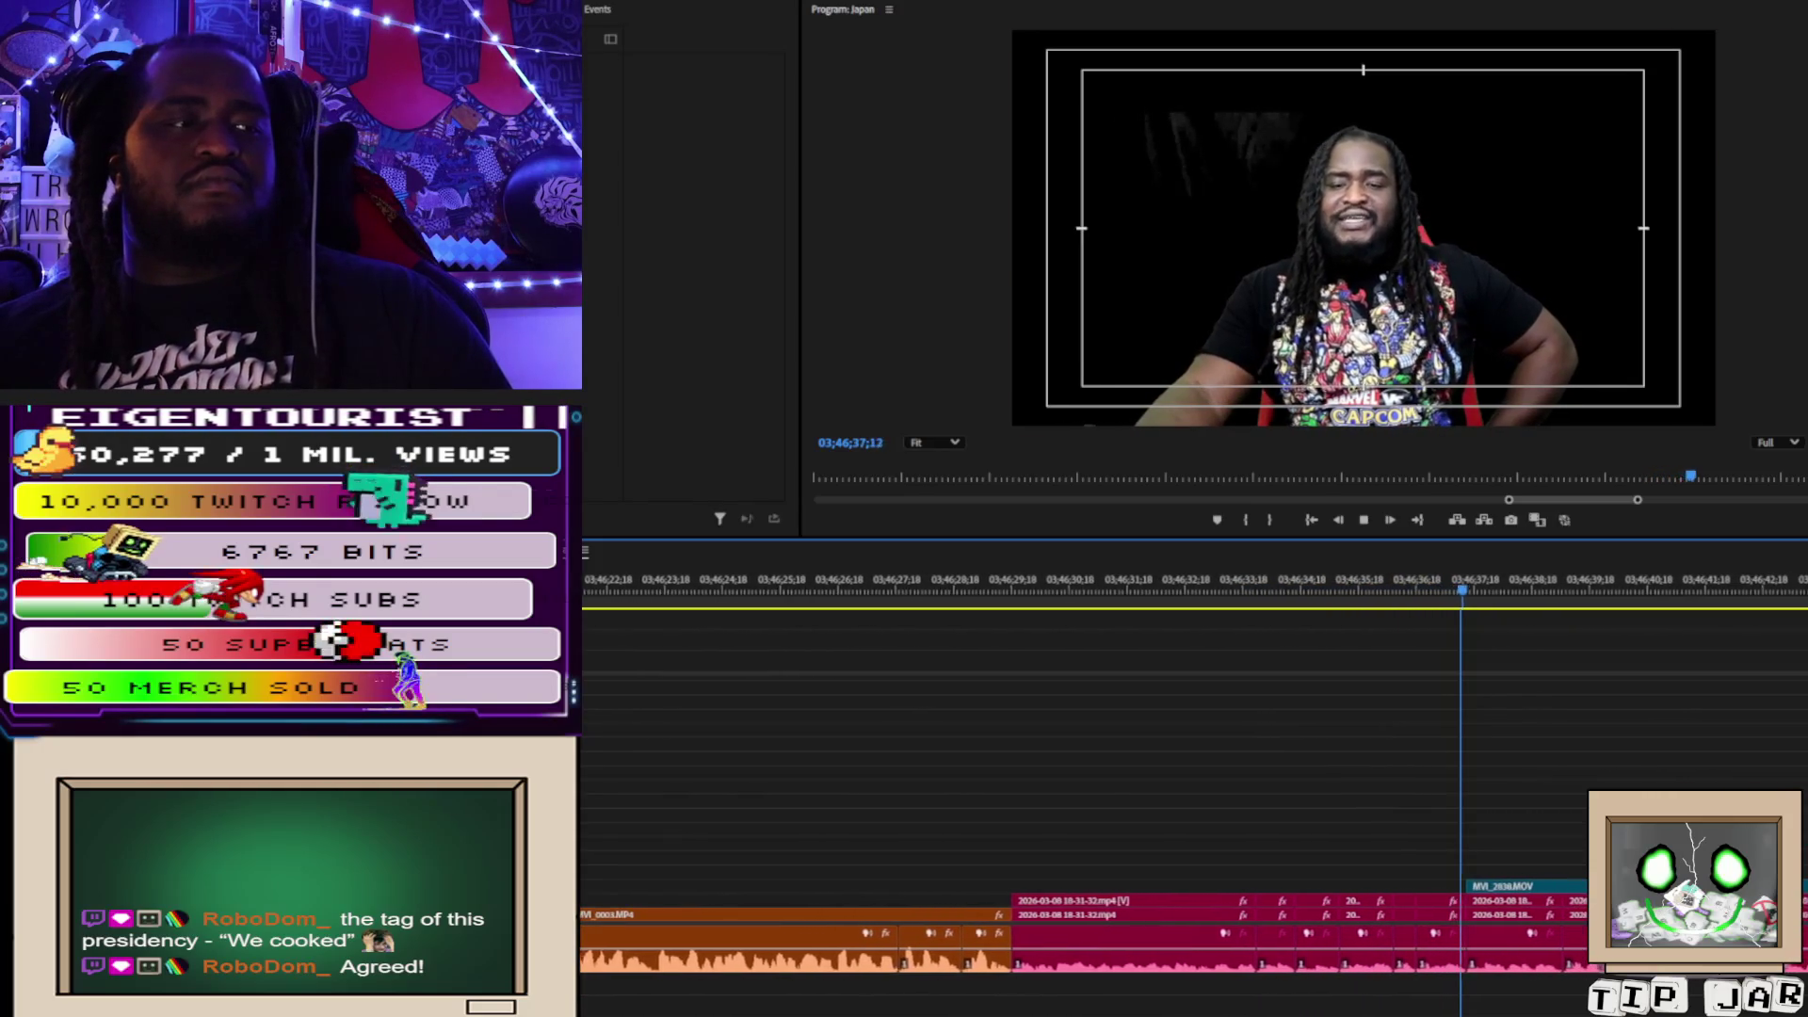
key(space)
mouse_move(1455, 881)
mouse_down()
mouse_move(1300, 885)
mouse_move(1317, 886)
mouse_up()
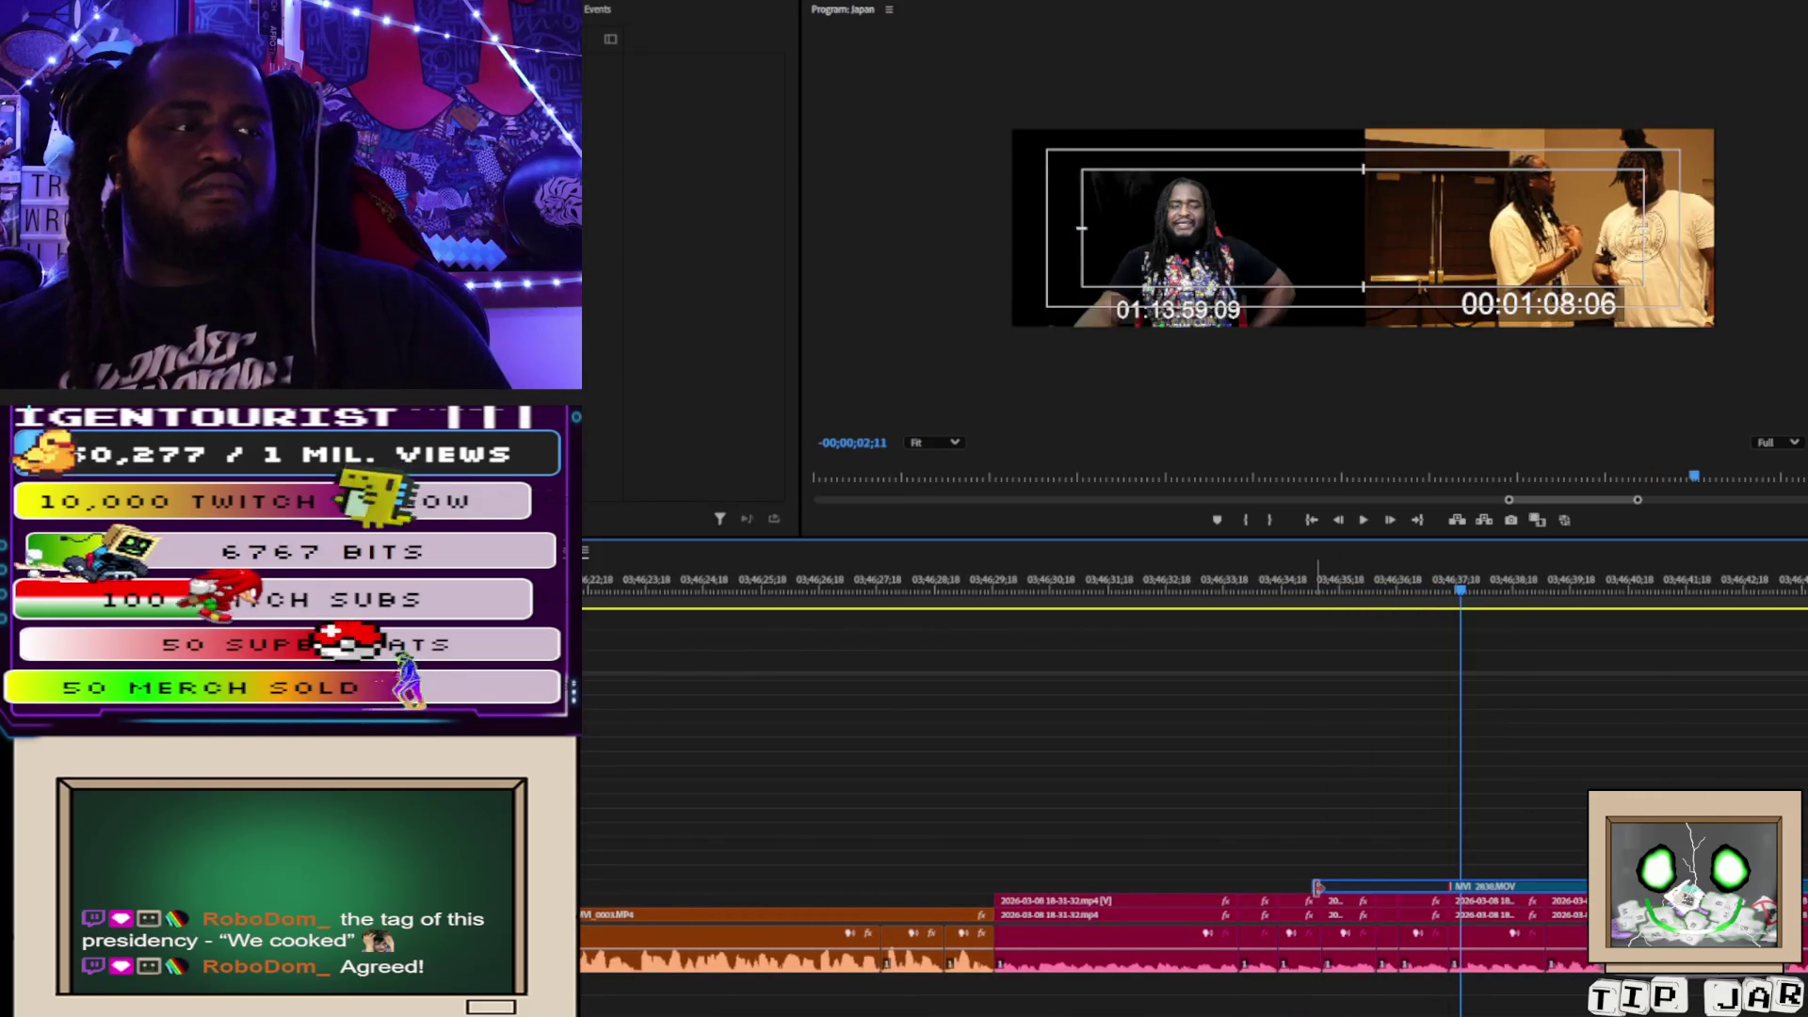
click(1323, 583)
key(space)
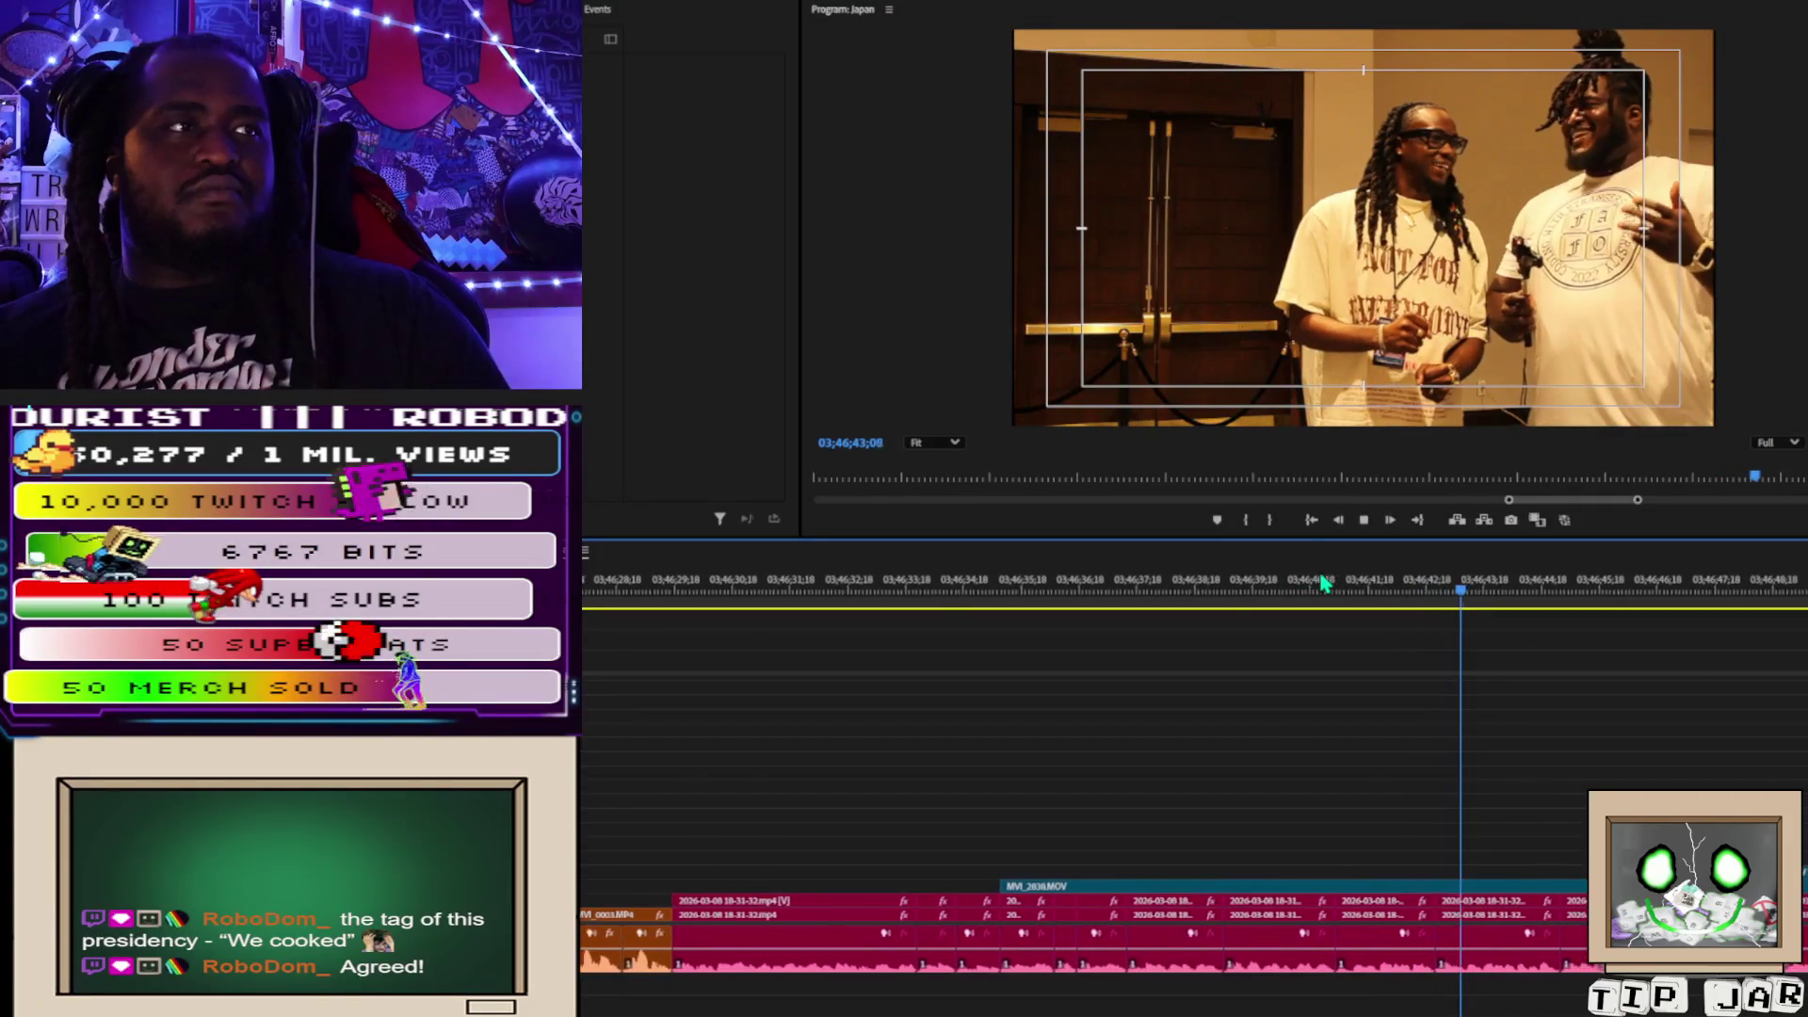
key(space)
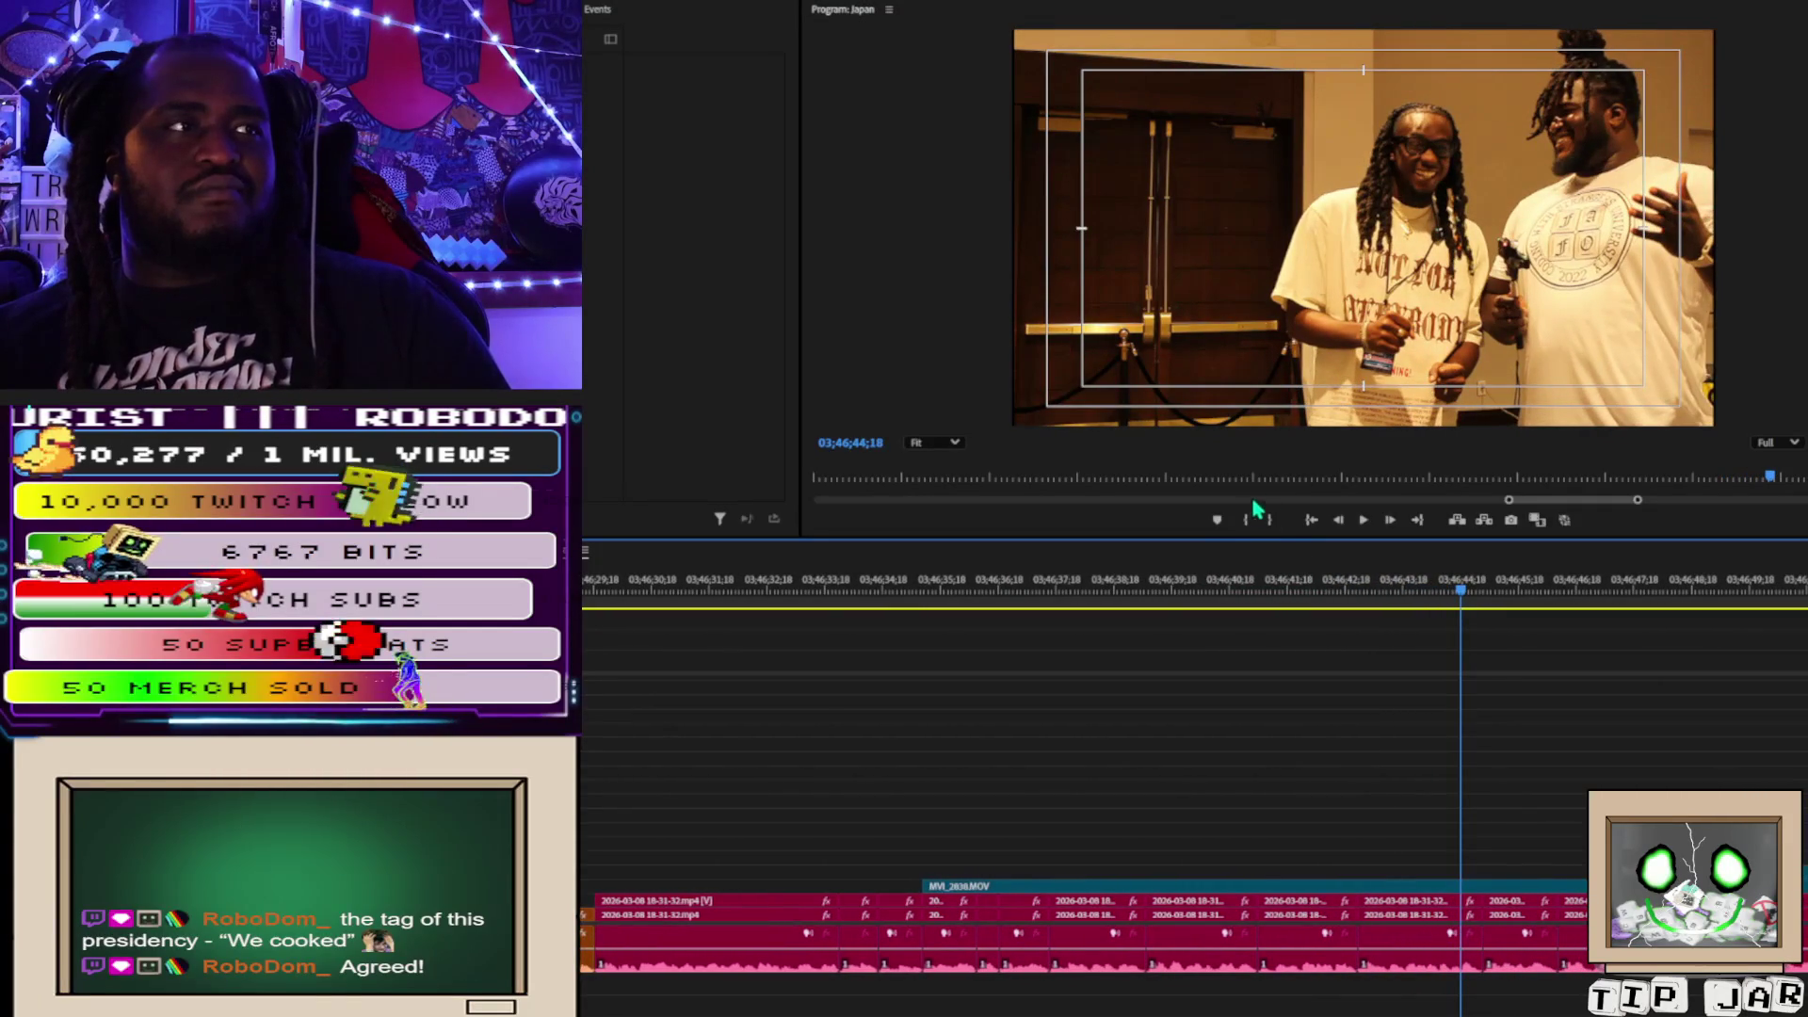
click(1229, 590)
mouse_move(1229, 589)
mouse_down()
mouse_move(1132, 586)
mouse_move(1251, 585)
mouse_move(1143, 585)
mouse_move(1169, 586)
mouse_up()
scroll(1149, 585, up, 3)
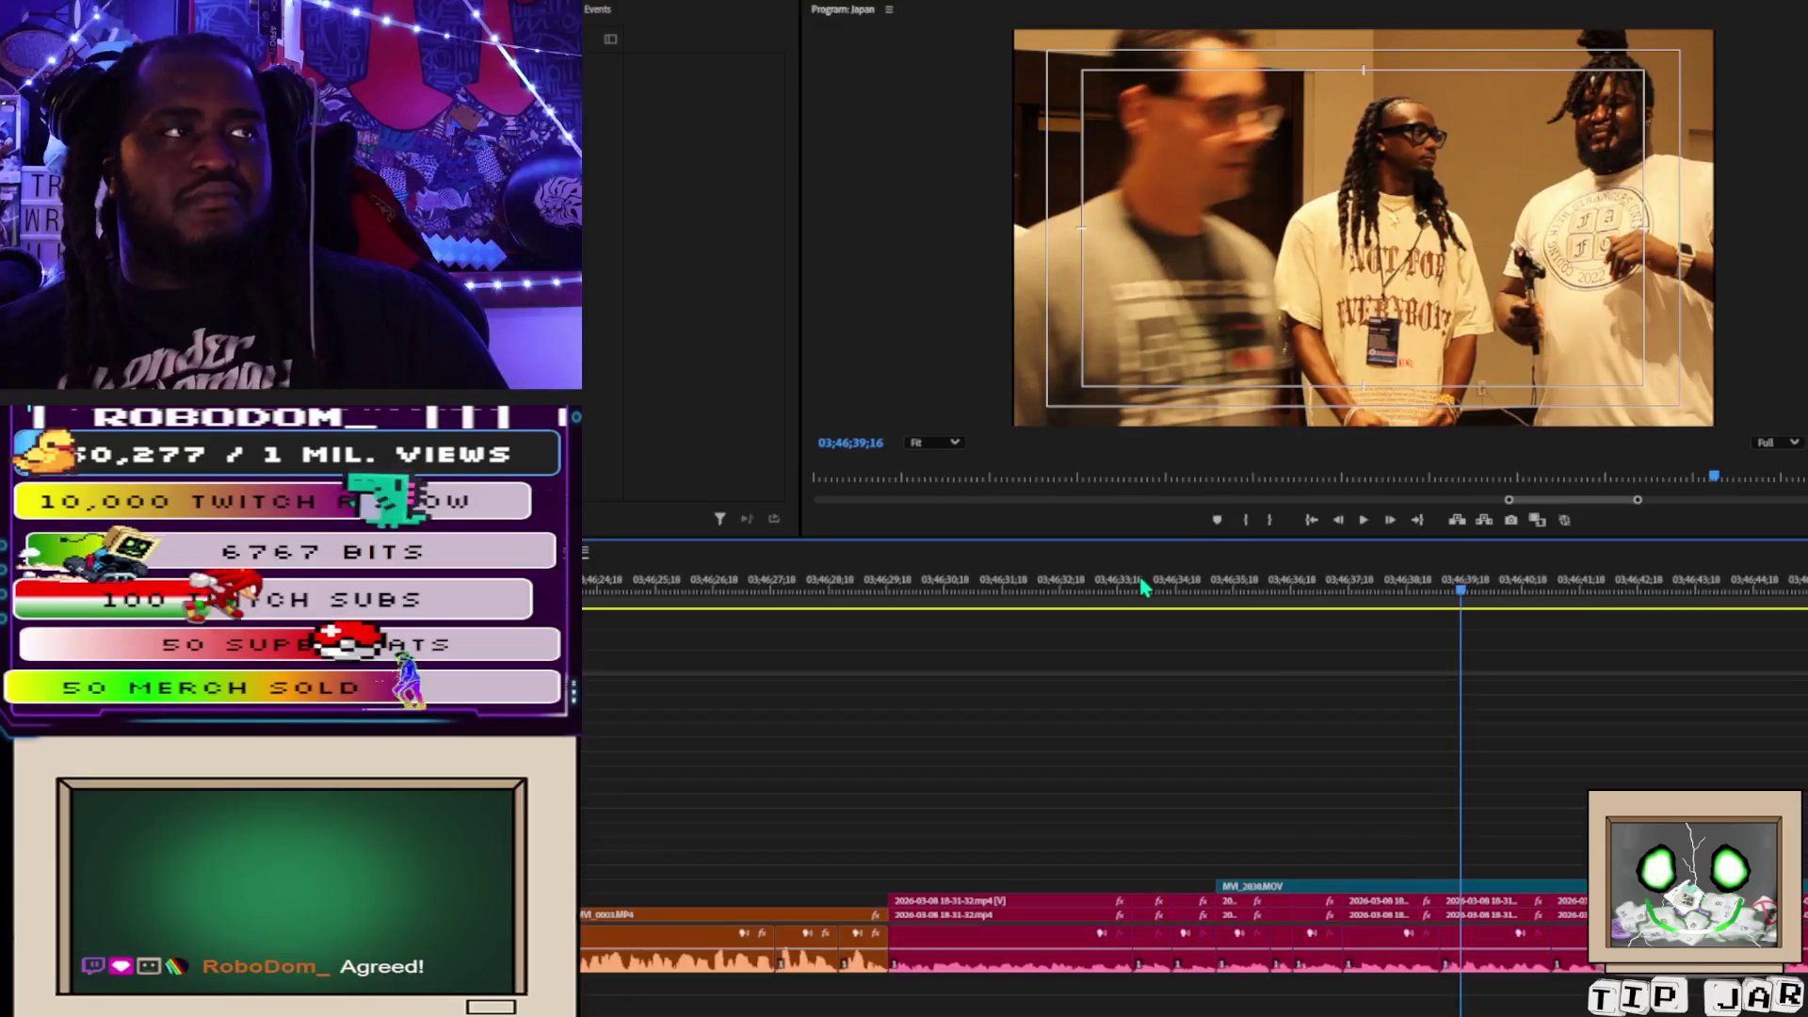
key(space)
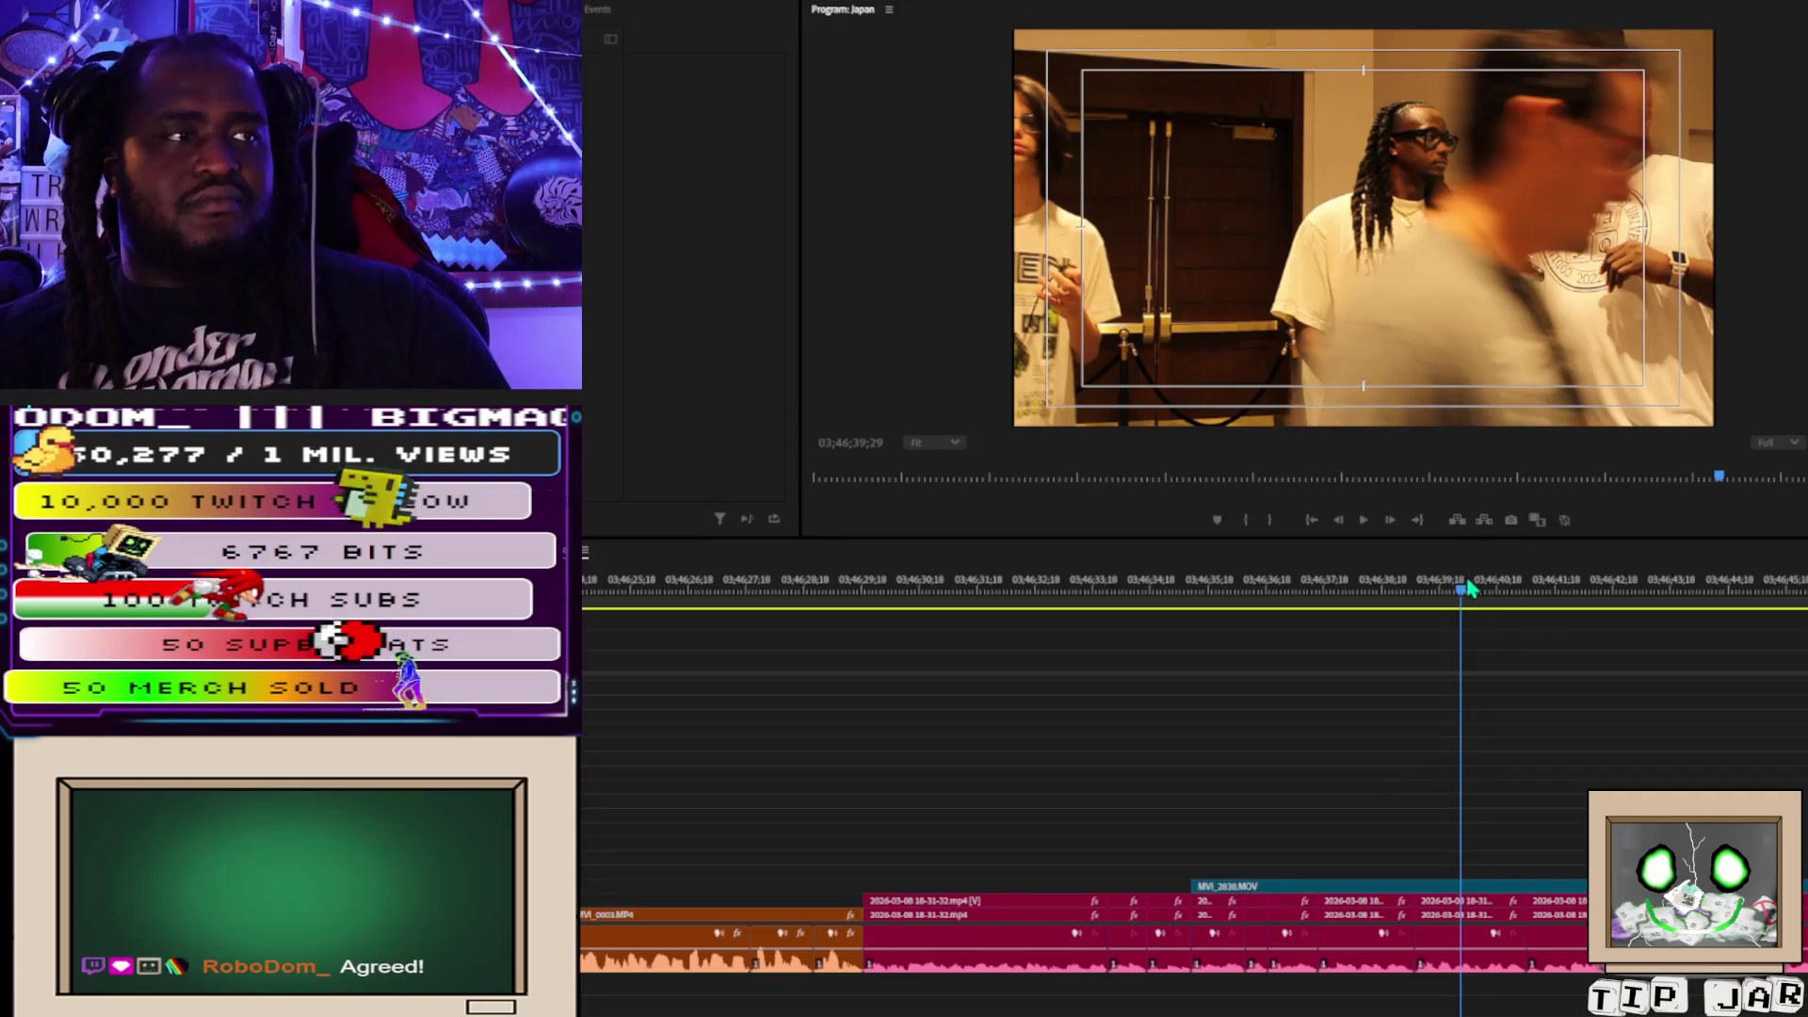
click(612, 11)
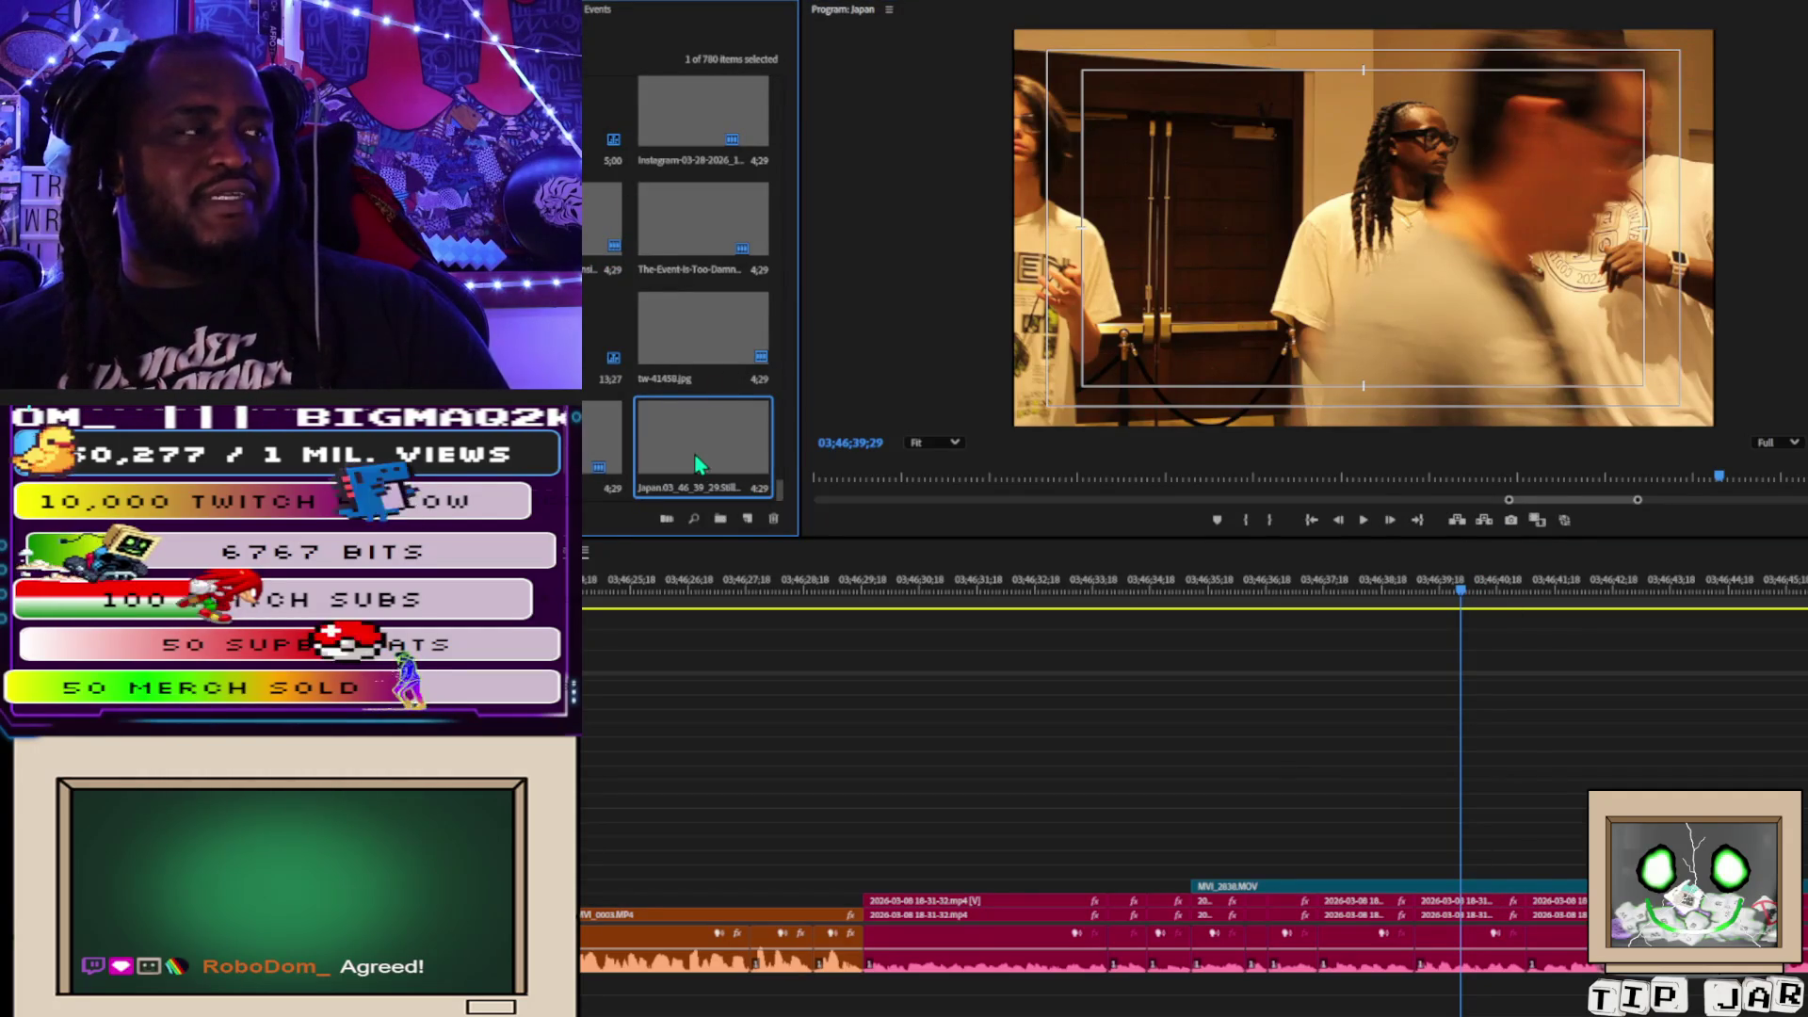
Place the Japan still on V3 at the playhead, preview it, and move MVI_2838.MOV earlier.
mouse_move(775, 476)
mouse_down()
mouse_move(1465, 810)
mouse_move(1464, 875)
mouse_up()
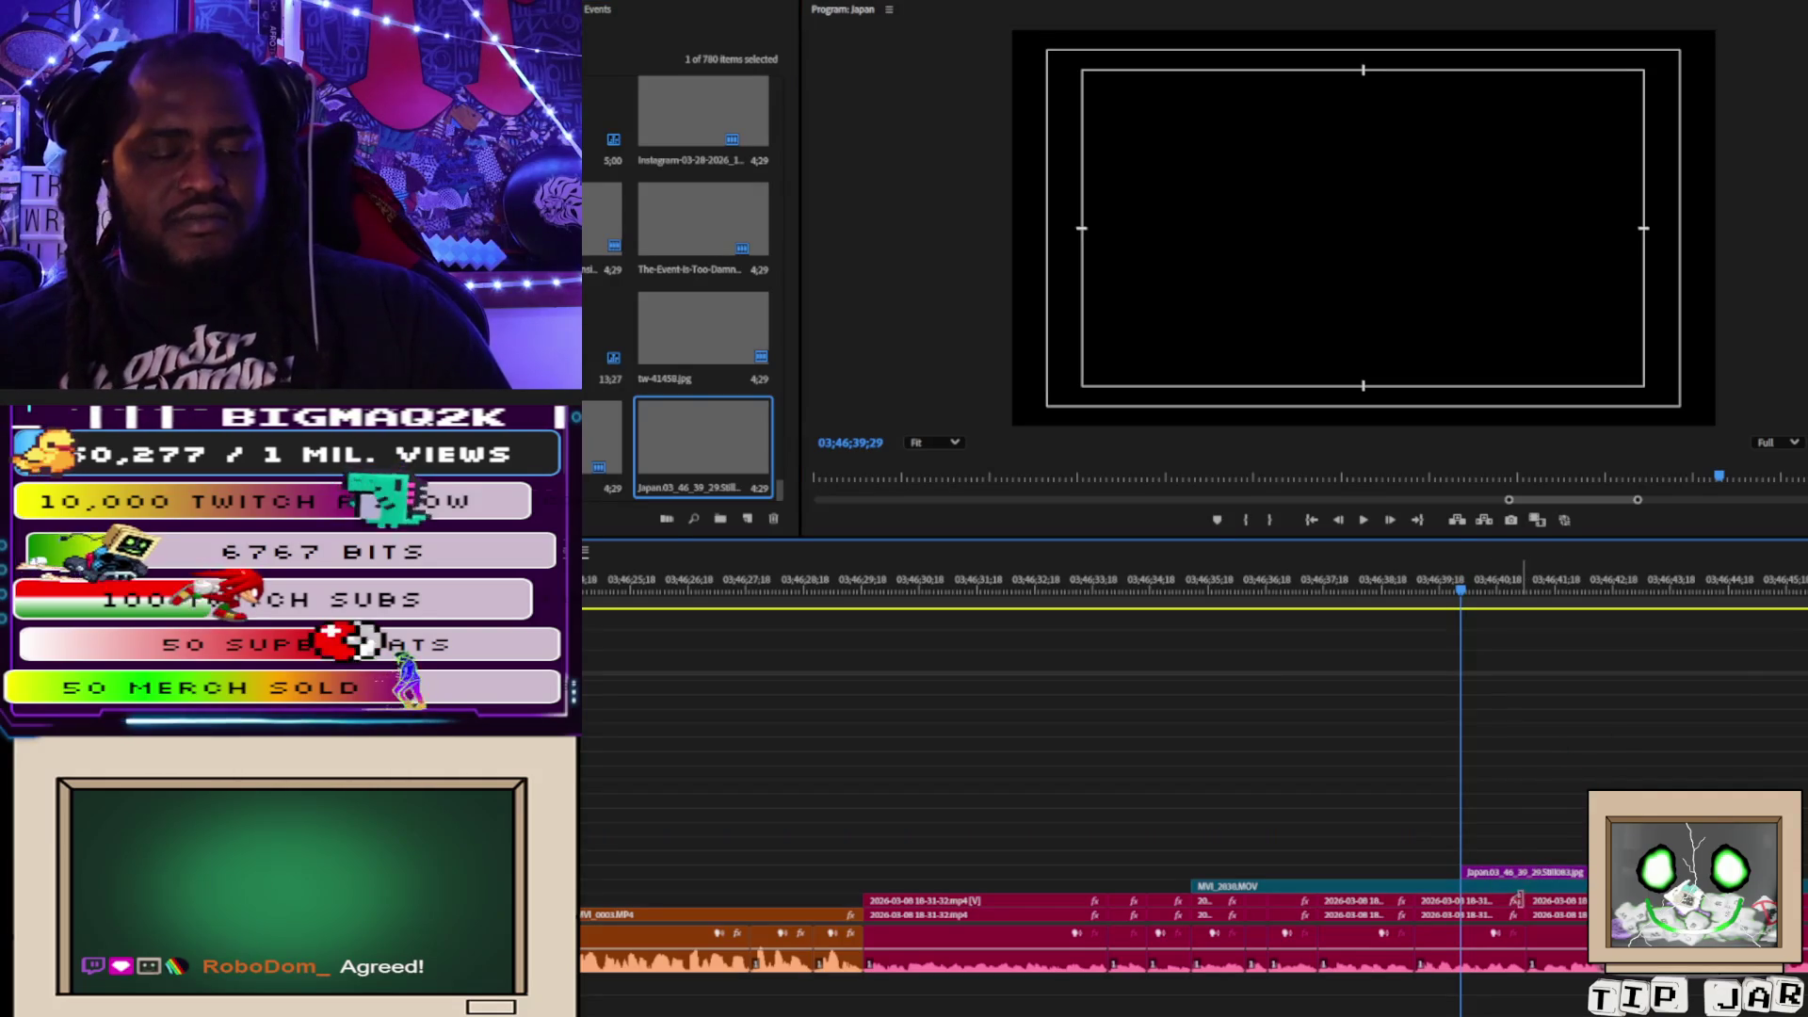
click(1463, 886)
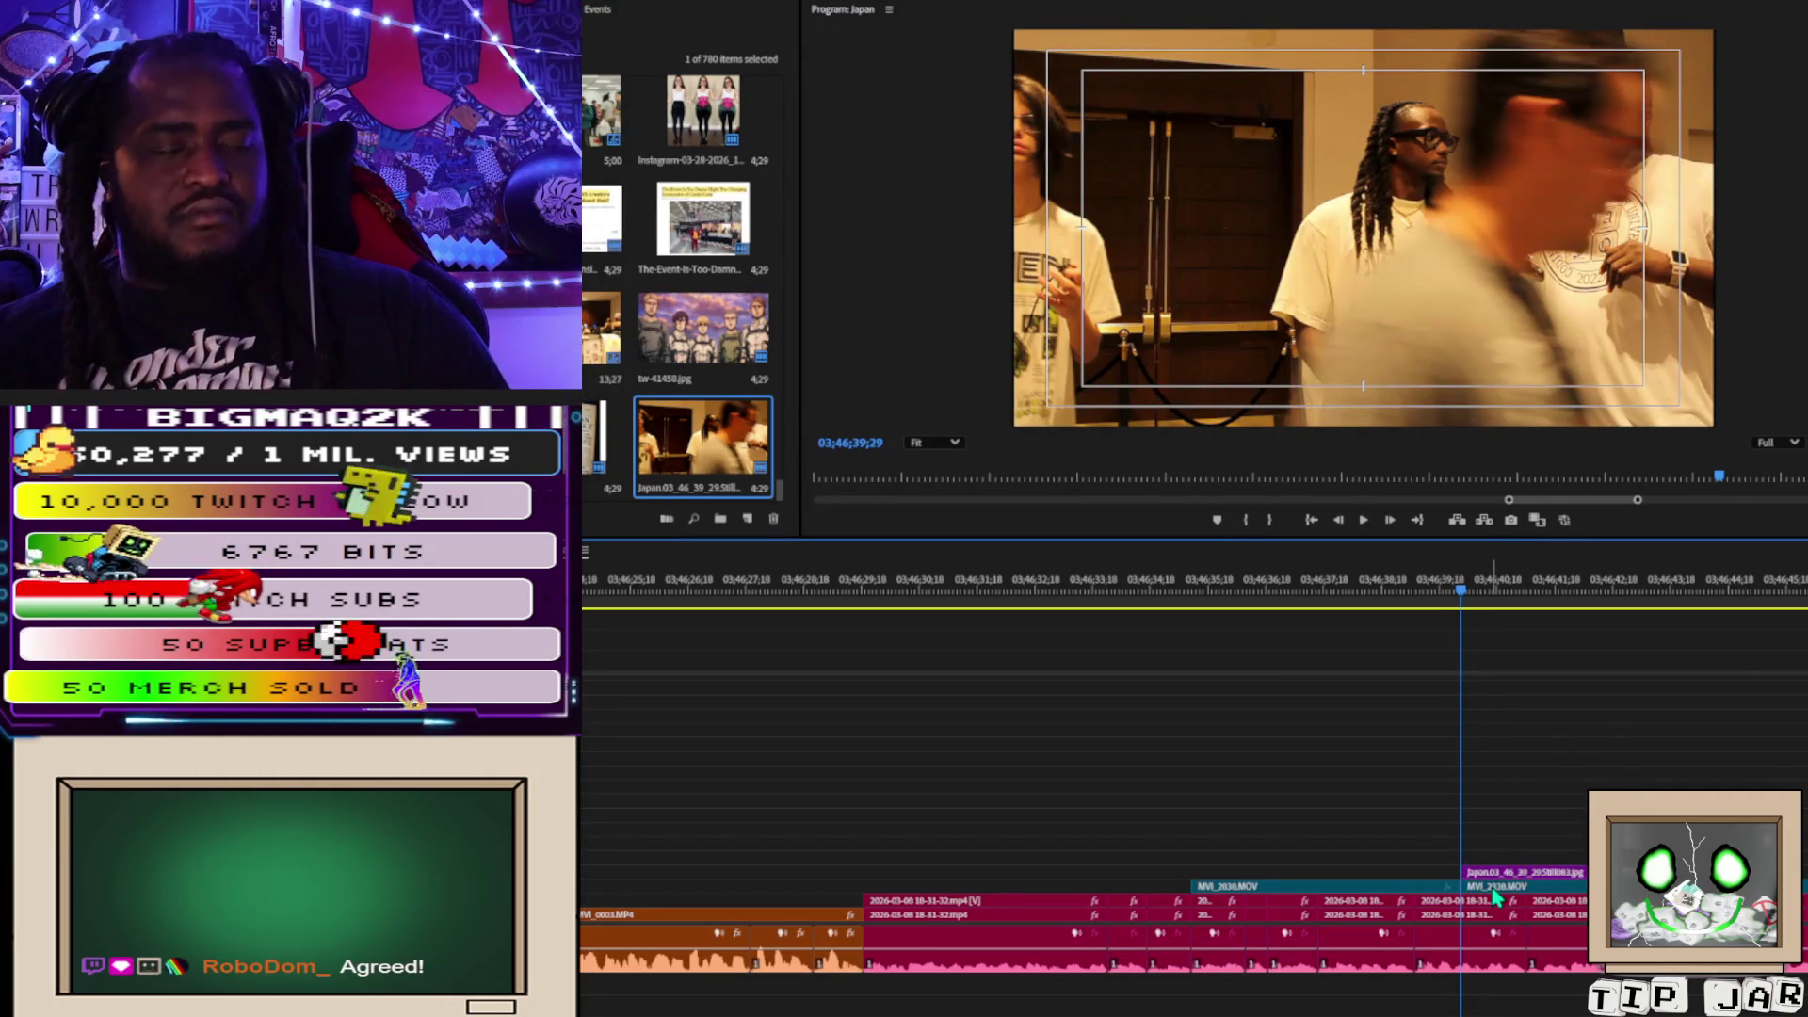
click(1486, 885)
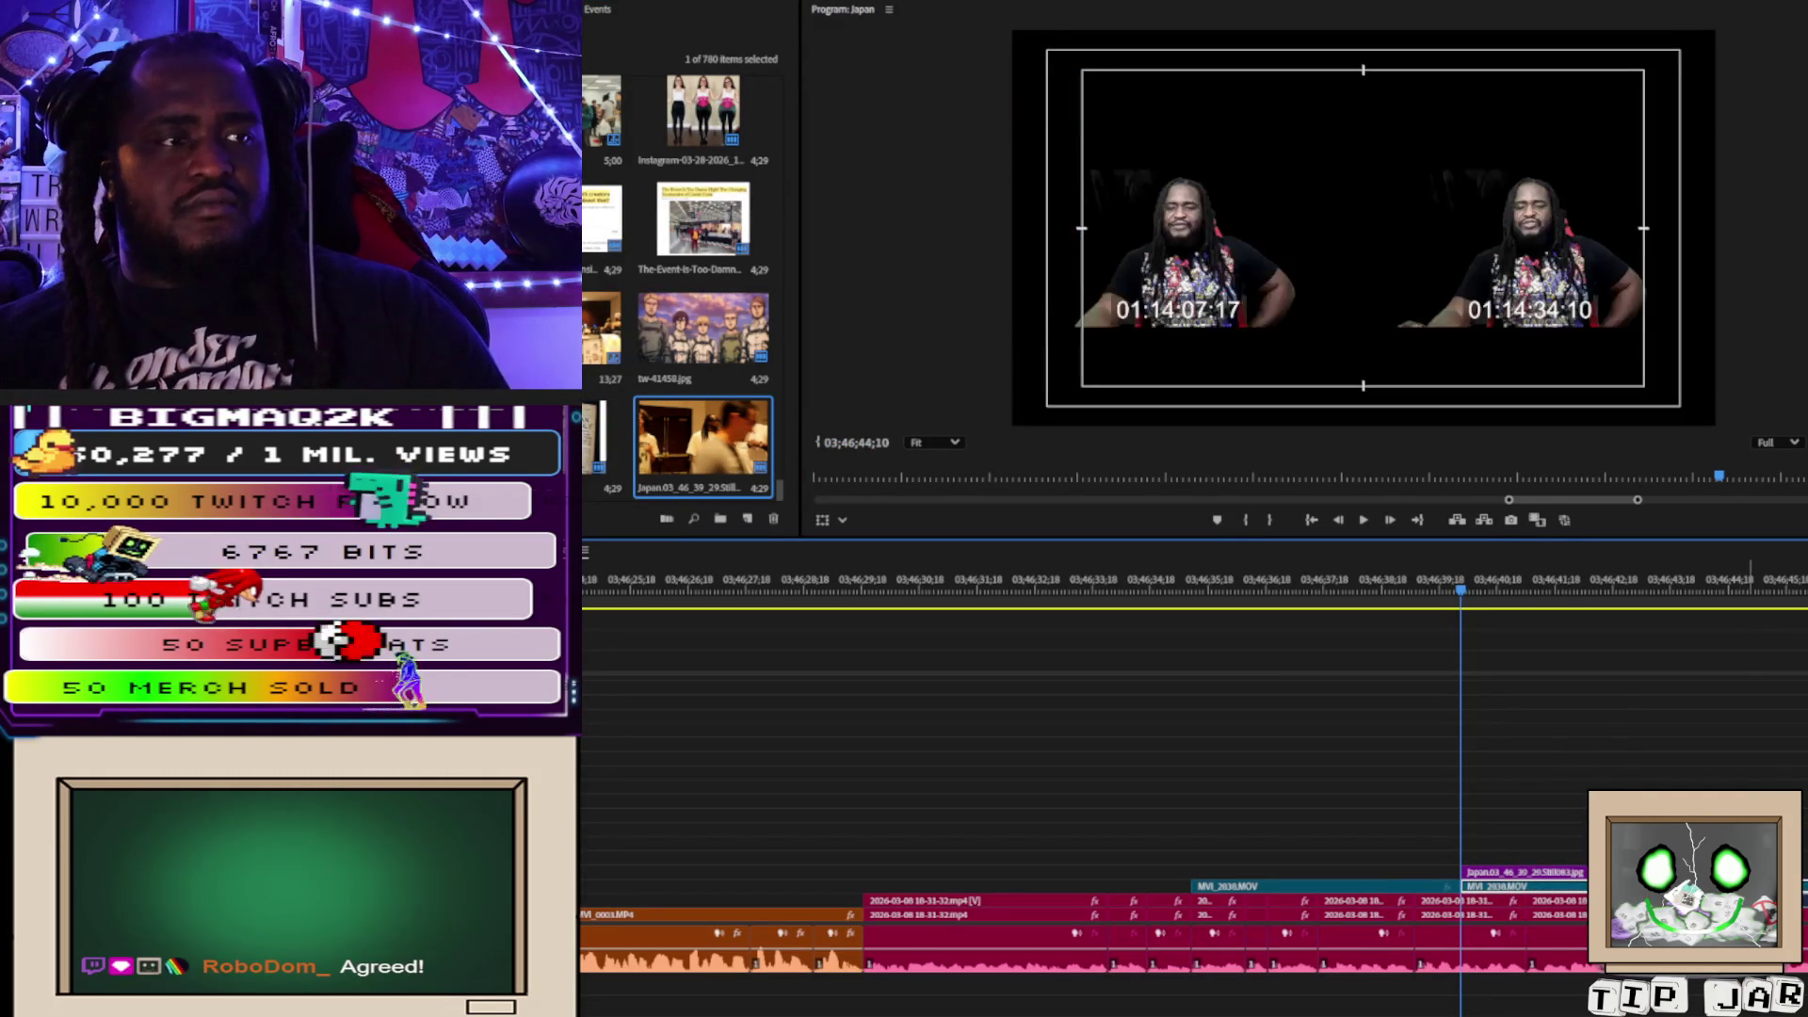
key(space)
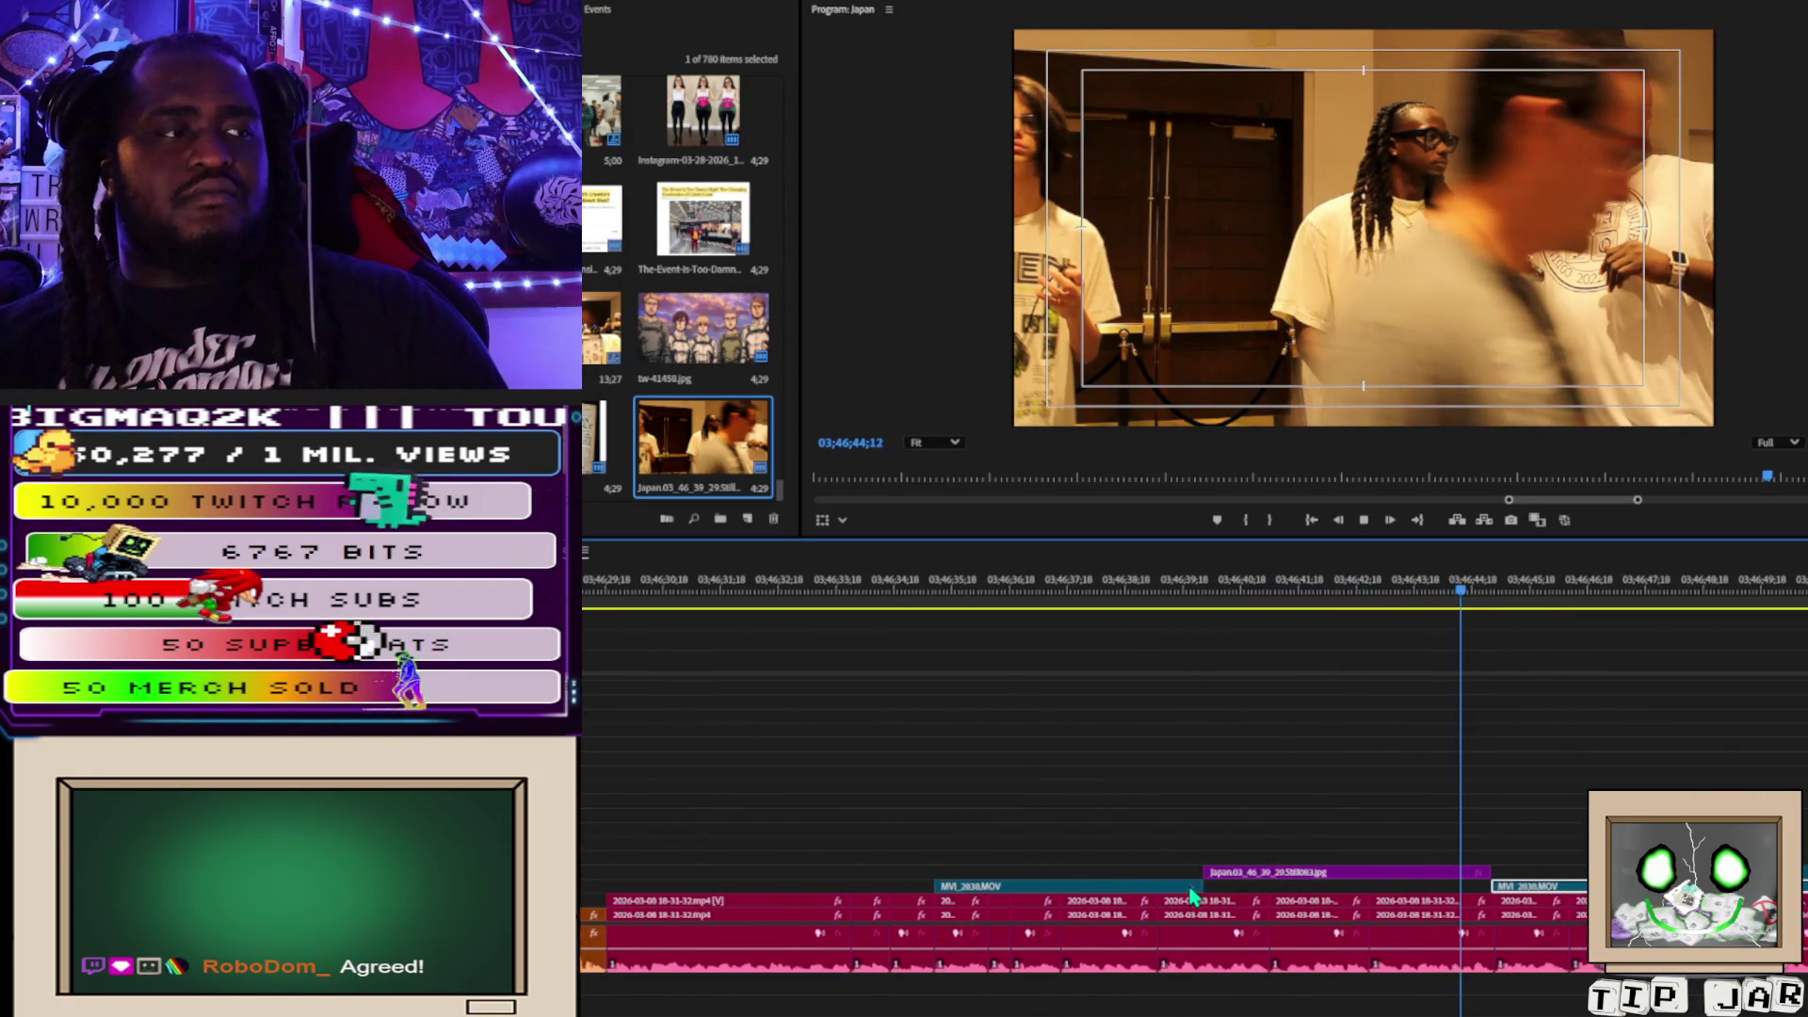
key(space)
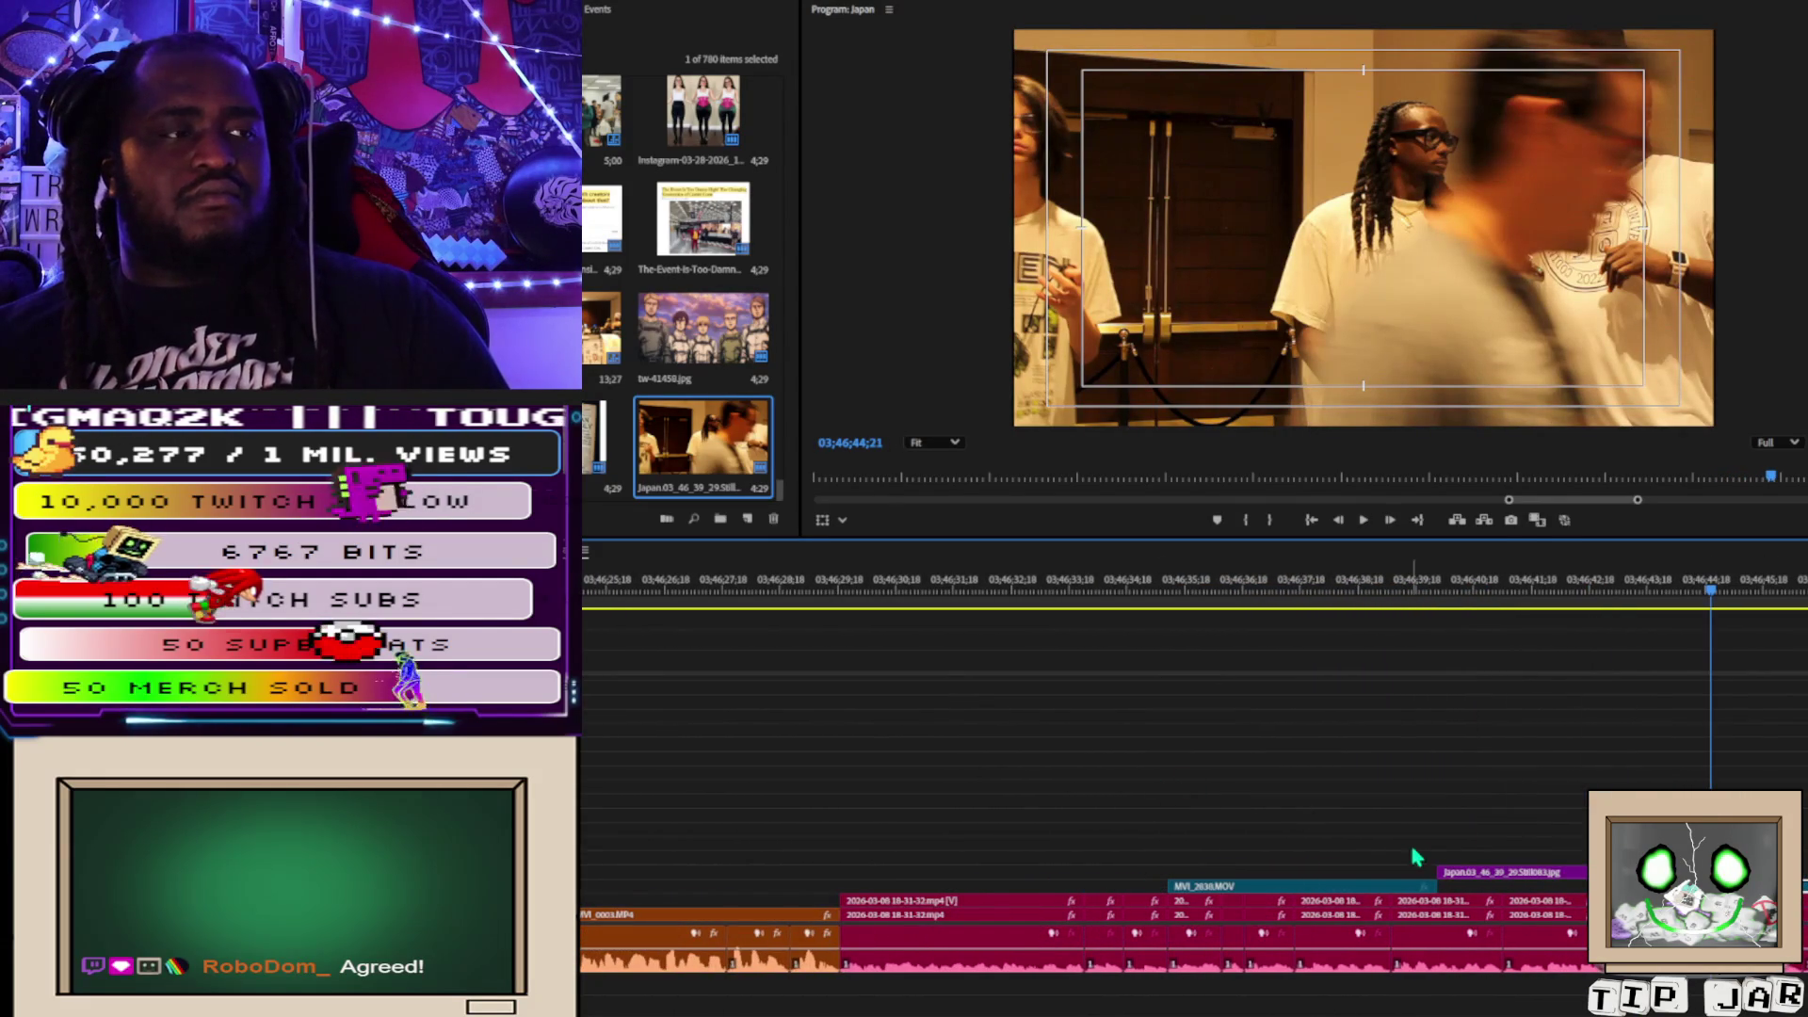
drag(1330, 893, 995, 887)
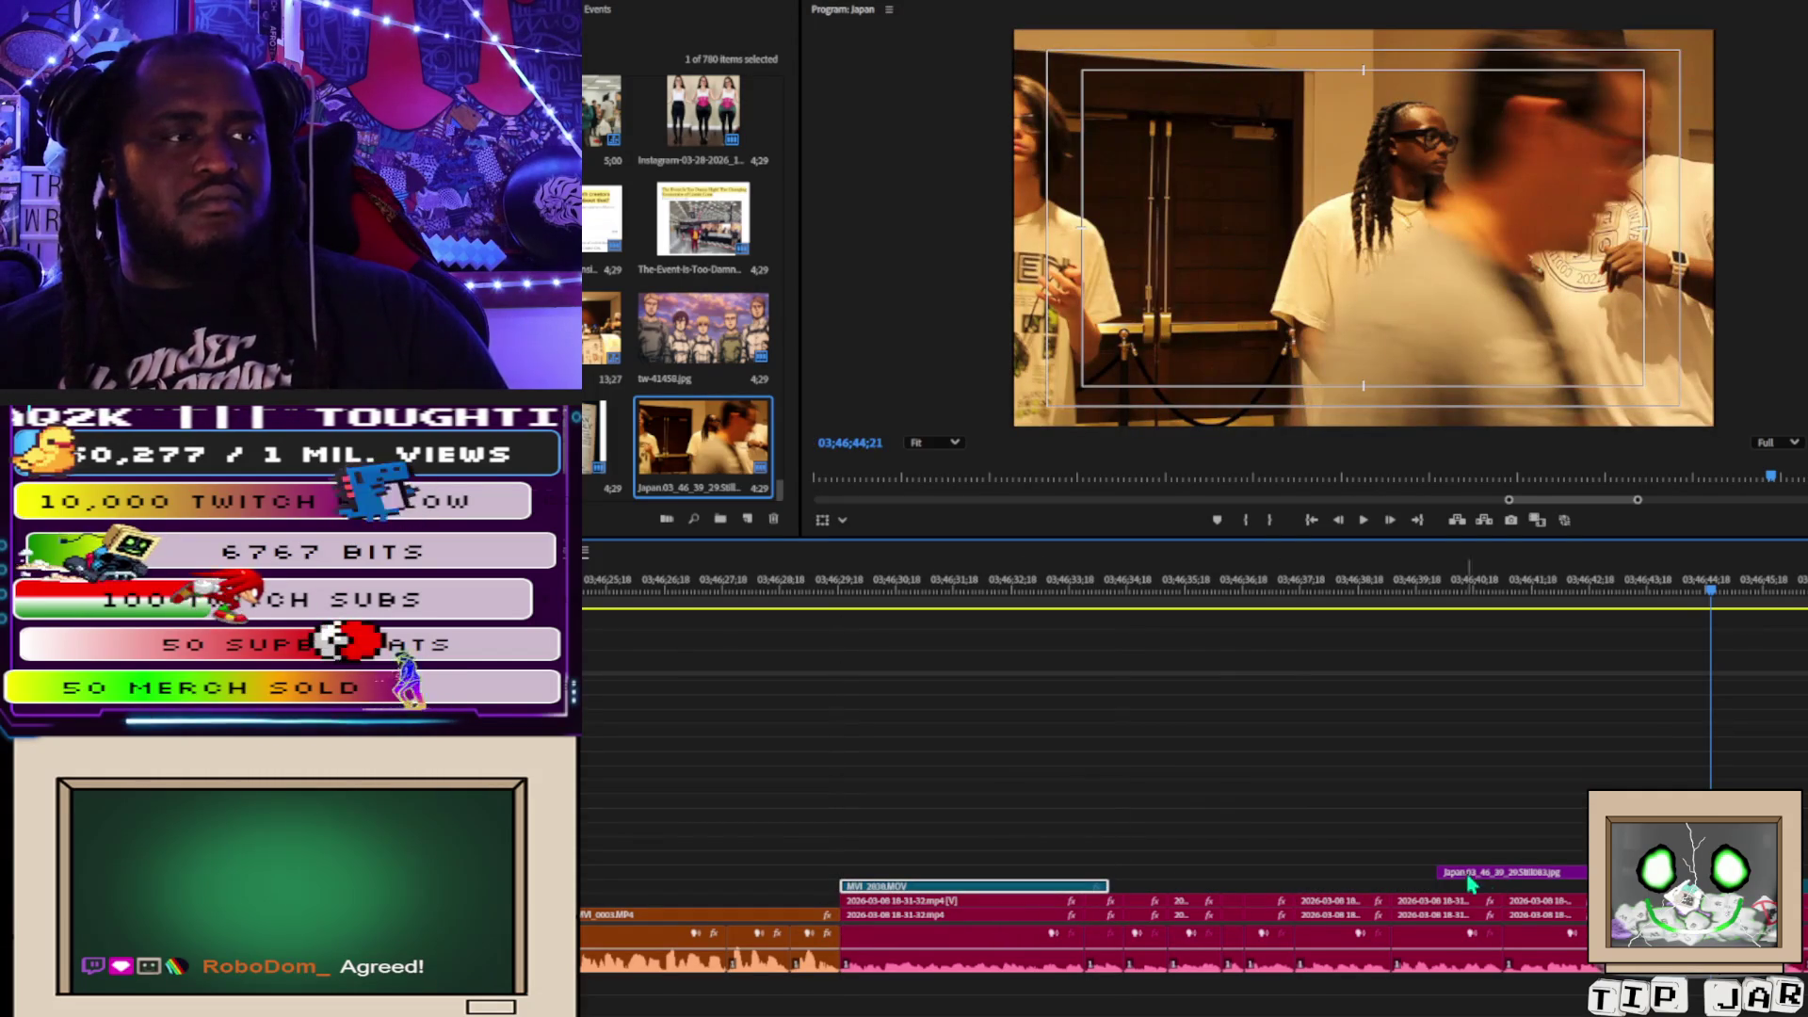
Extend the Japan still to start earlier and review the edit up to 03;46;56;15.
drag(1439, 872, 1121, 866)
key(space)
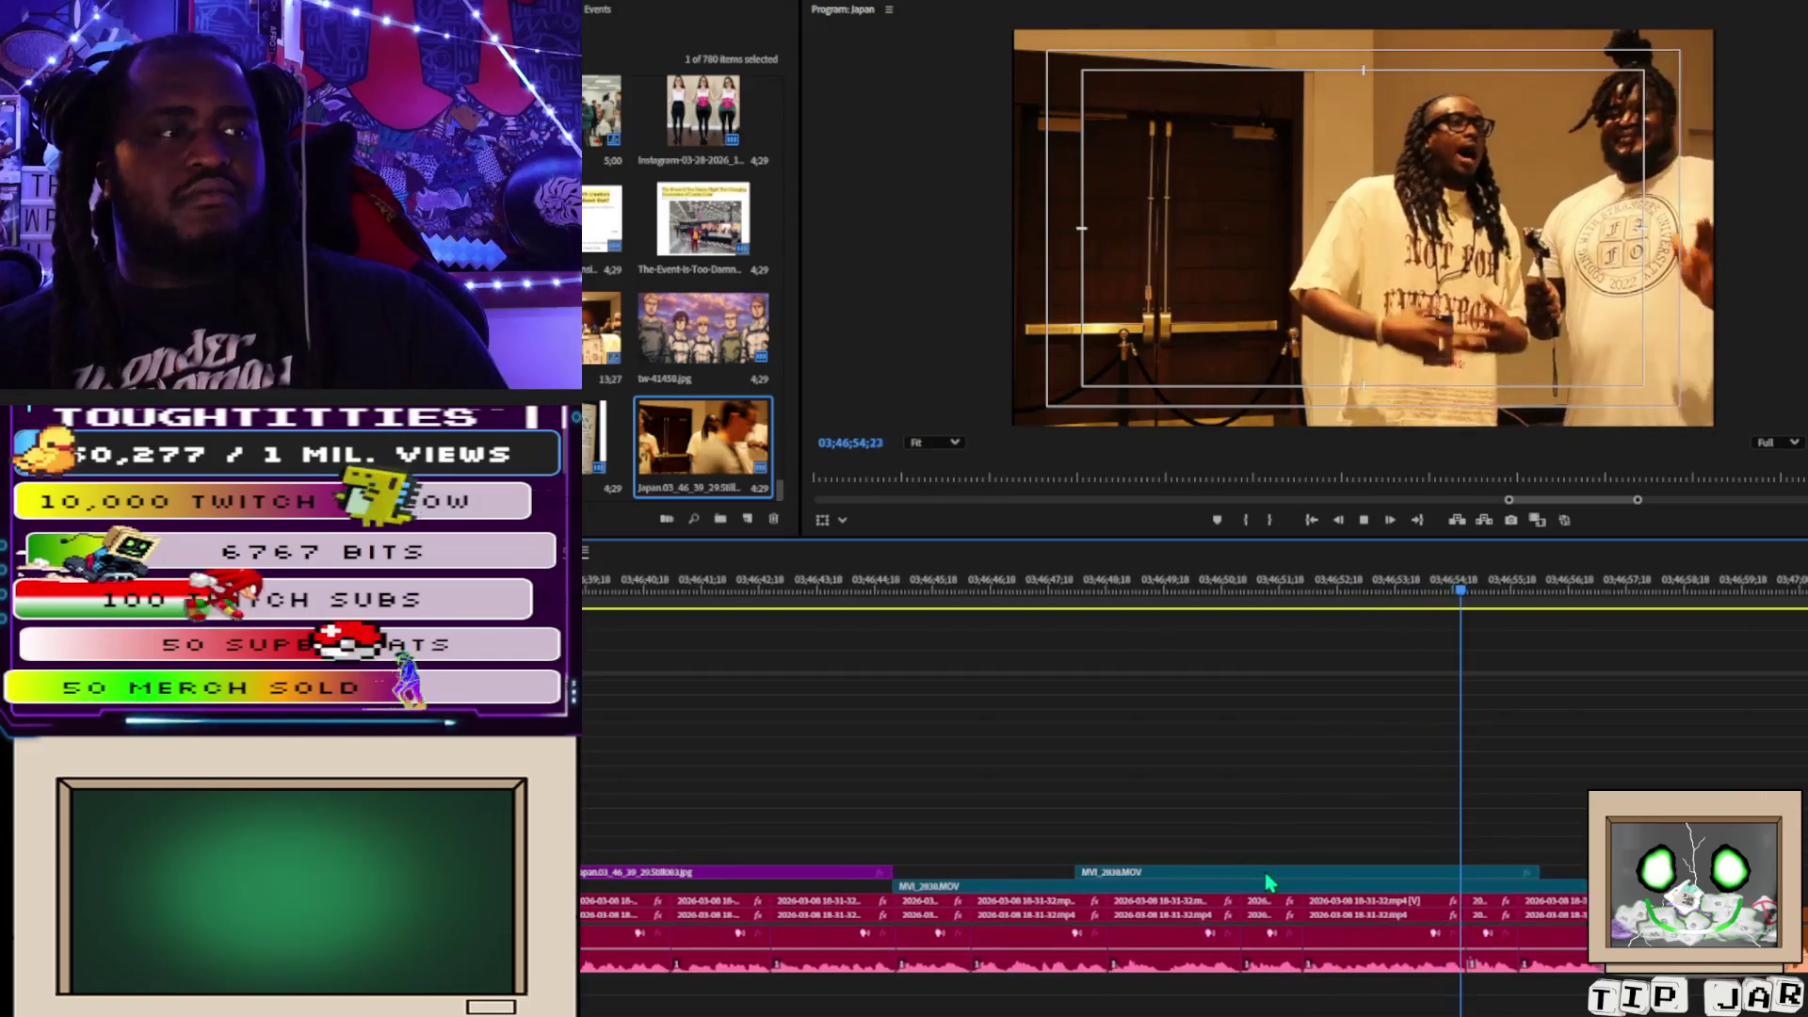
click(984, 586)
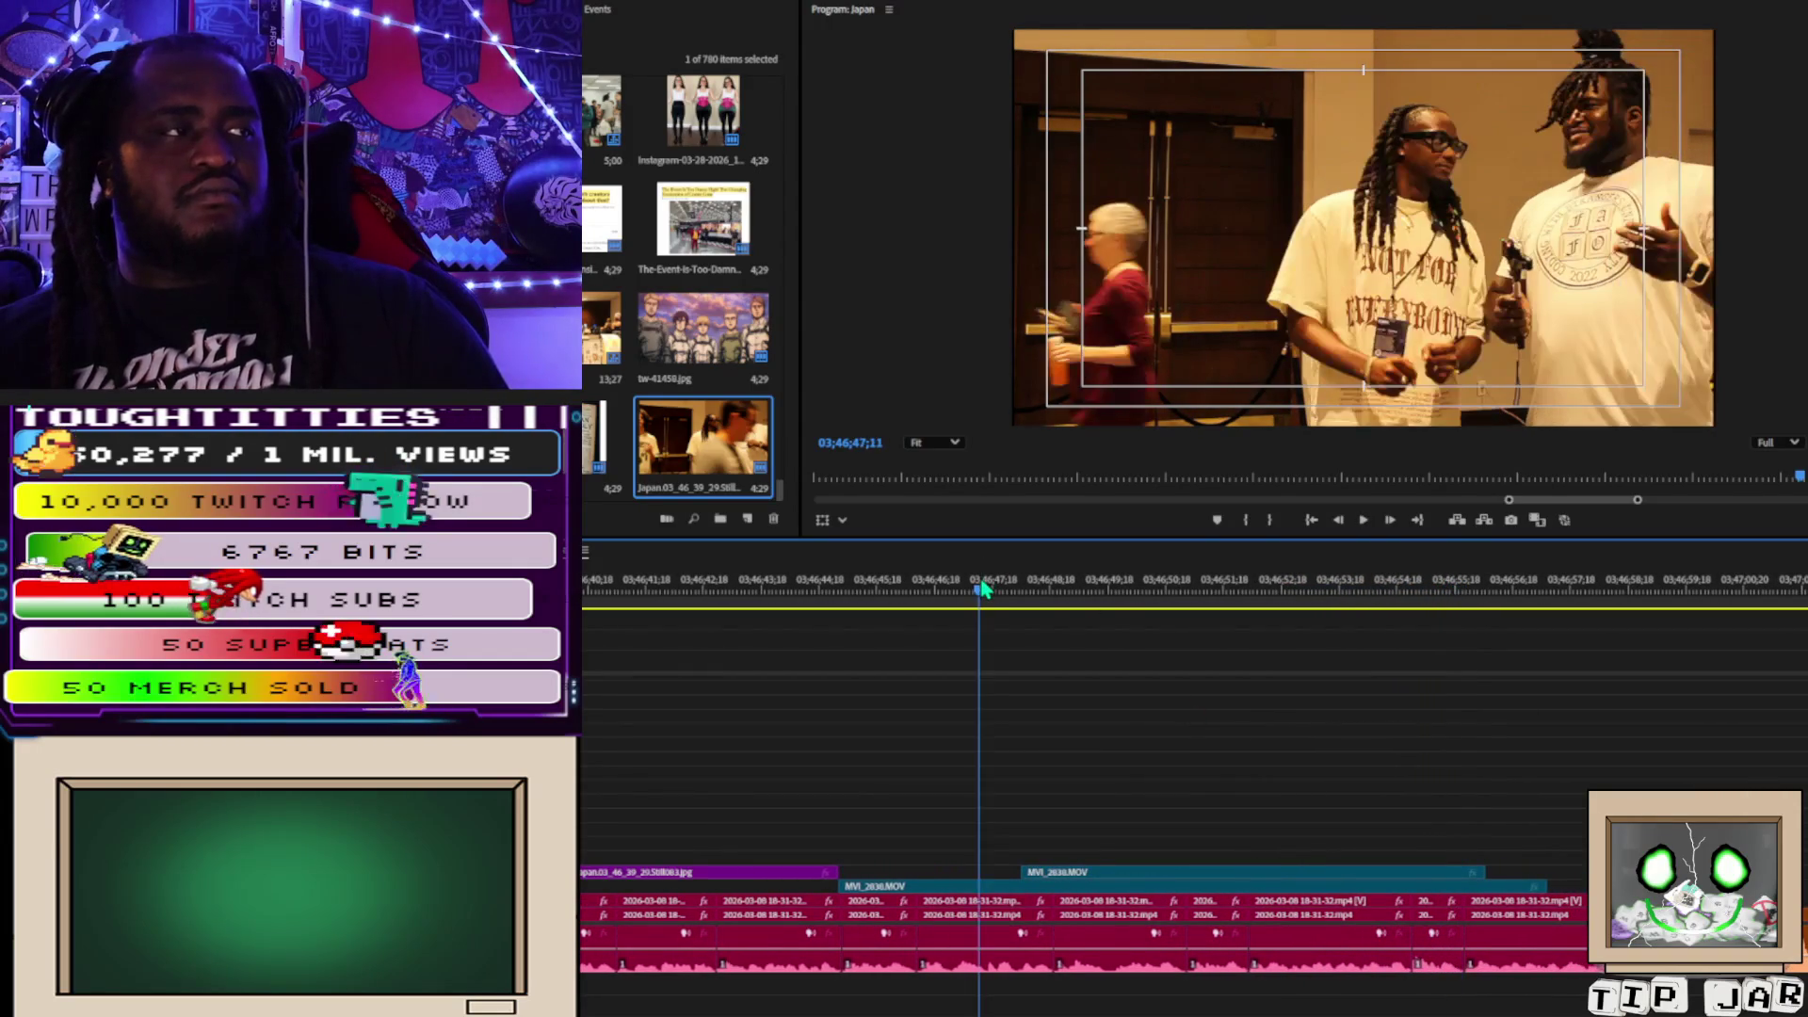
key(space)
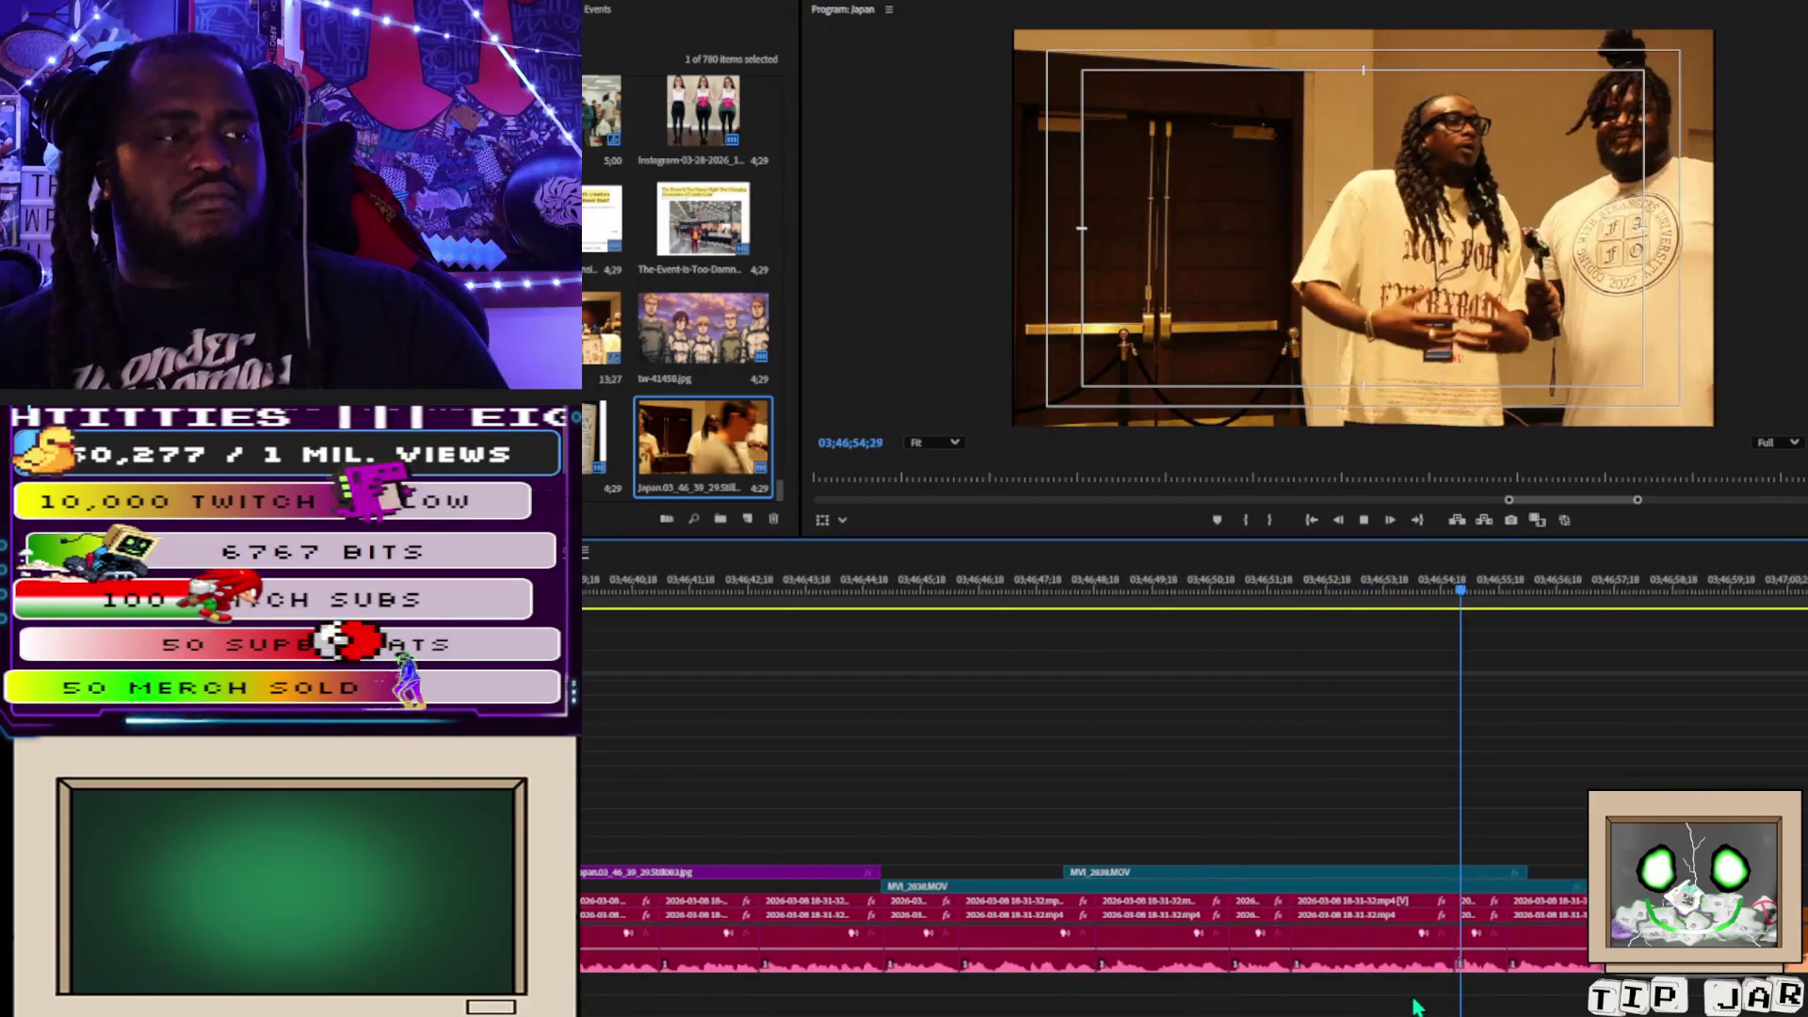
key(space)
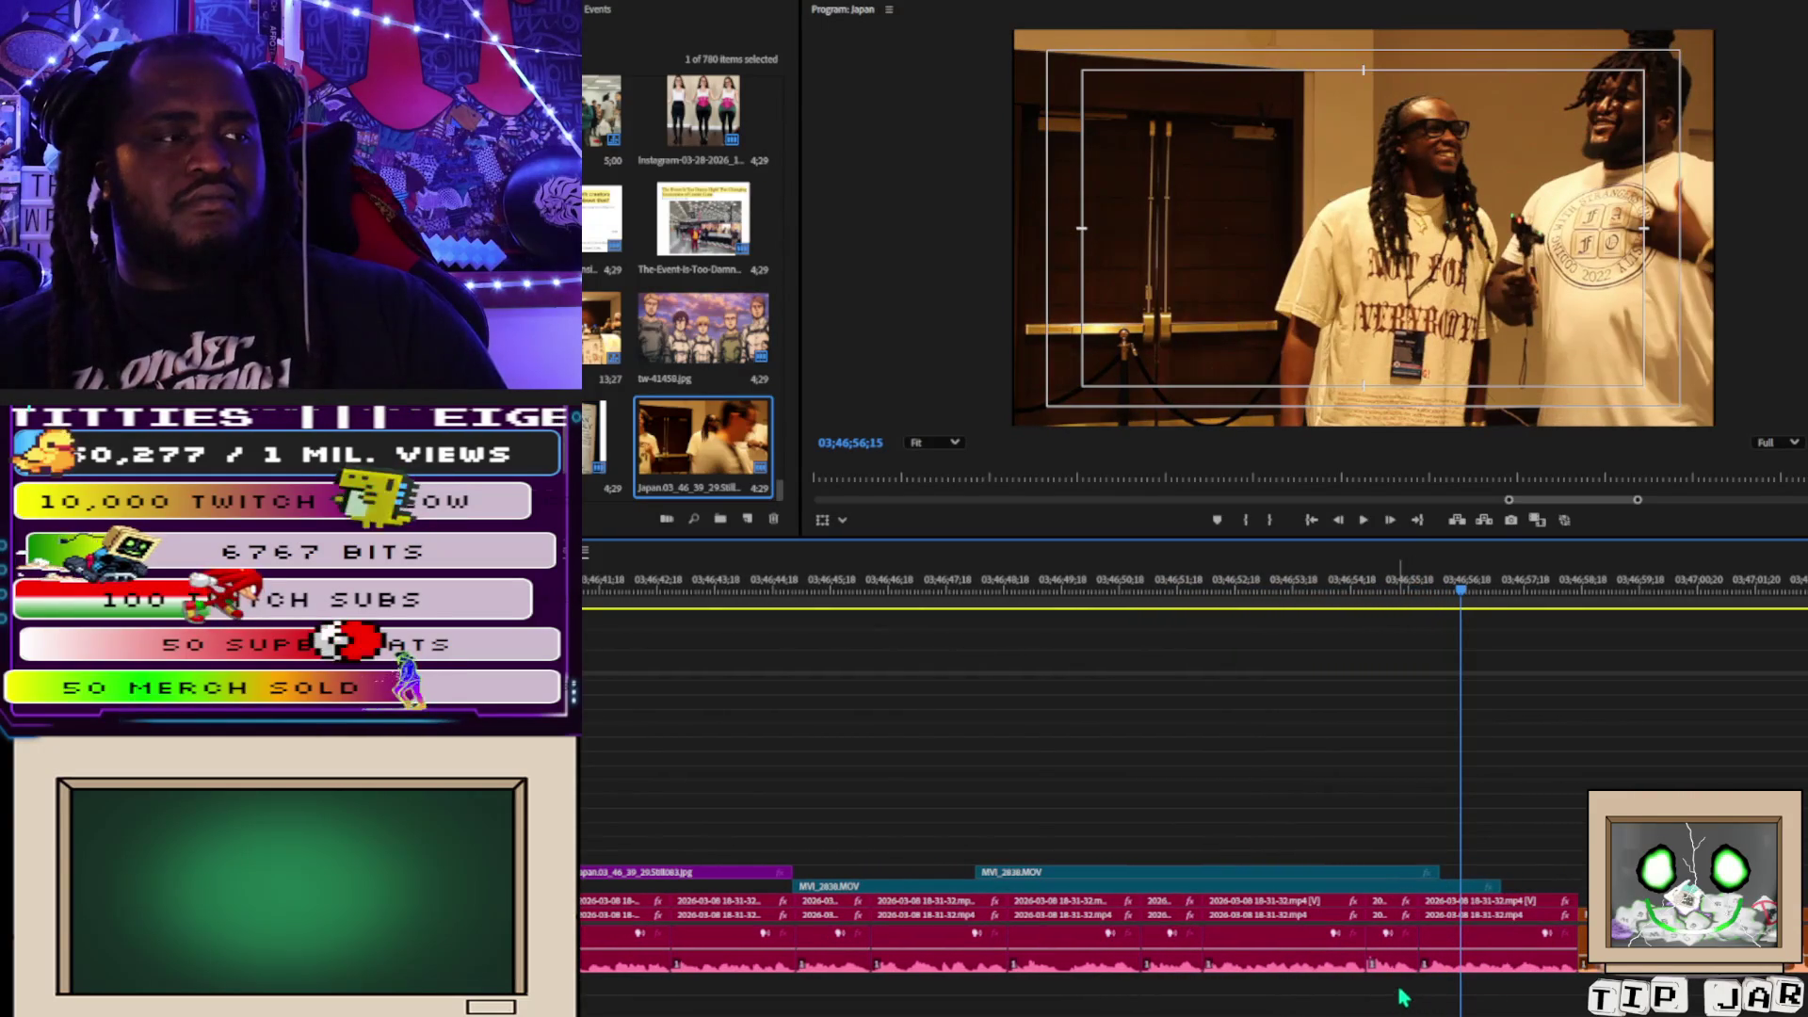
Delete the unwanted stretch of interview clips and close the resulting gap.
shift+click(1319, 909)
key(Delete)
click(1298, 918)
key(Delete)
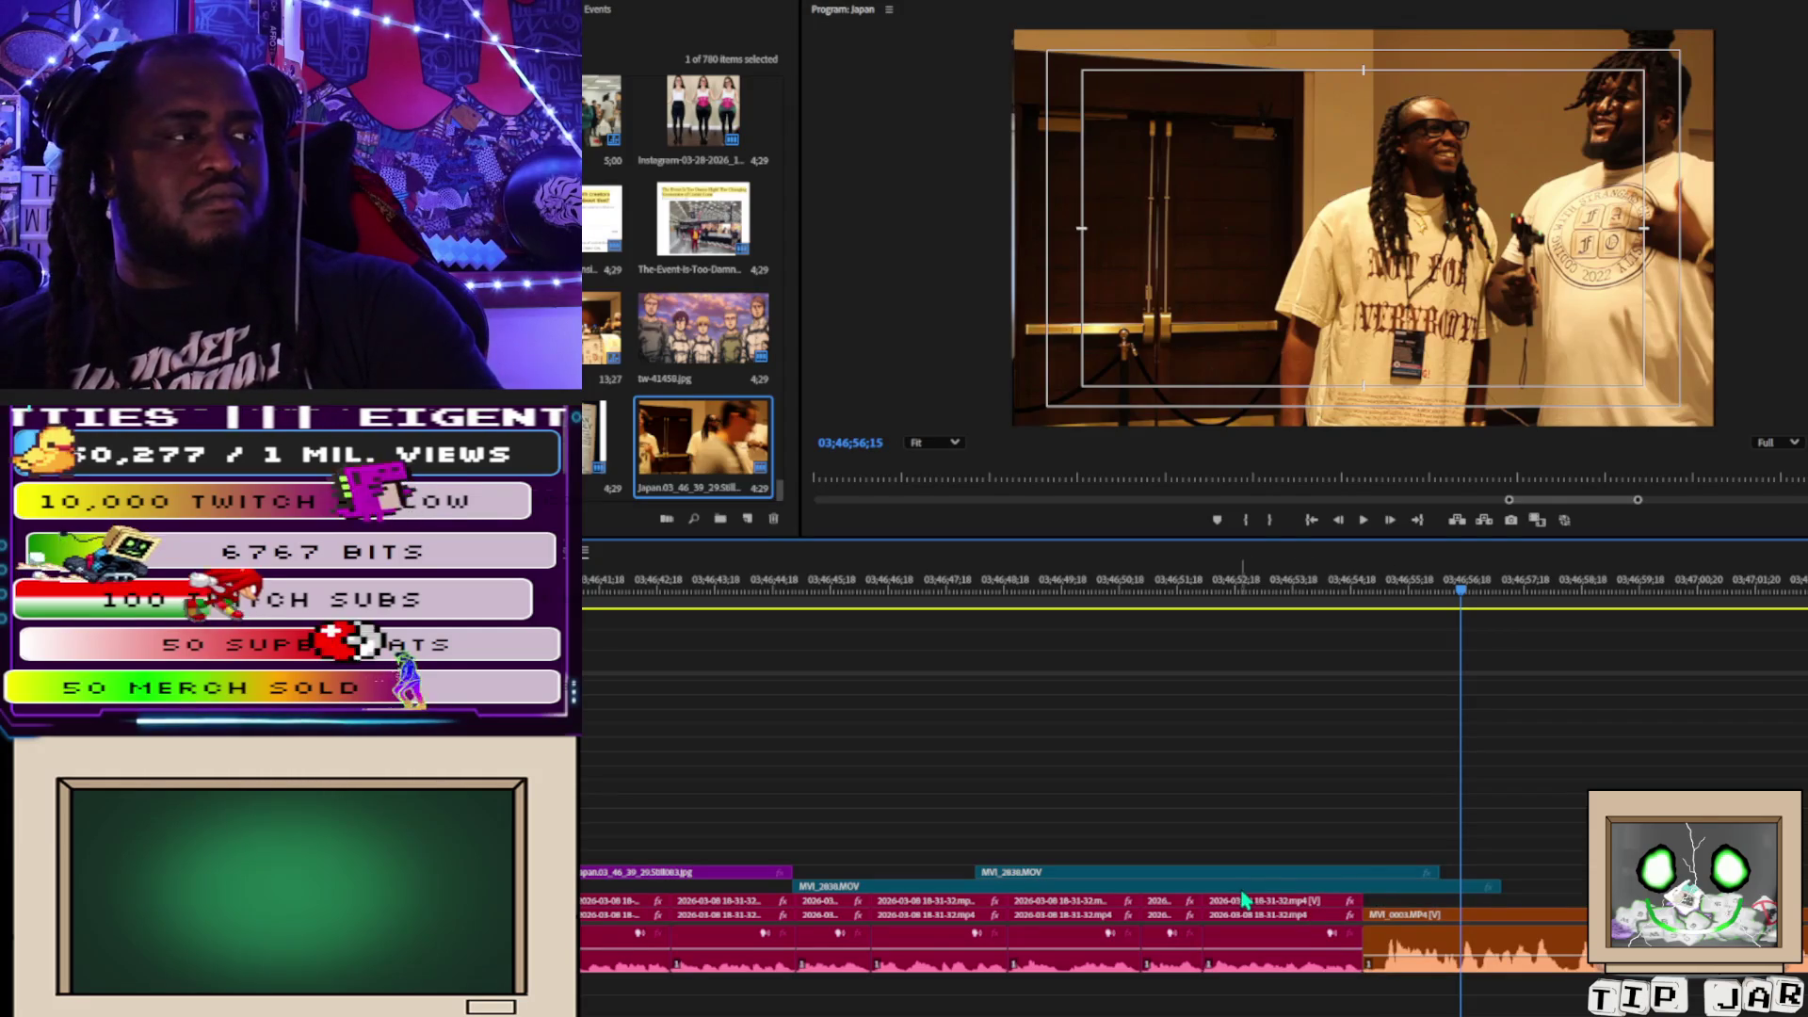
Trim the MVI_2838.MOV overlay's end, move it to V2, and play back the section.
drag(1498, 890, 998, 890)
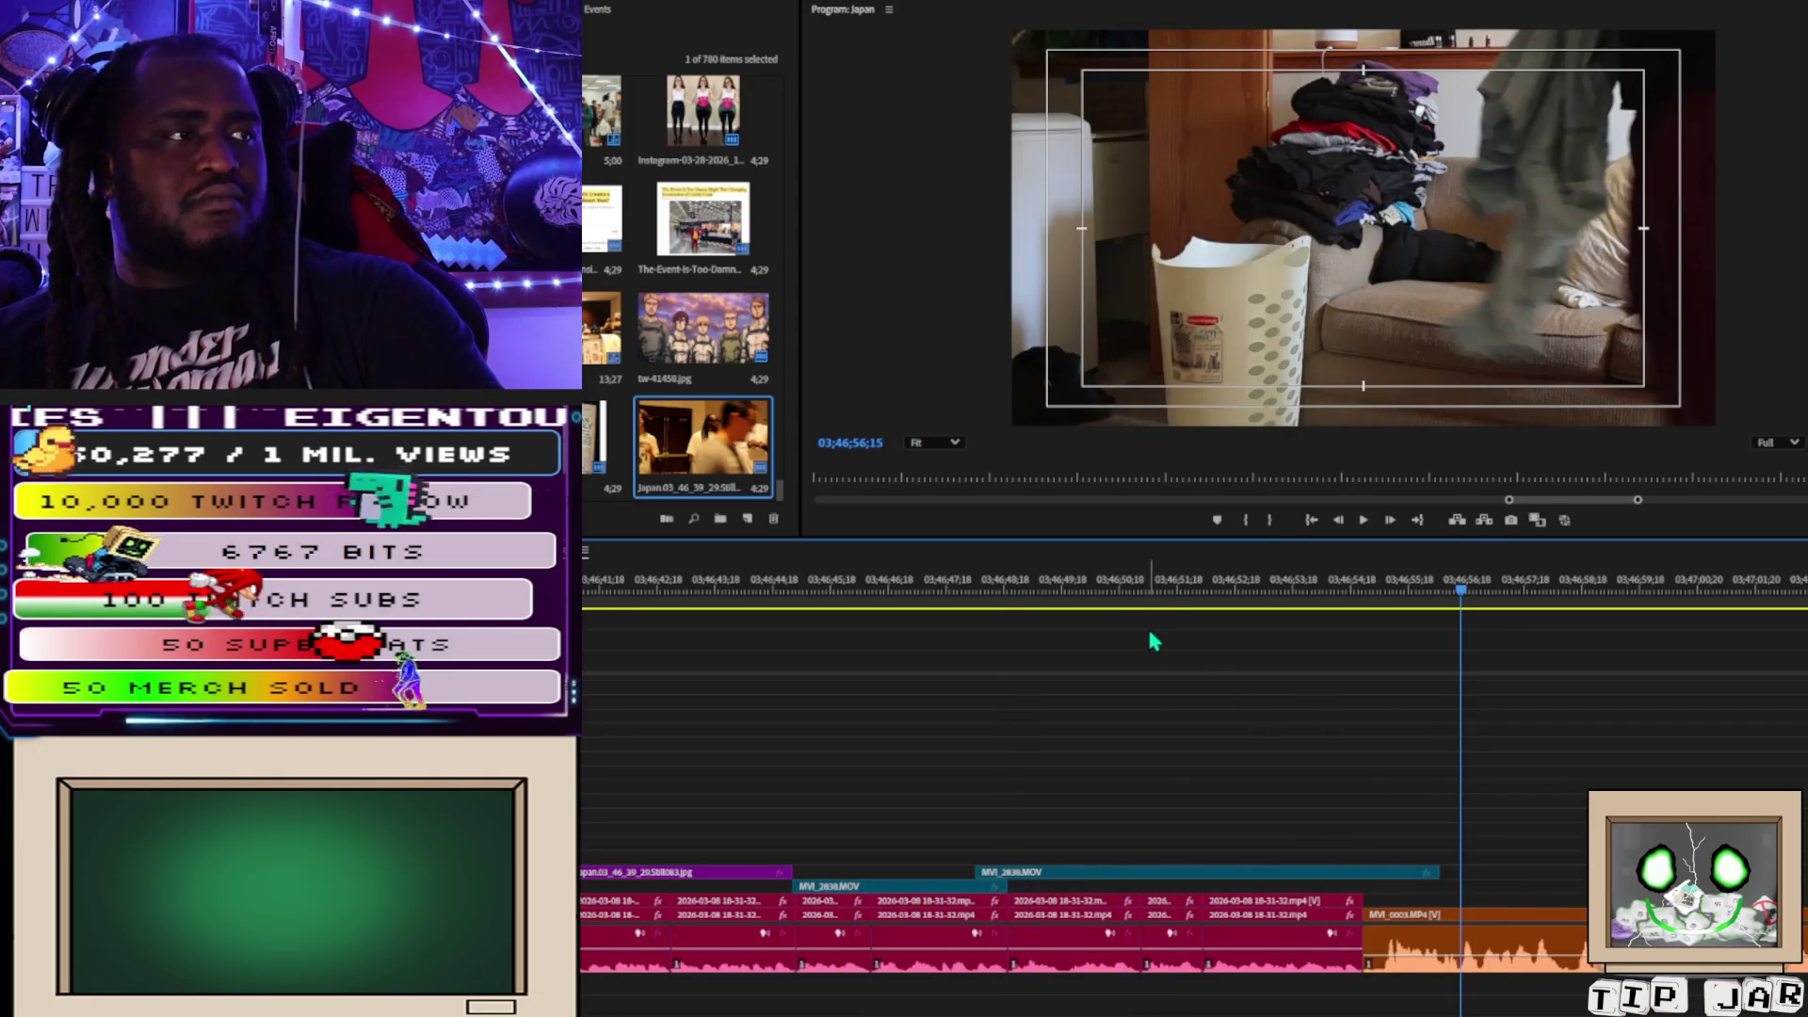
mouse_move(1147, 598)
mouse_down()
mouse_move(1125, 608)
mouse_move(1239, 631)
mouse_move(1171, 632)
mouse_up()
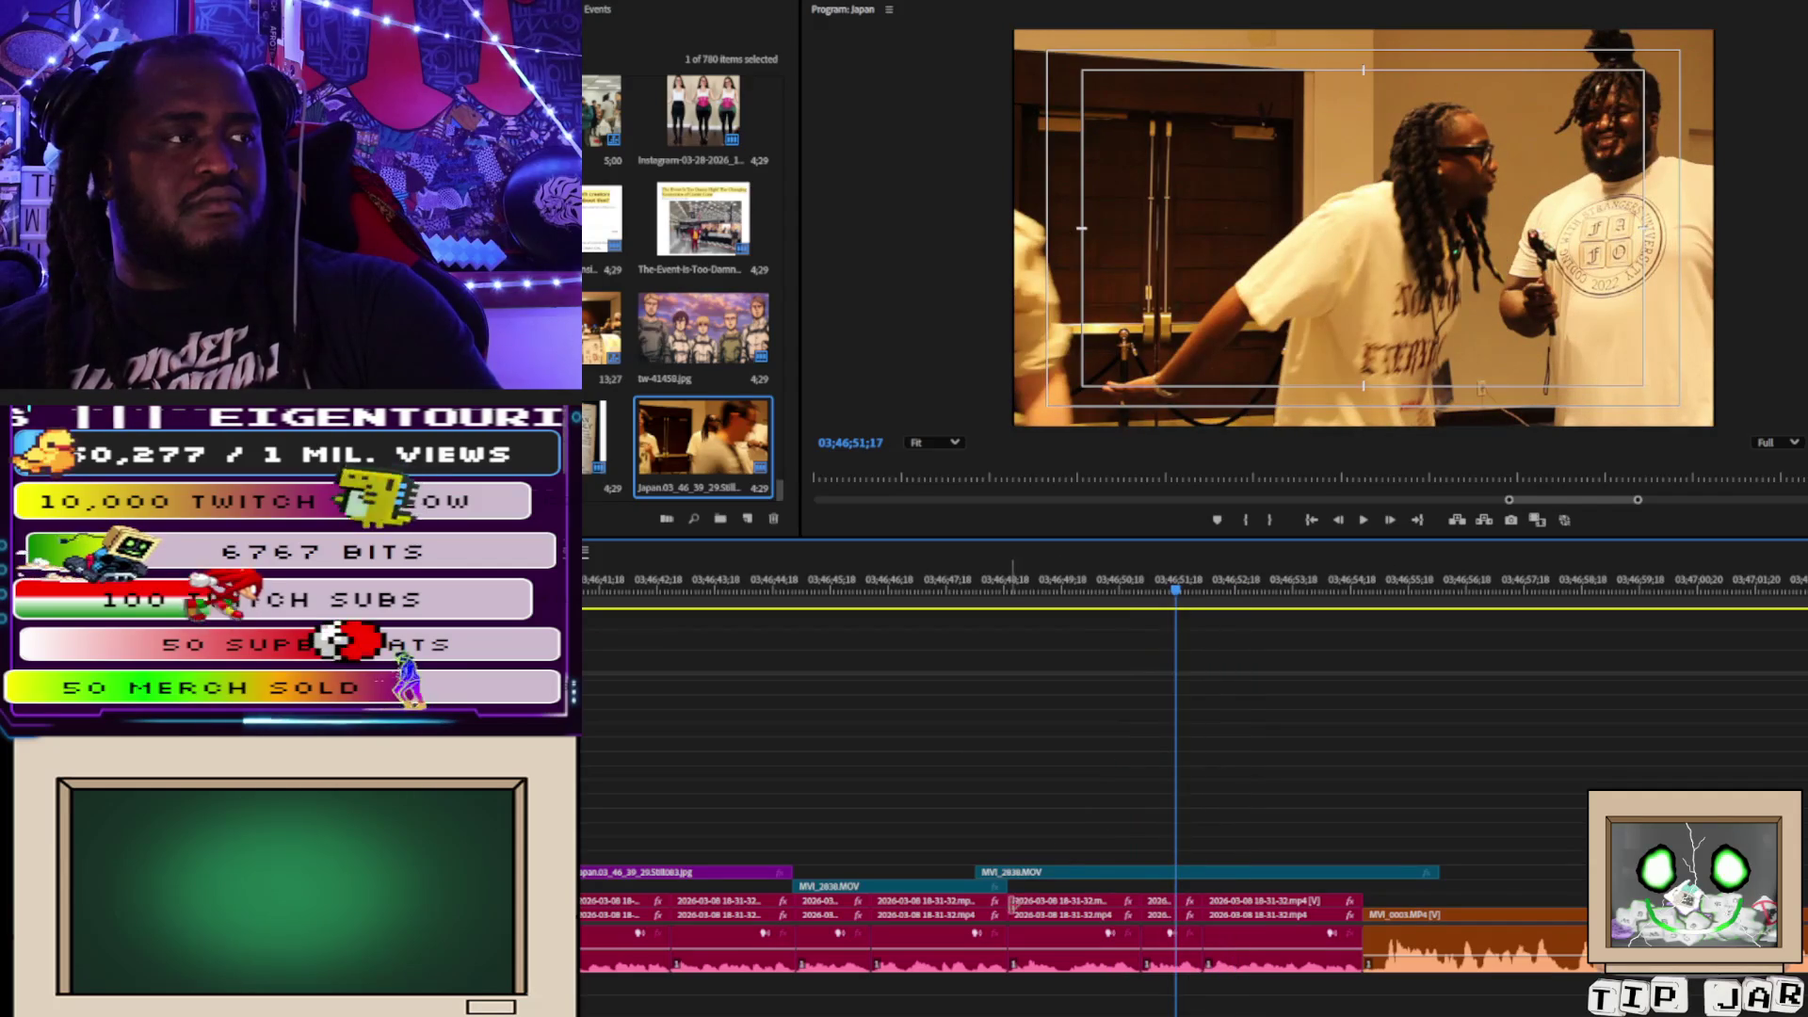
drag(1007, 886, 975, 886)
drag(1085, 881, 1085, 892)
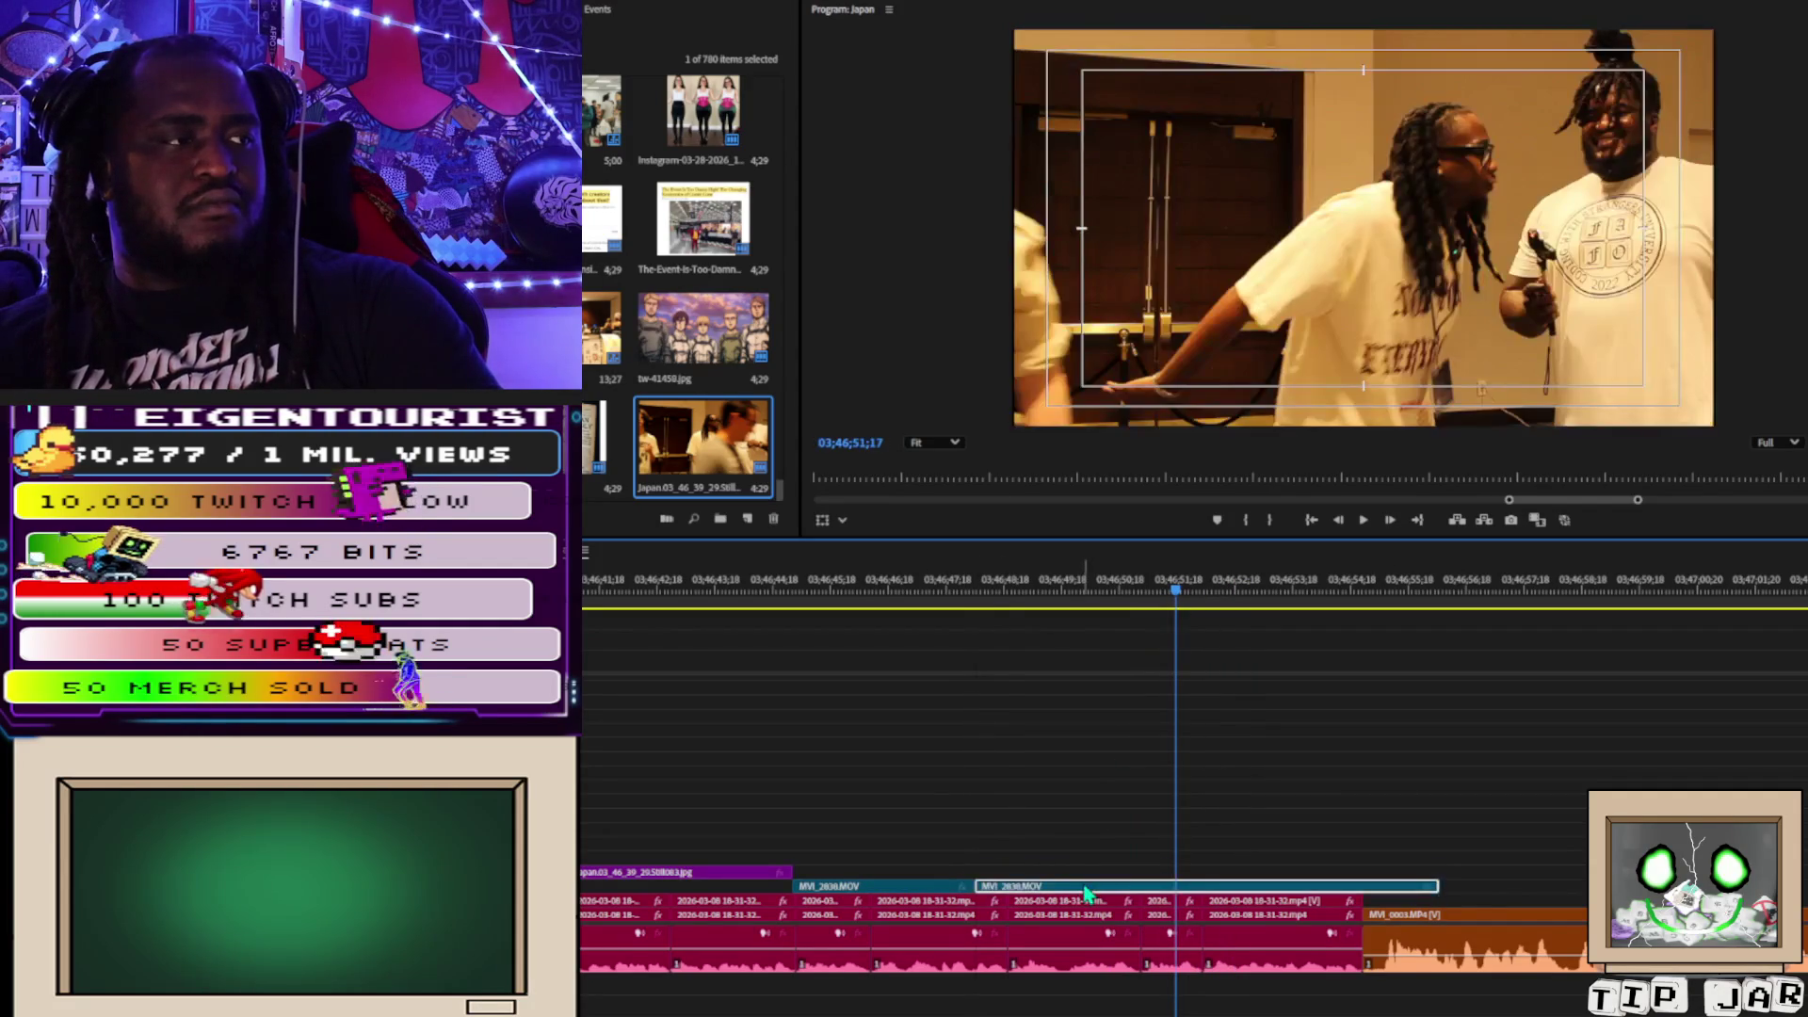
drag(1366, 881, 1367, 891)
key(space)
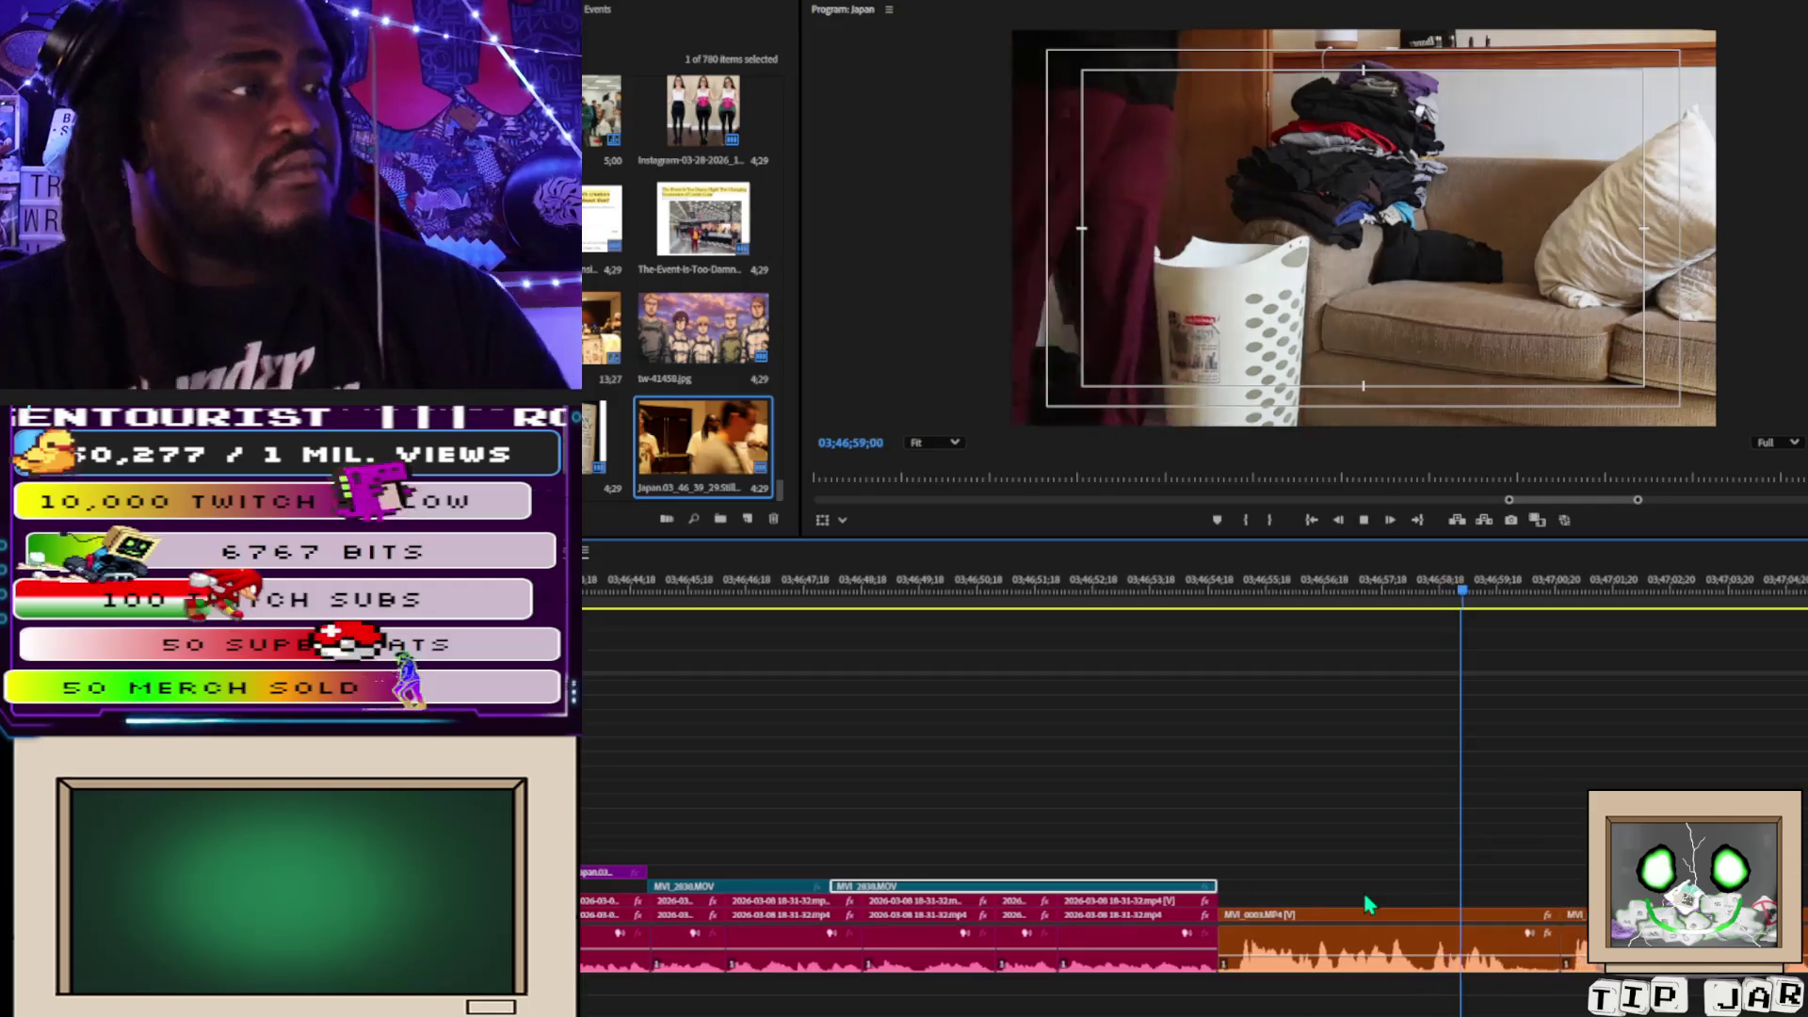
key(space)
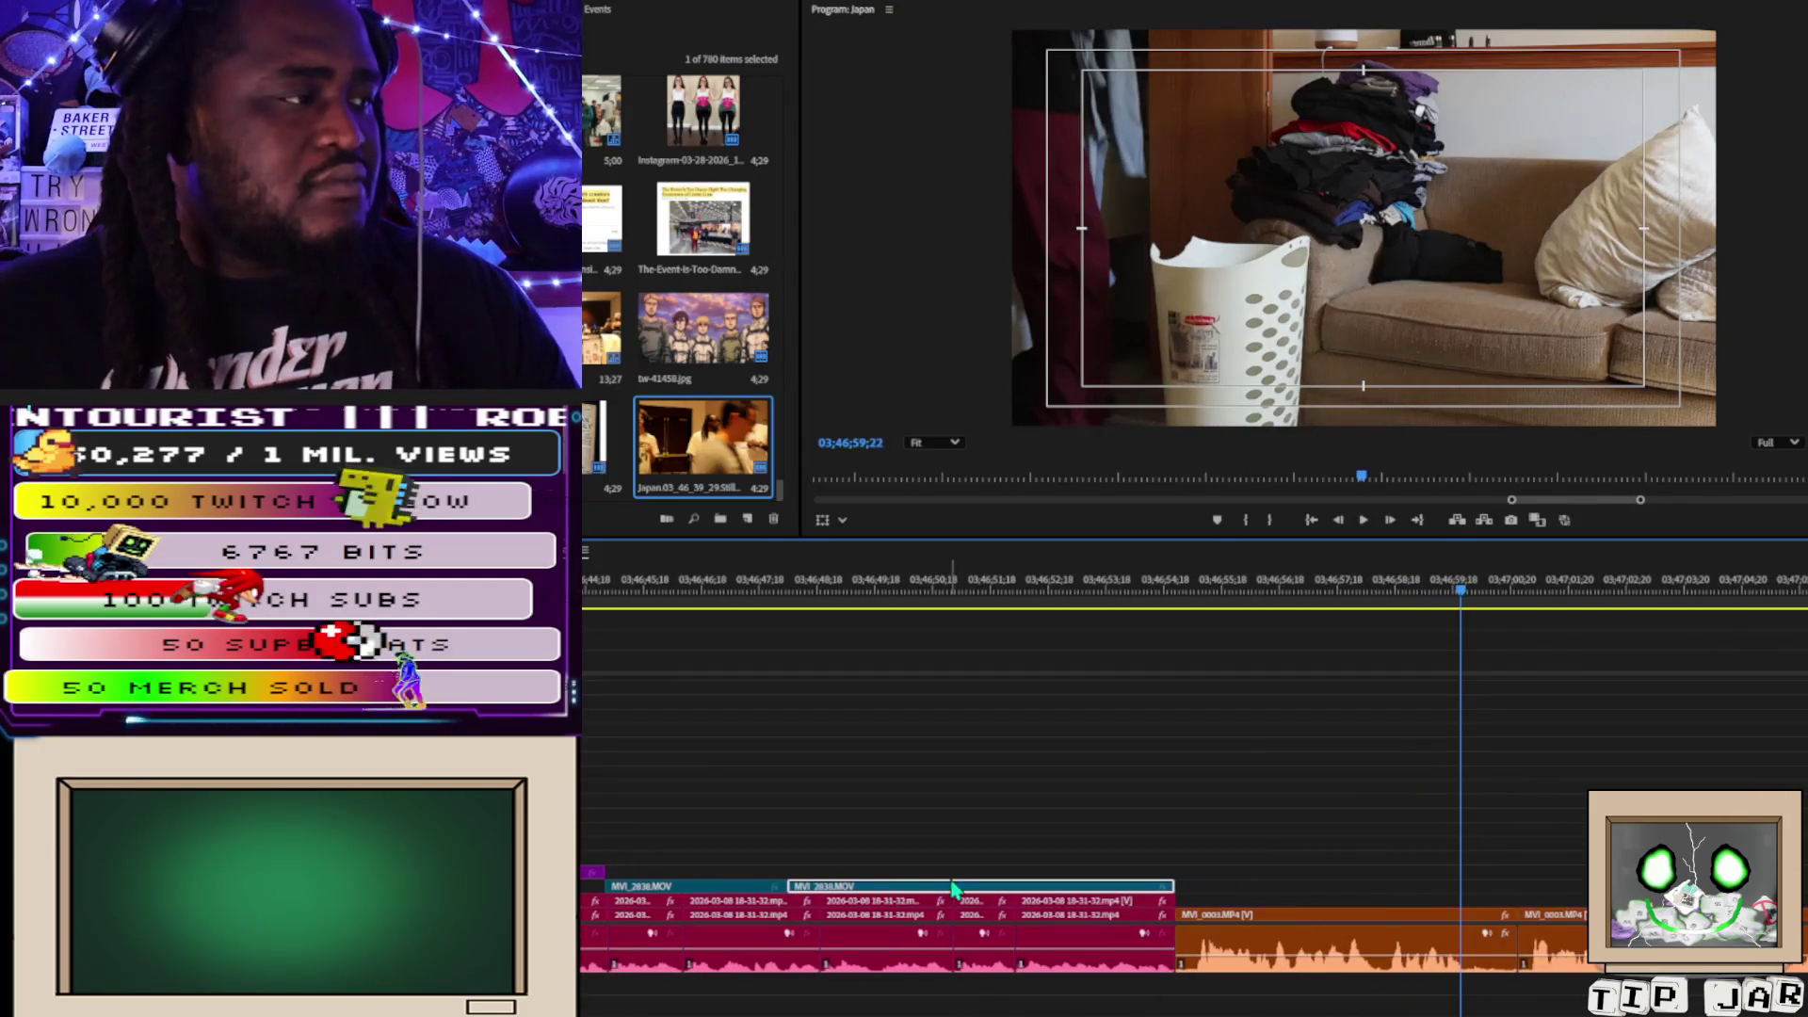
Slide the MVI_2838.MOV overlay later and adjust its Out point, reviewing the trim.
drag(967, 899, 1341, 903)
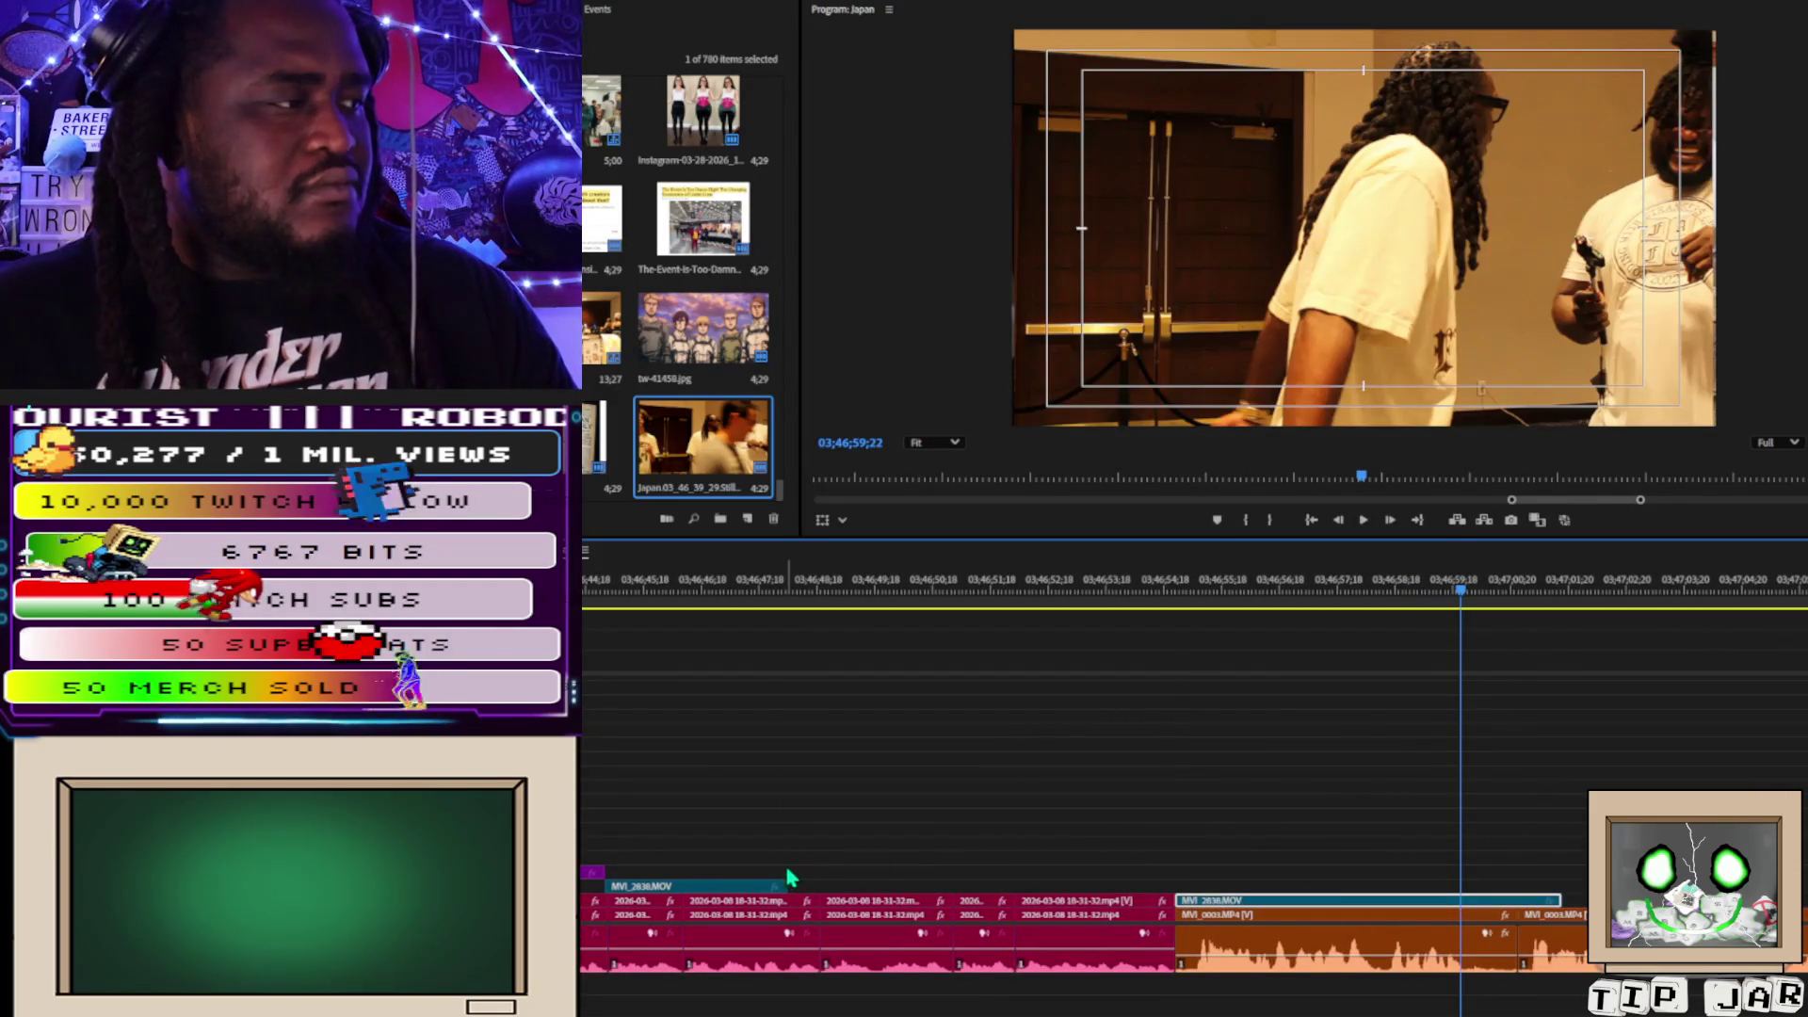
drag(1020, 880, 1178, 891)
key(space)
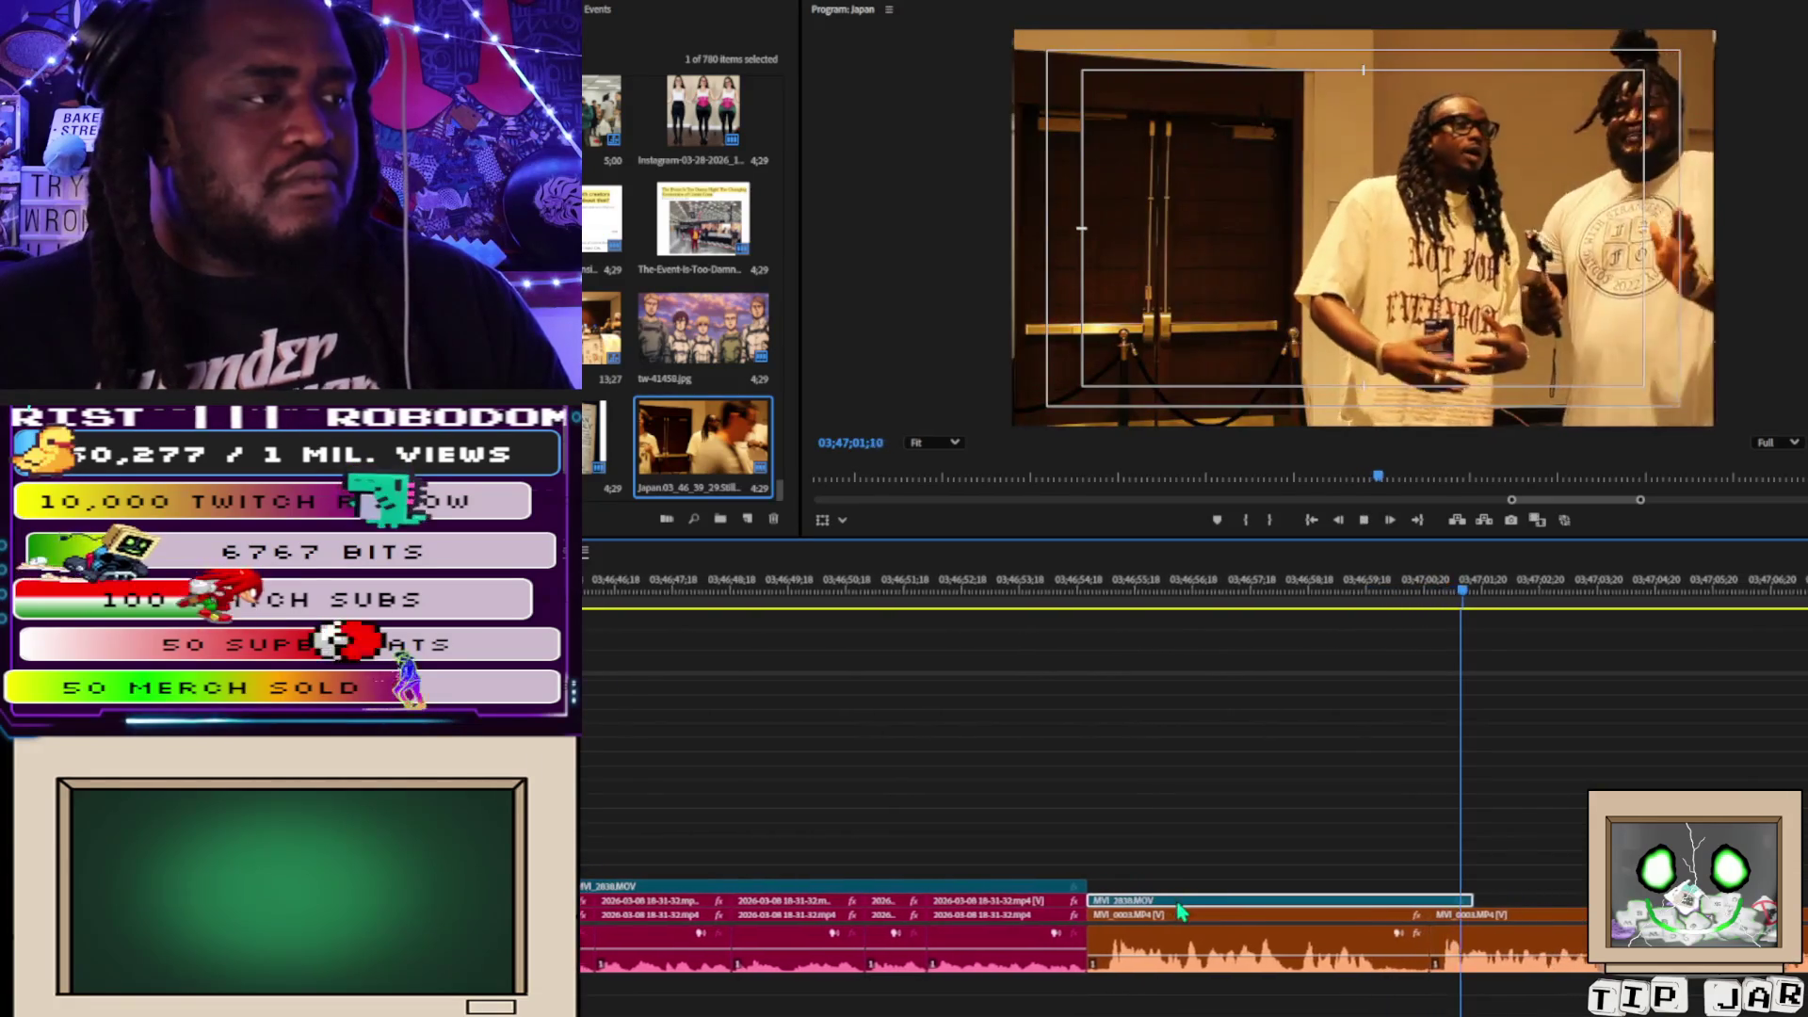
key(space)
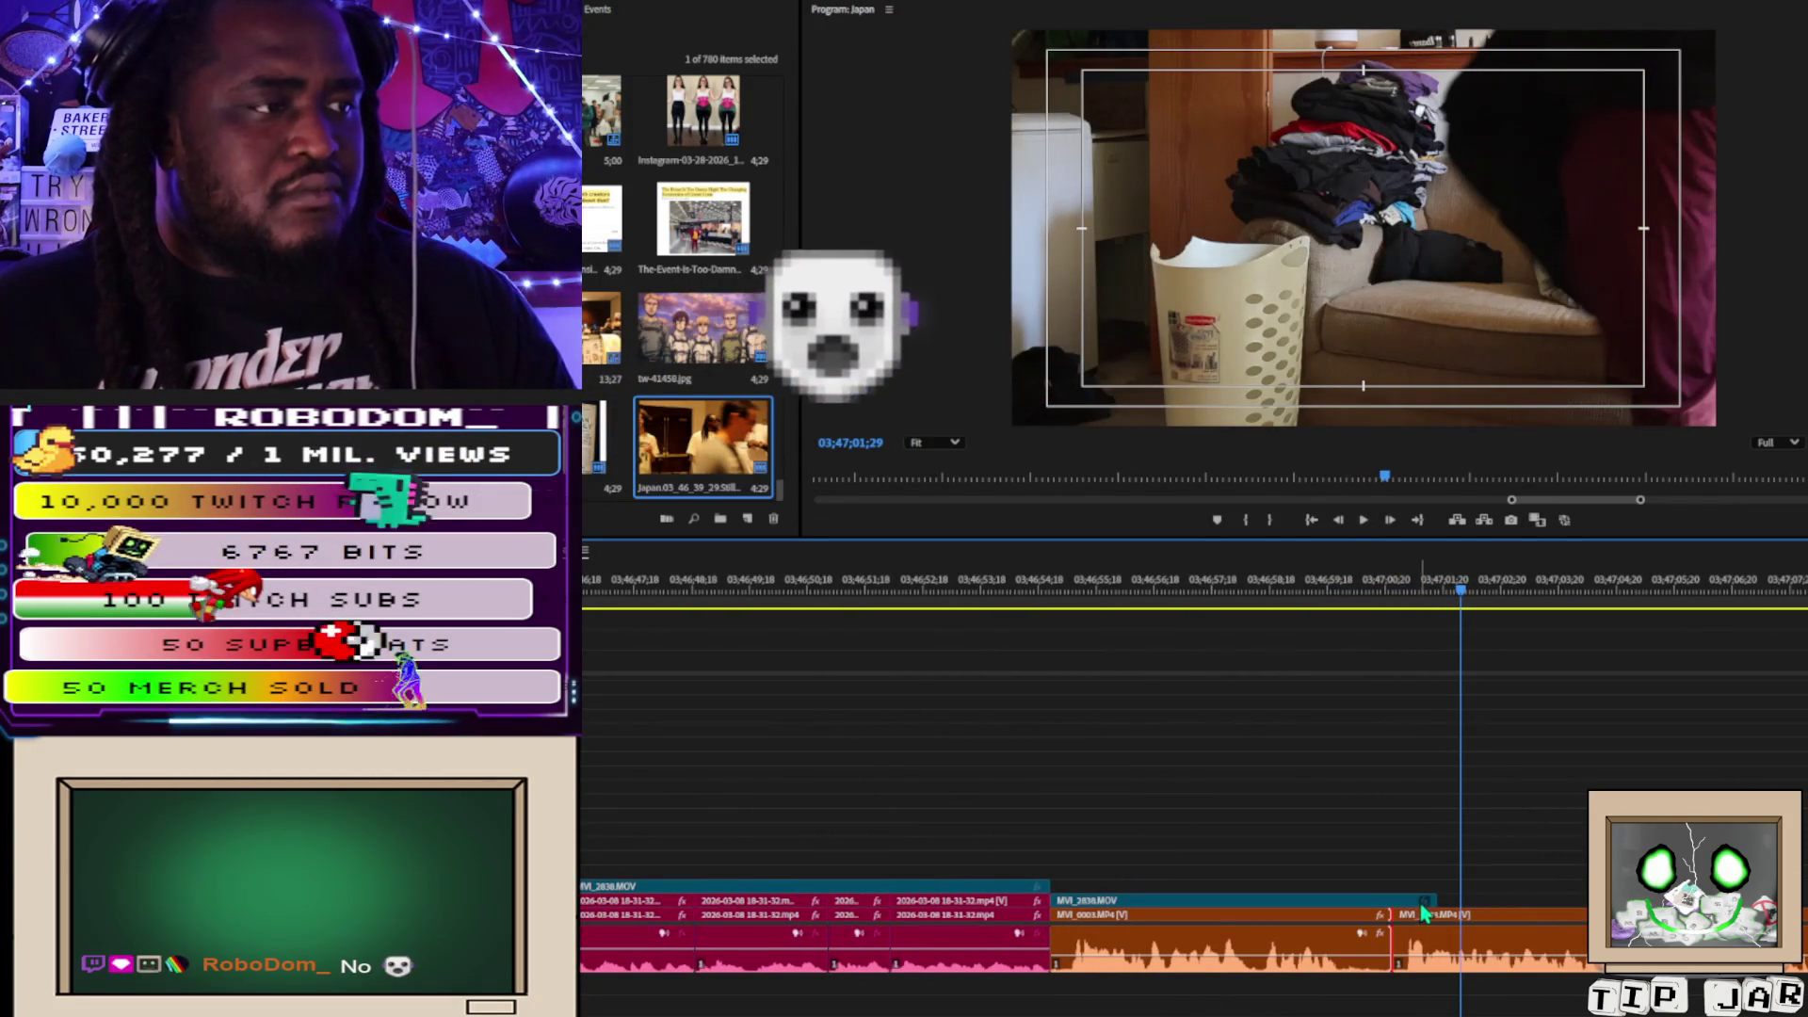
drag(1424, 904, 1392, 903)
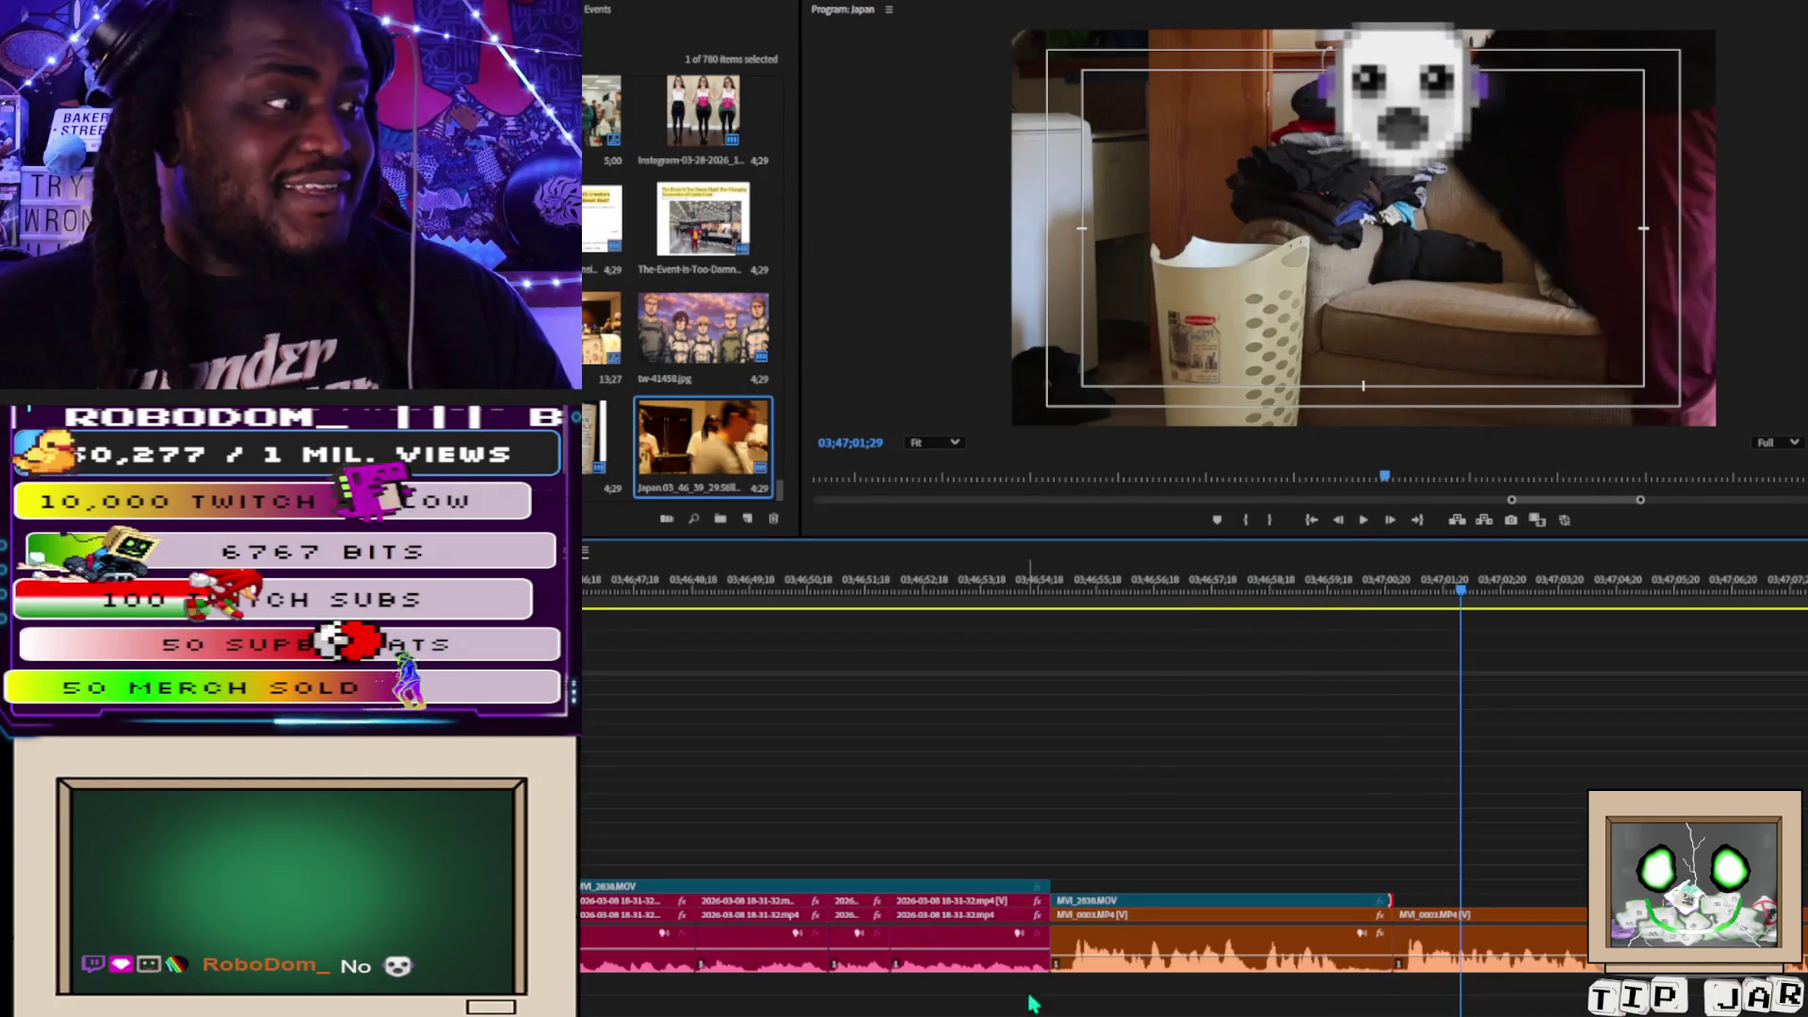
Trim MVI_0003's edges by 8 and 26 frames and butt it against the pink clip.
drag(1056, 926, 1072, 928)
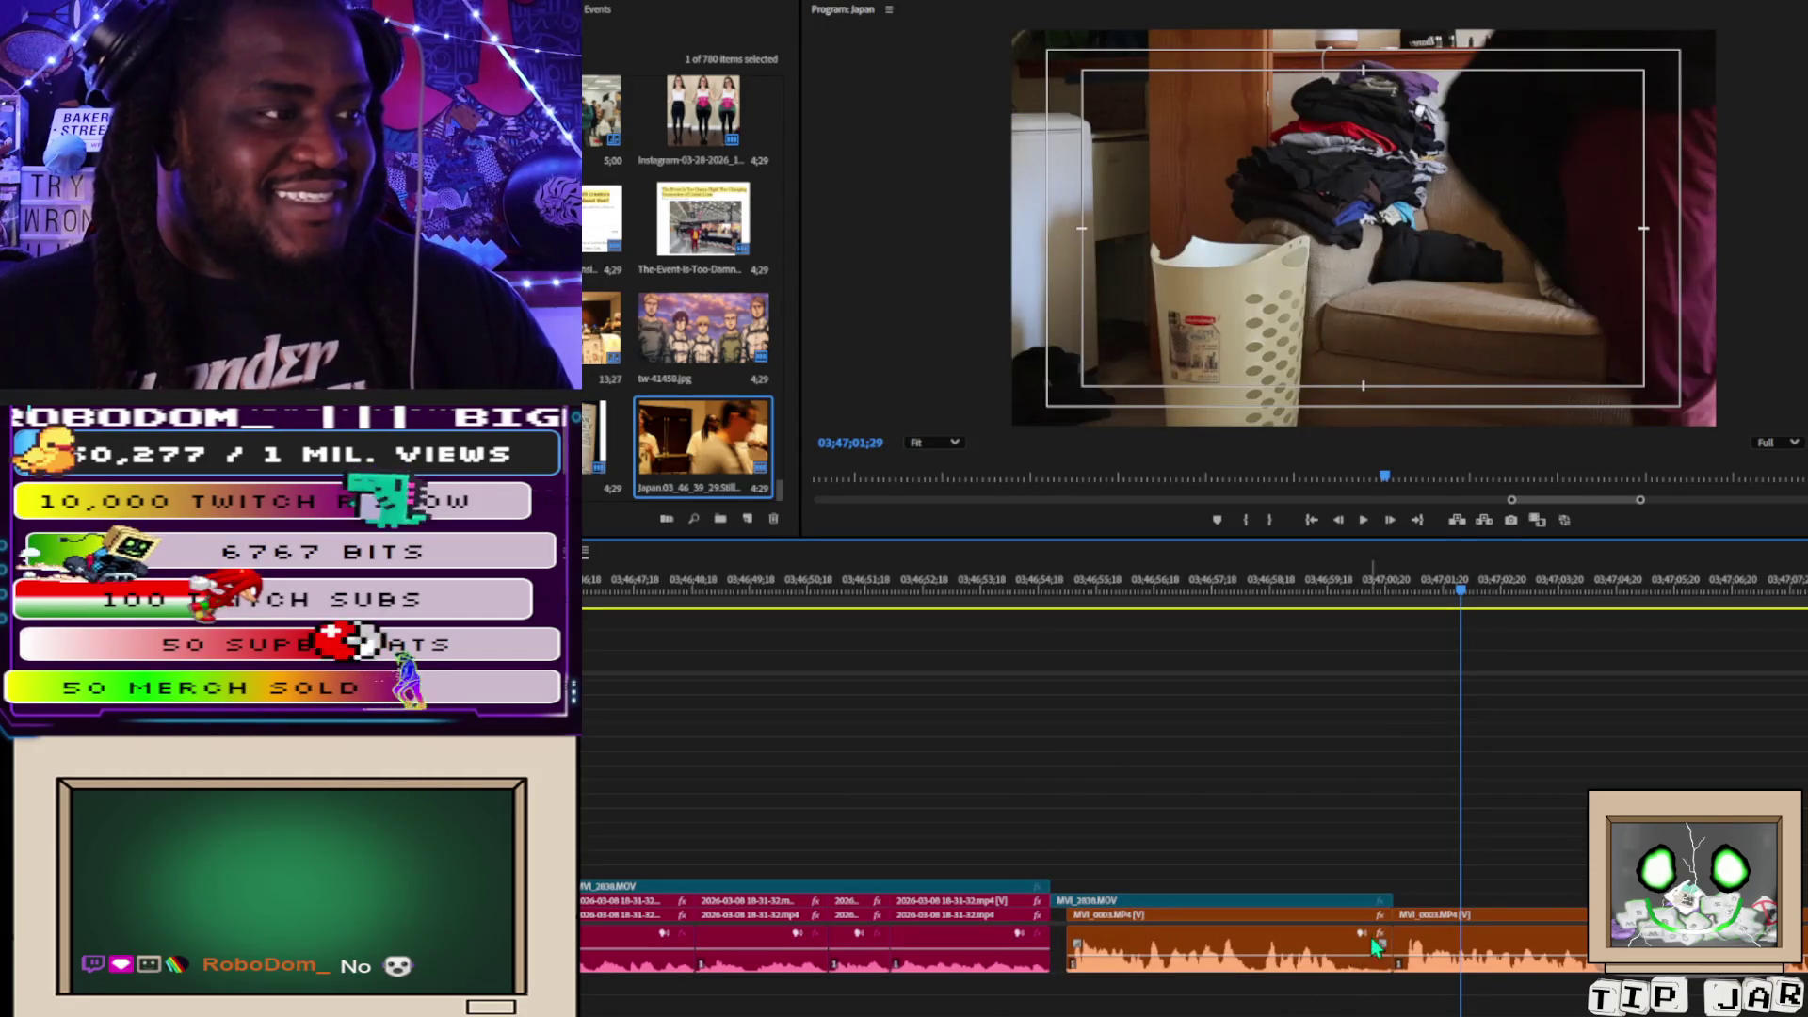
drag(1385, 930, 1329, 930)
drag(1090, 583, 1292, 621)
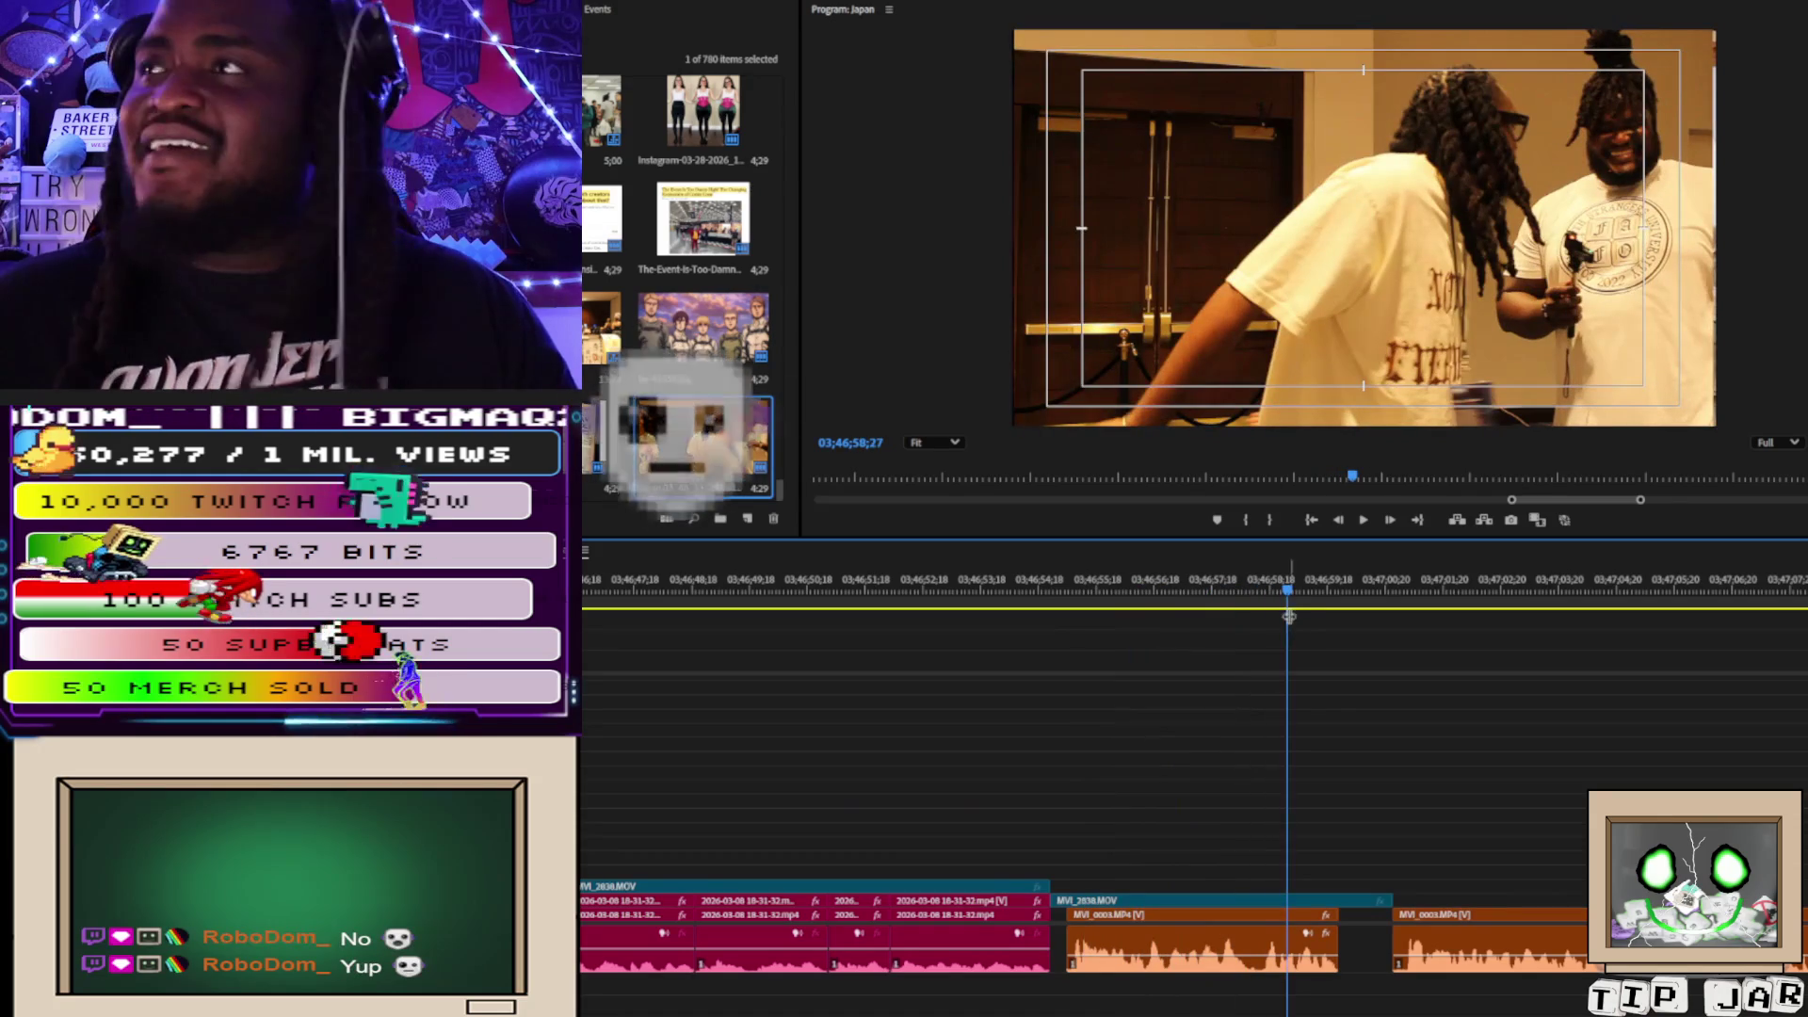
drag(1130, 951, 1115, 951)
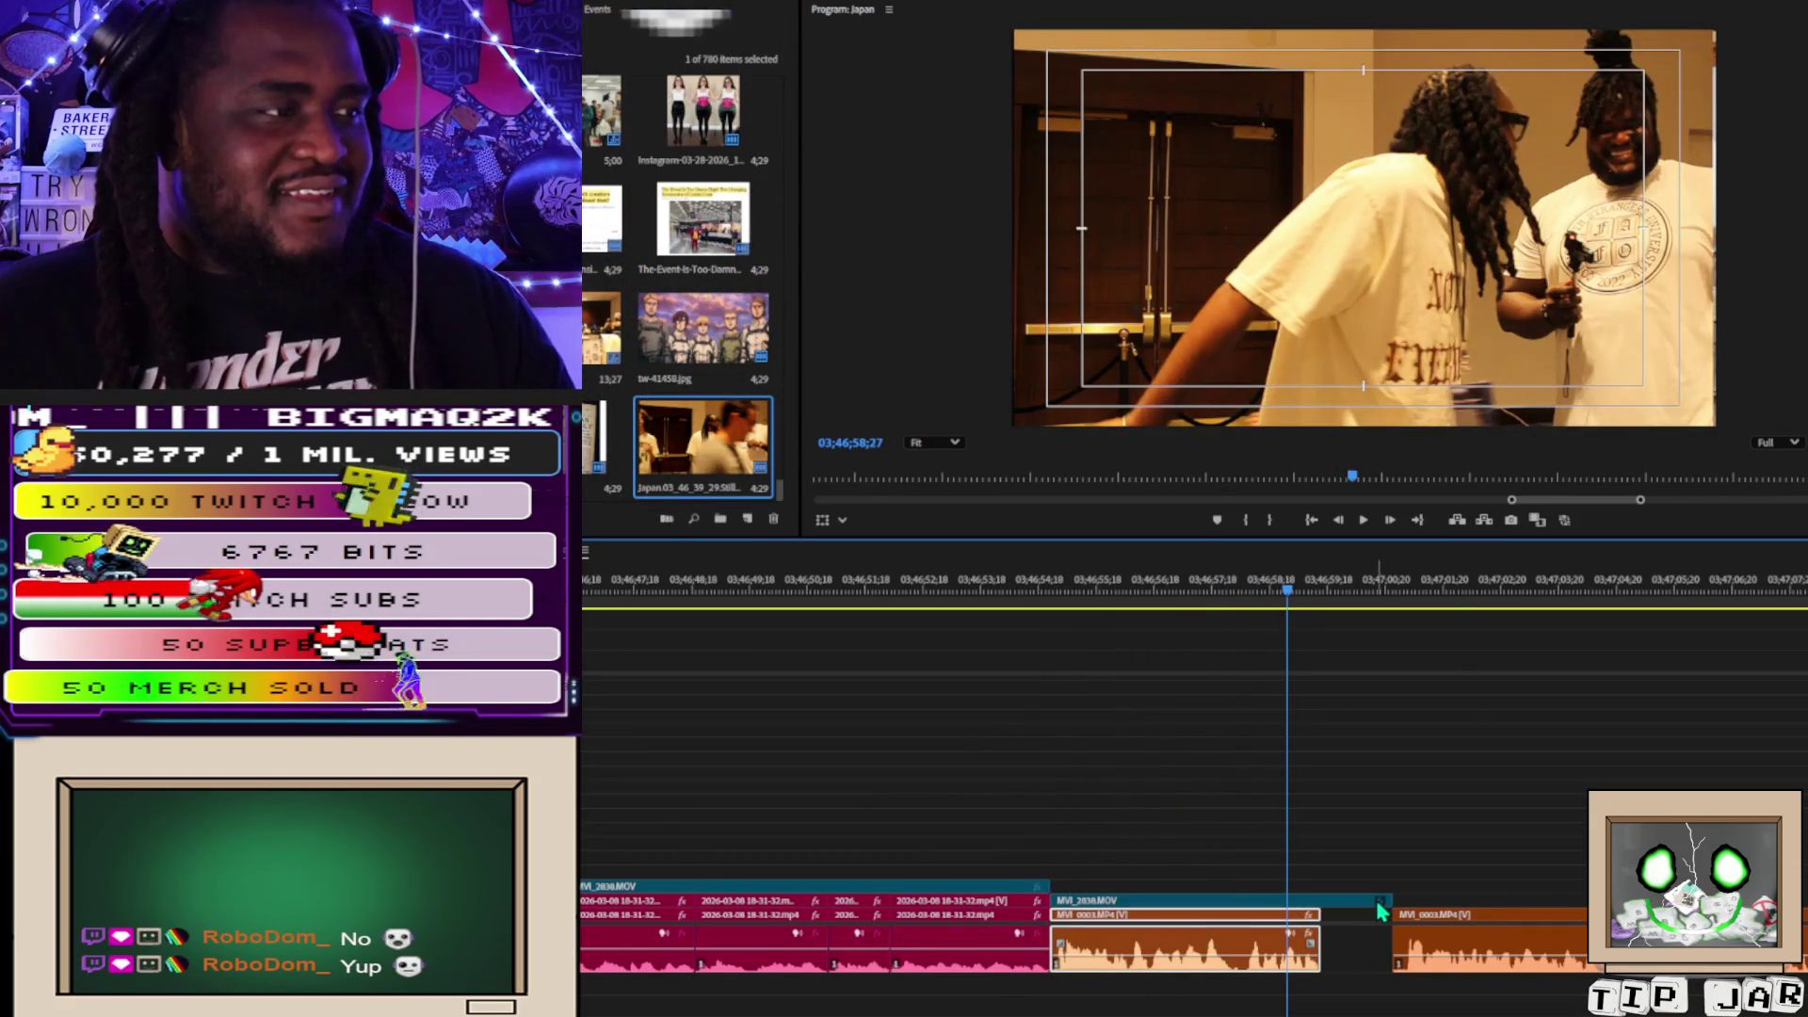
key(space)
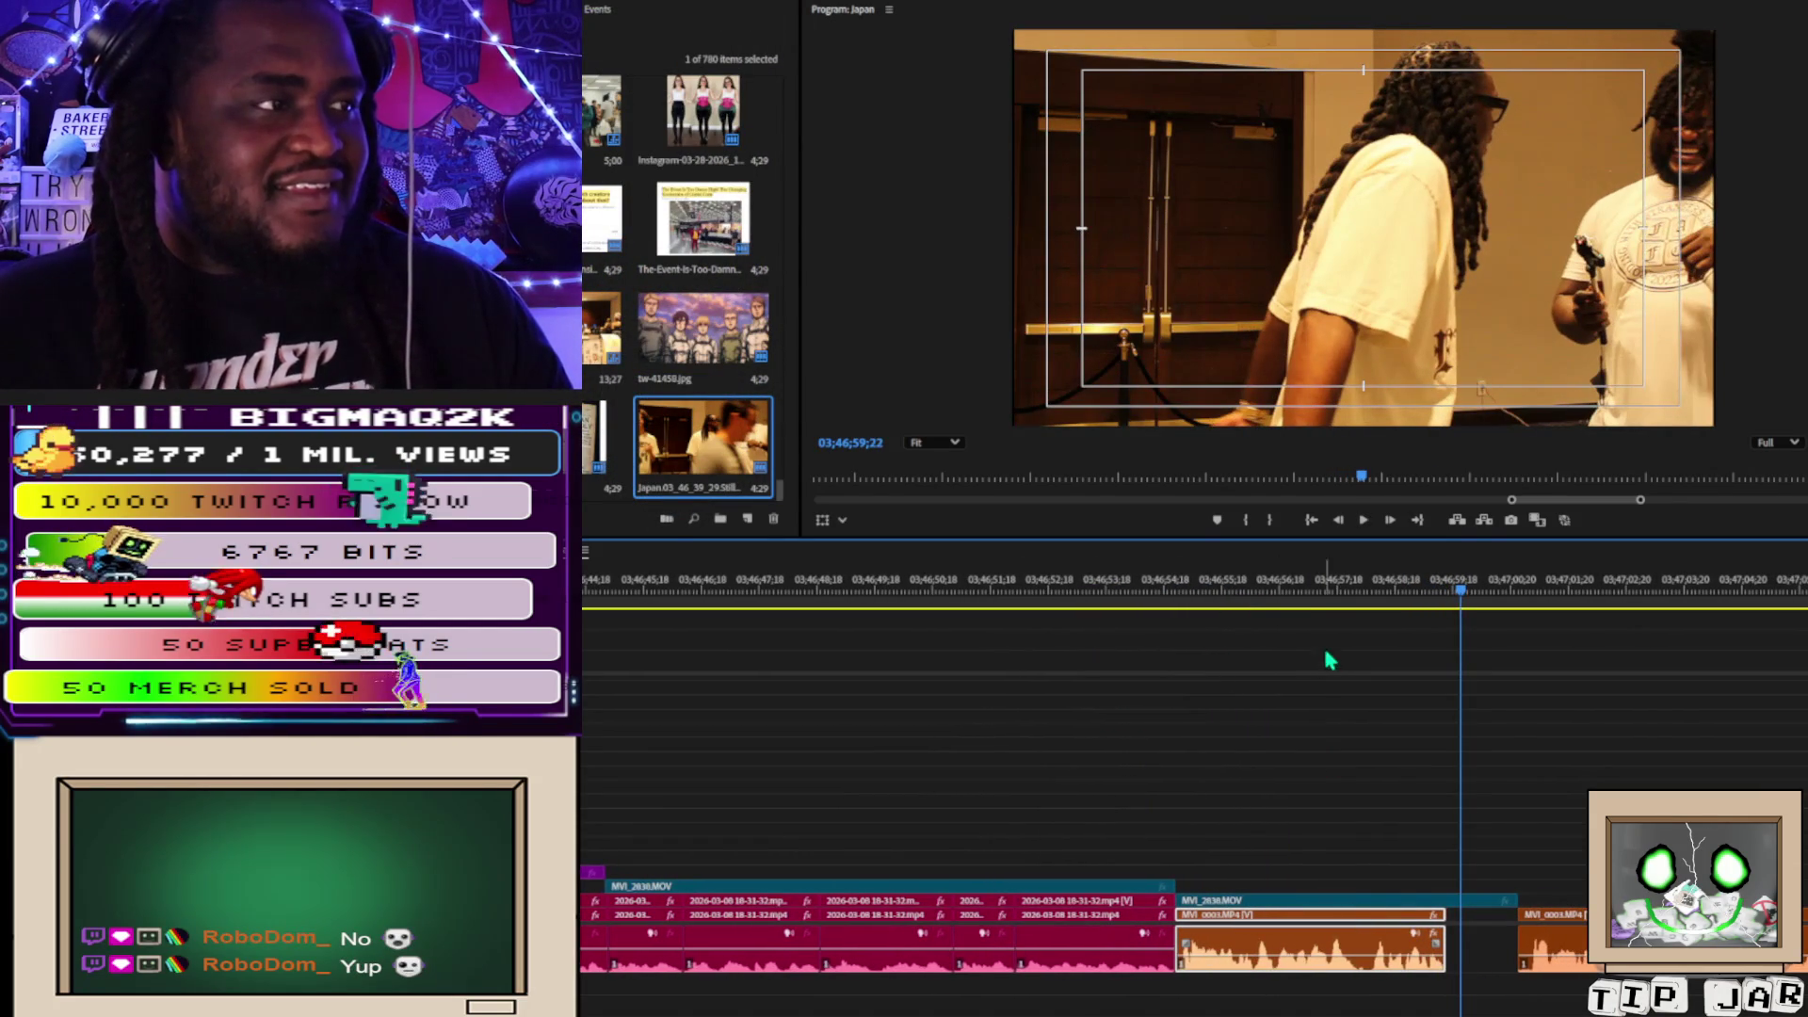
Replay the previous cut, deselect the clip, and bring up MVI_2838.MOV's effect settings.
click(1279, 585)
key(space)
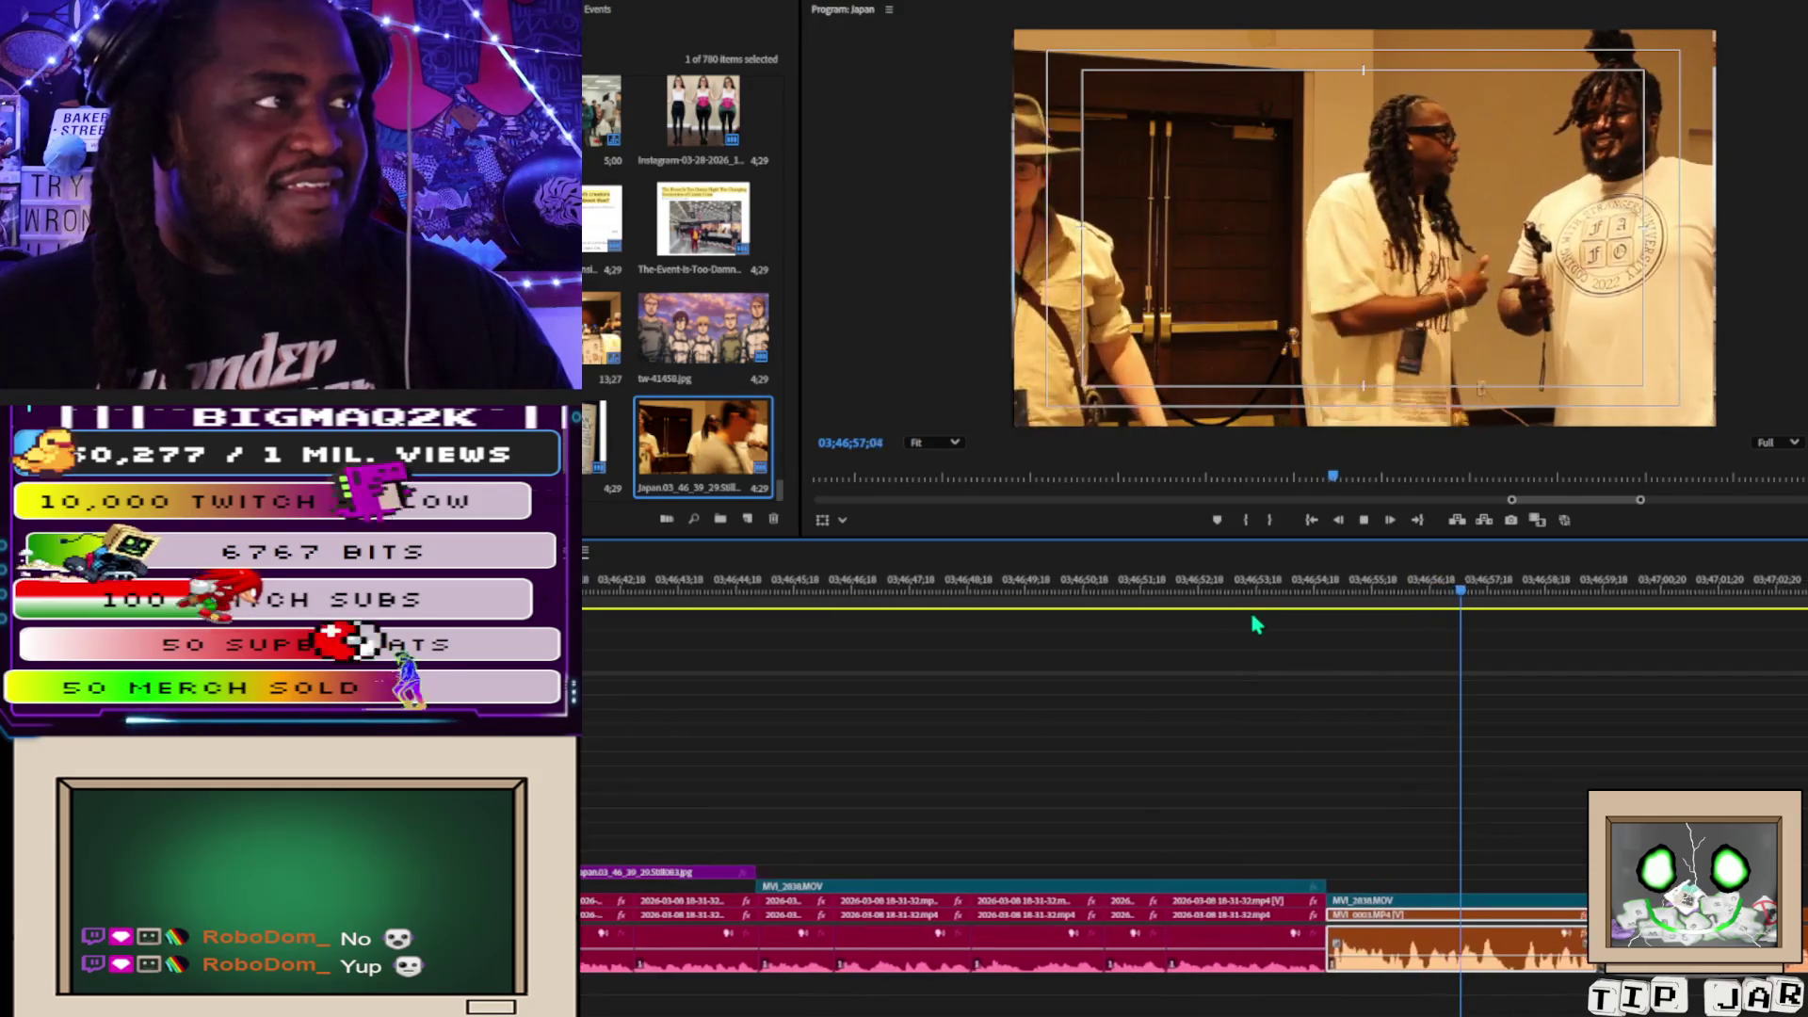
key(space)
click(1427, 848)
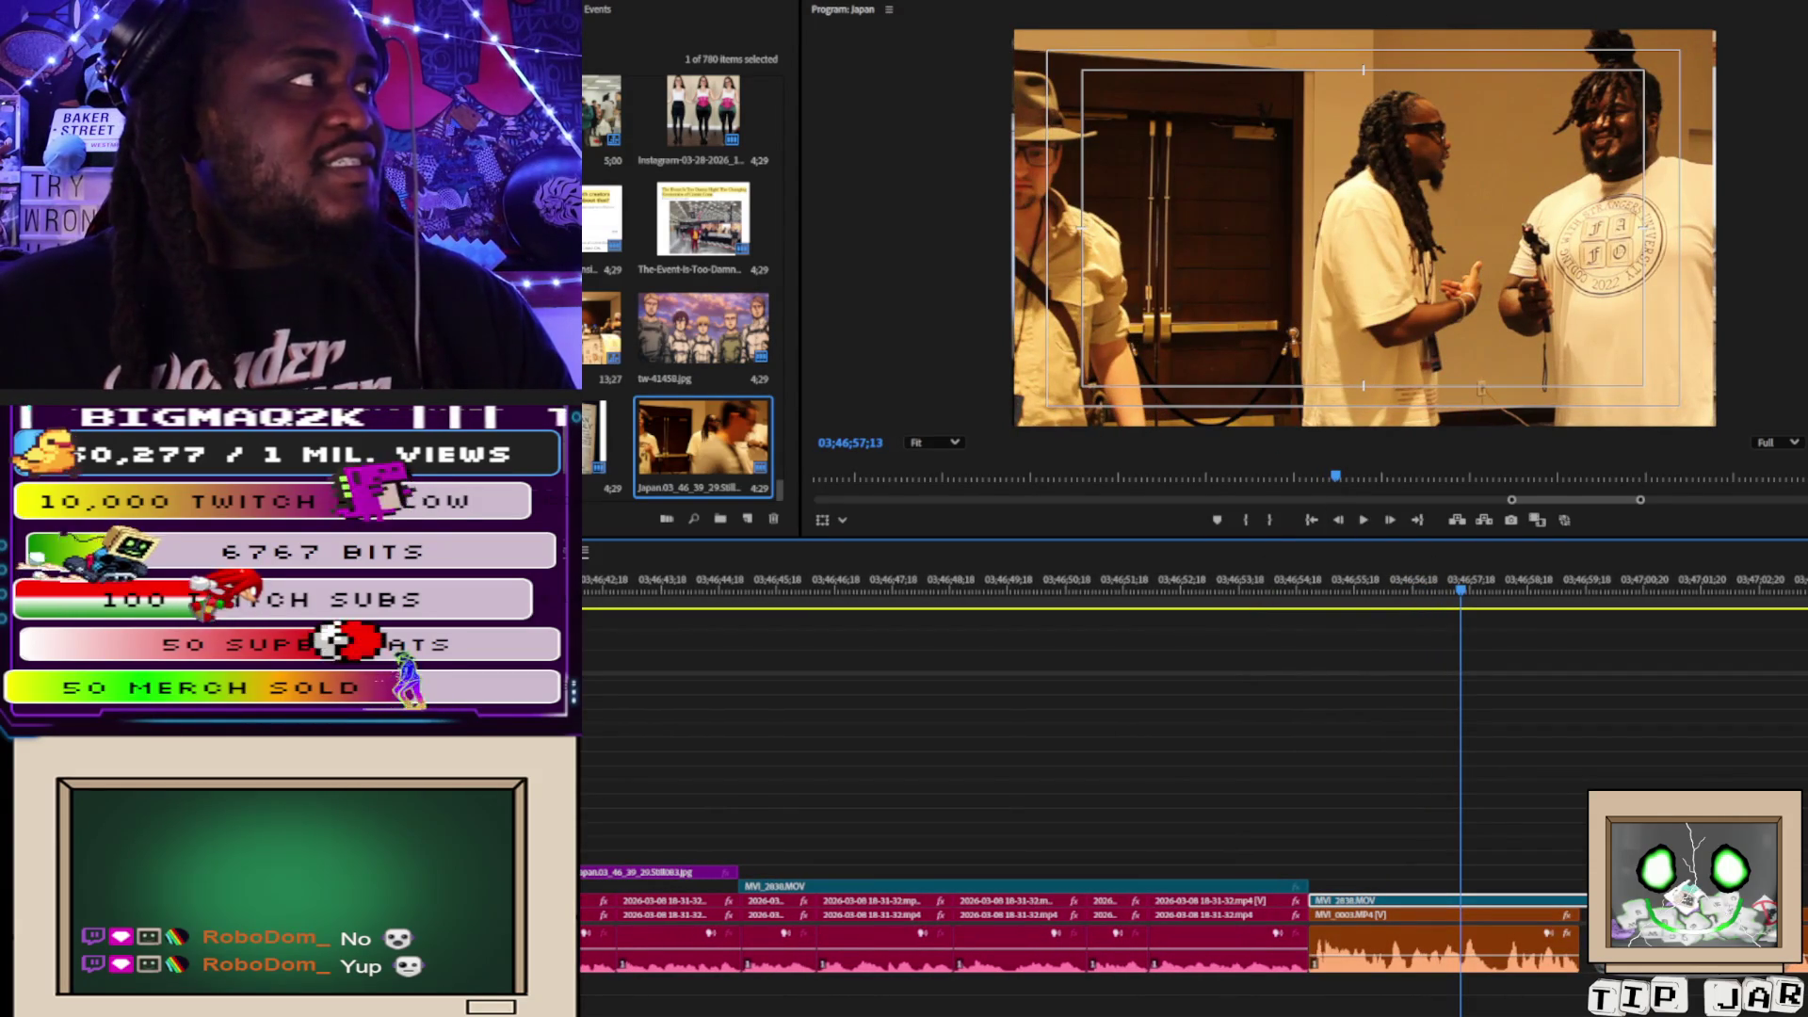
key(shift+5)
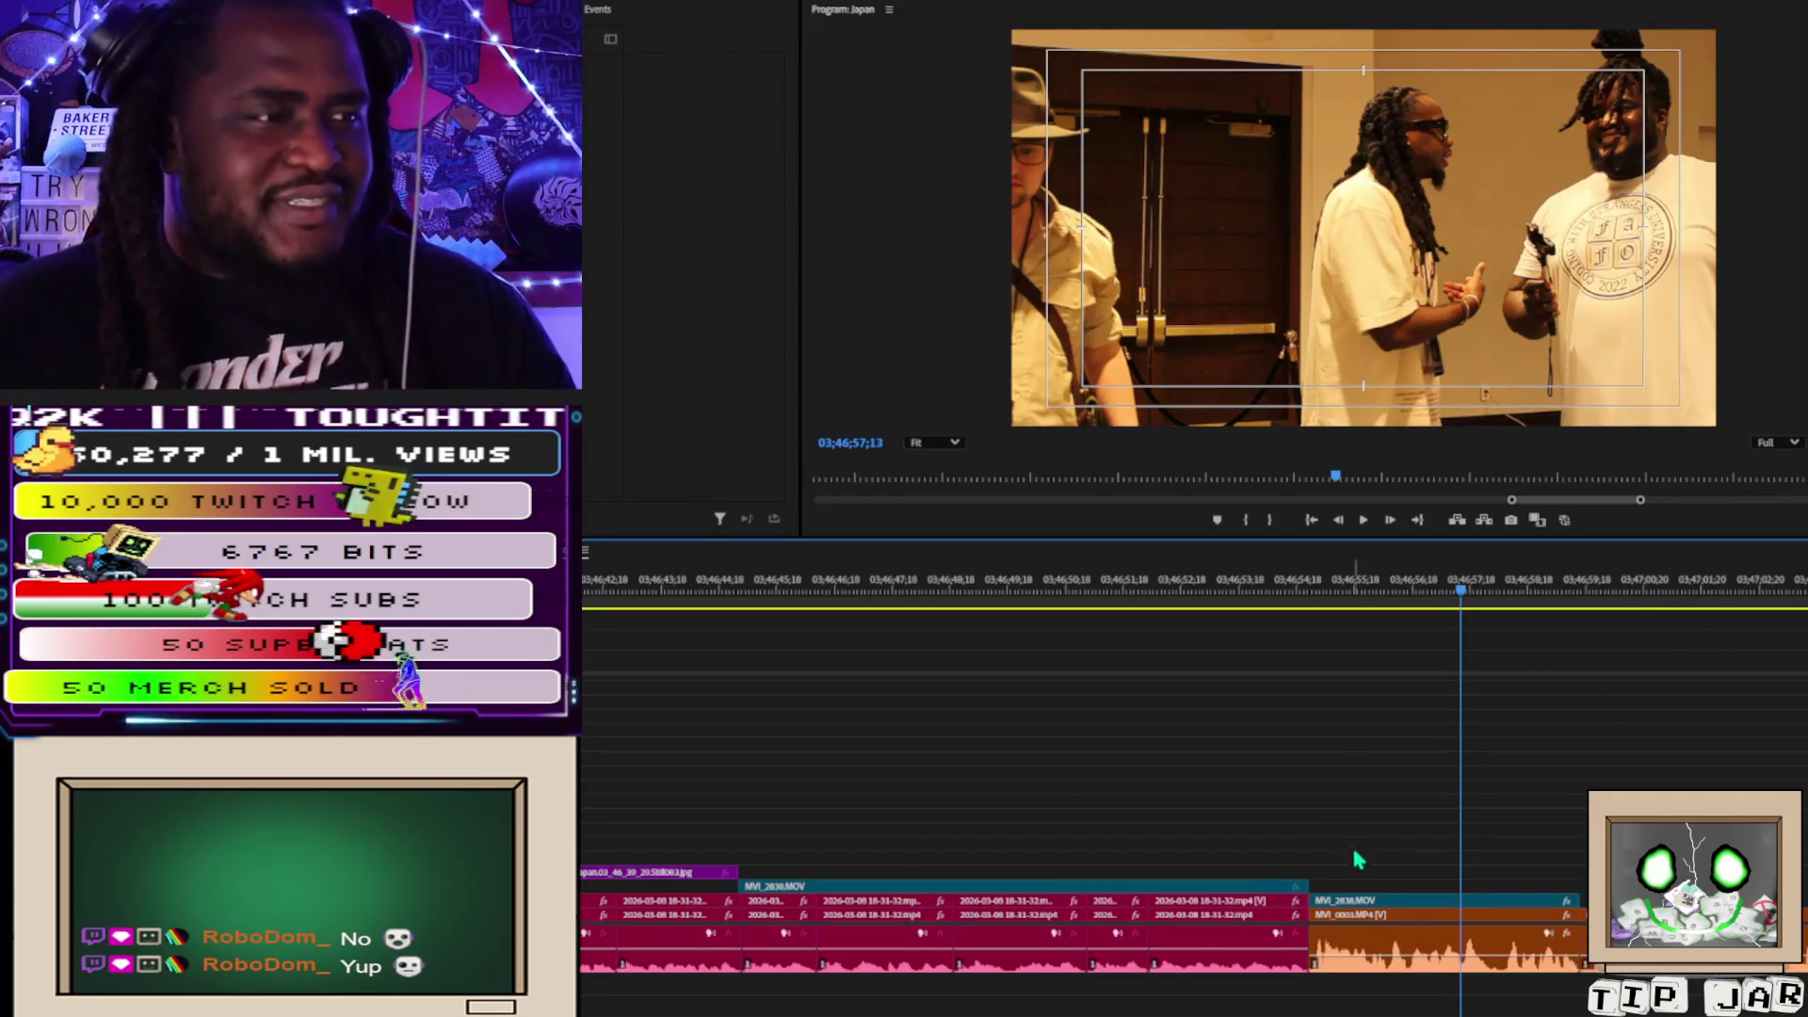
Trim the couch-shot clip's end one frame later, then zoom the timeline out to show all clips.
click(1591, 579)
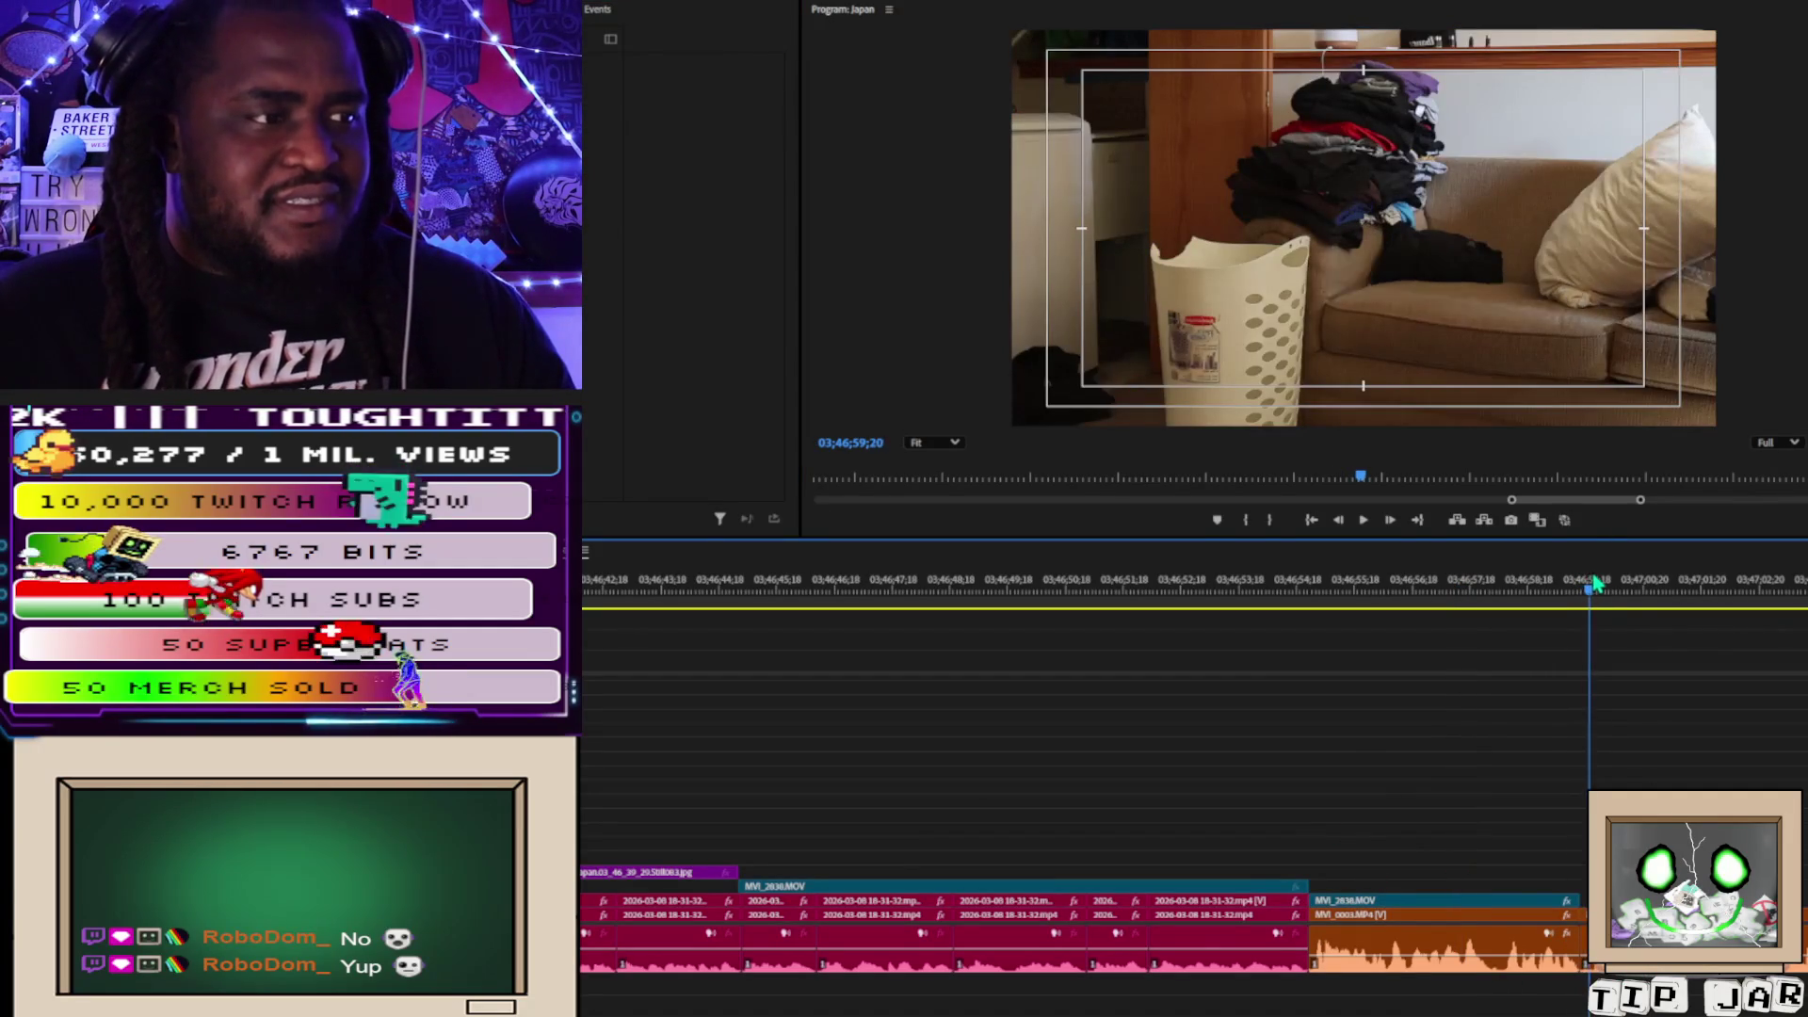
key(Right)
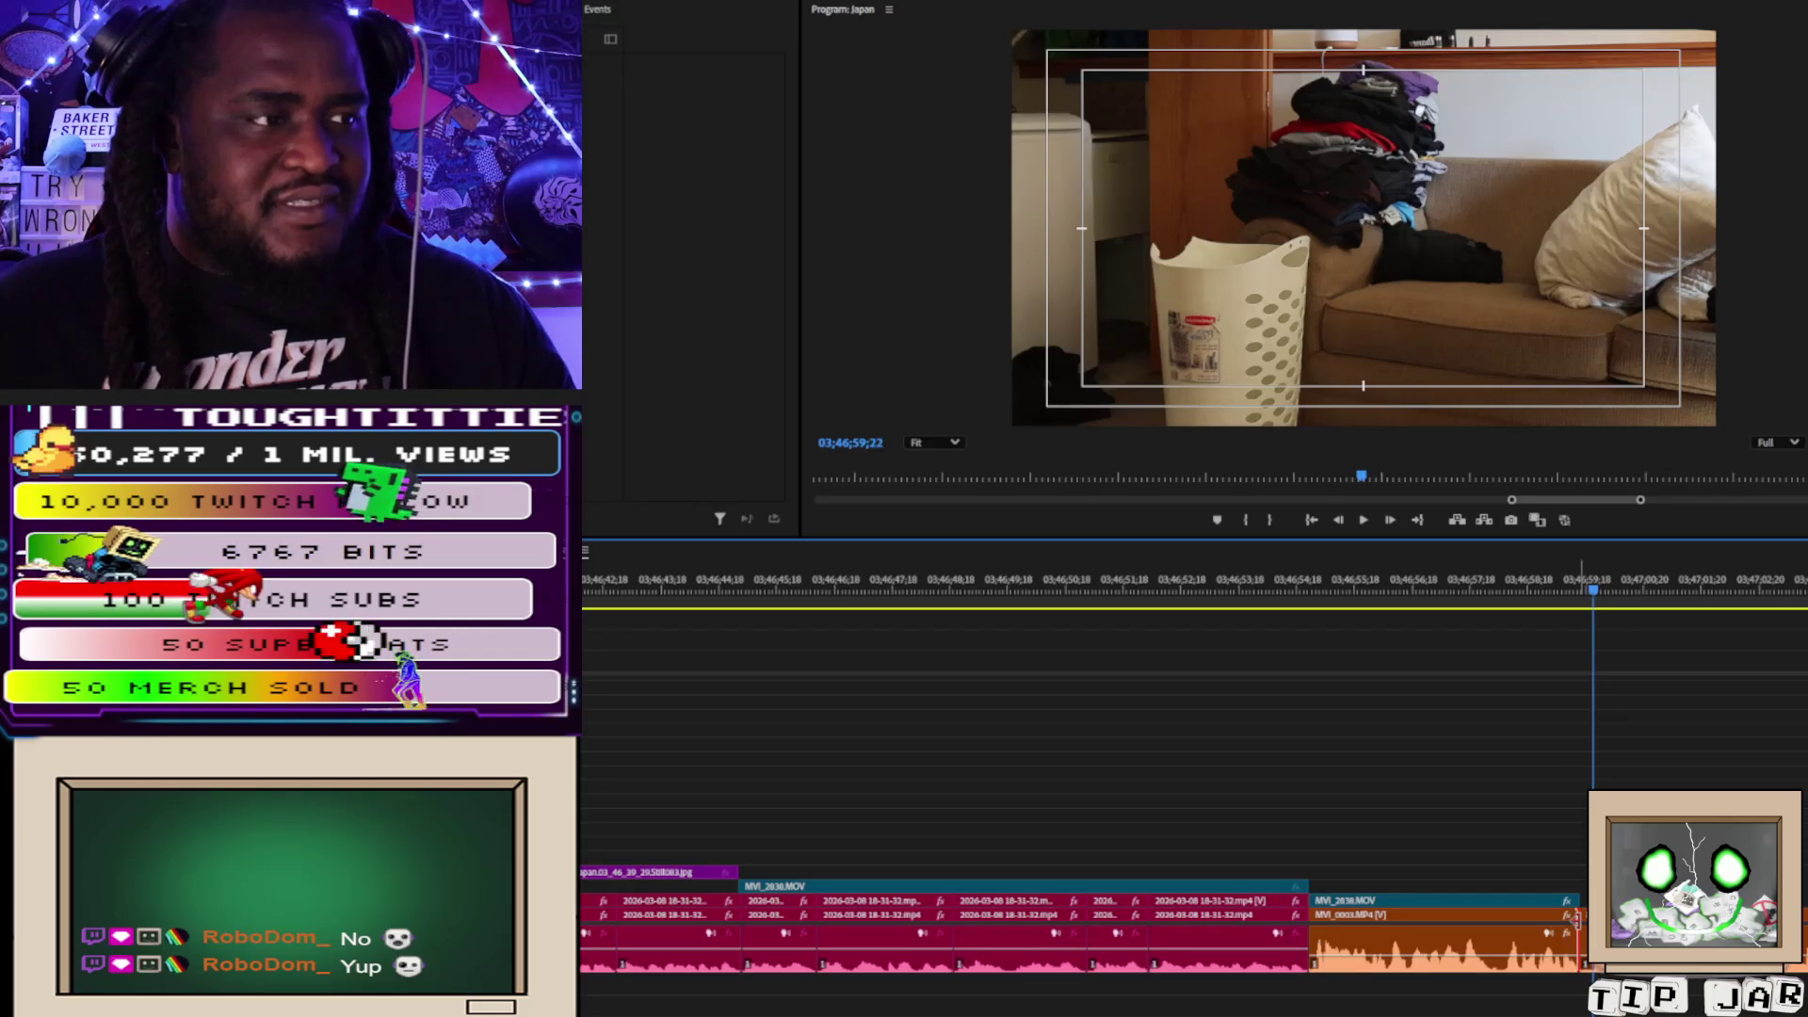
key(ctrl+Left)
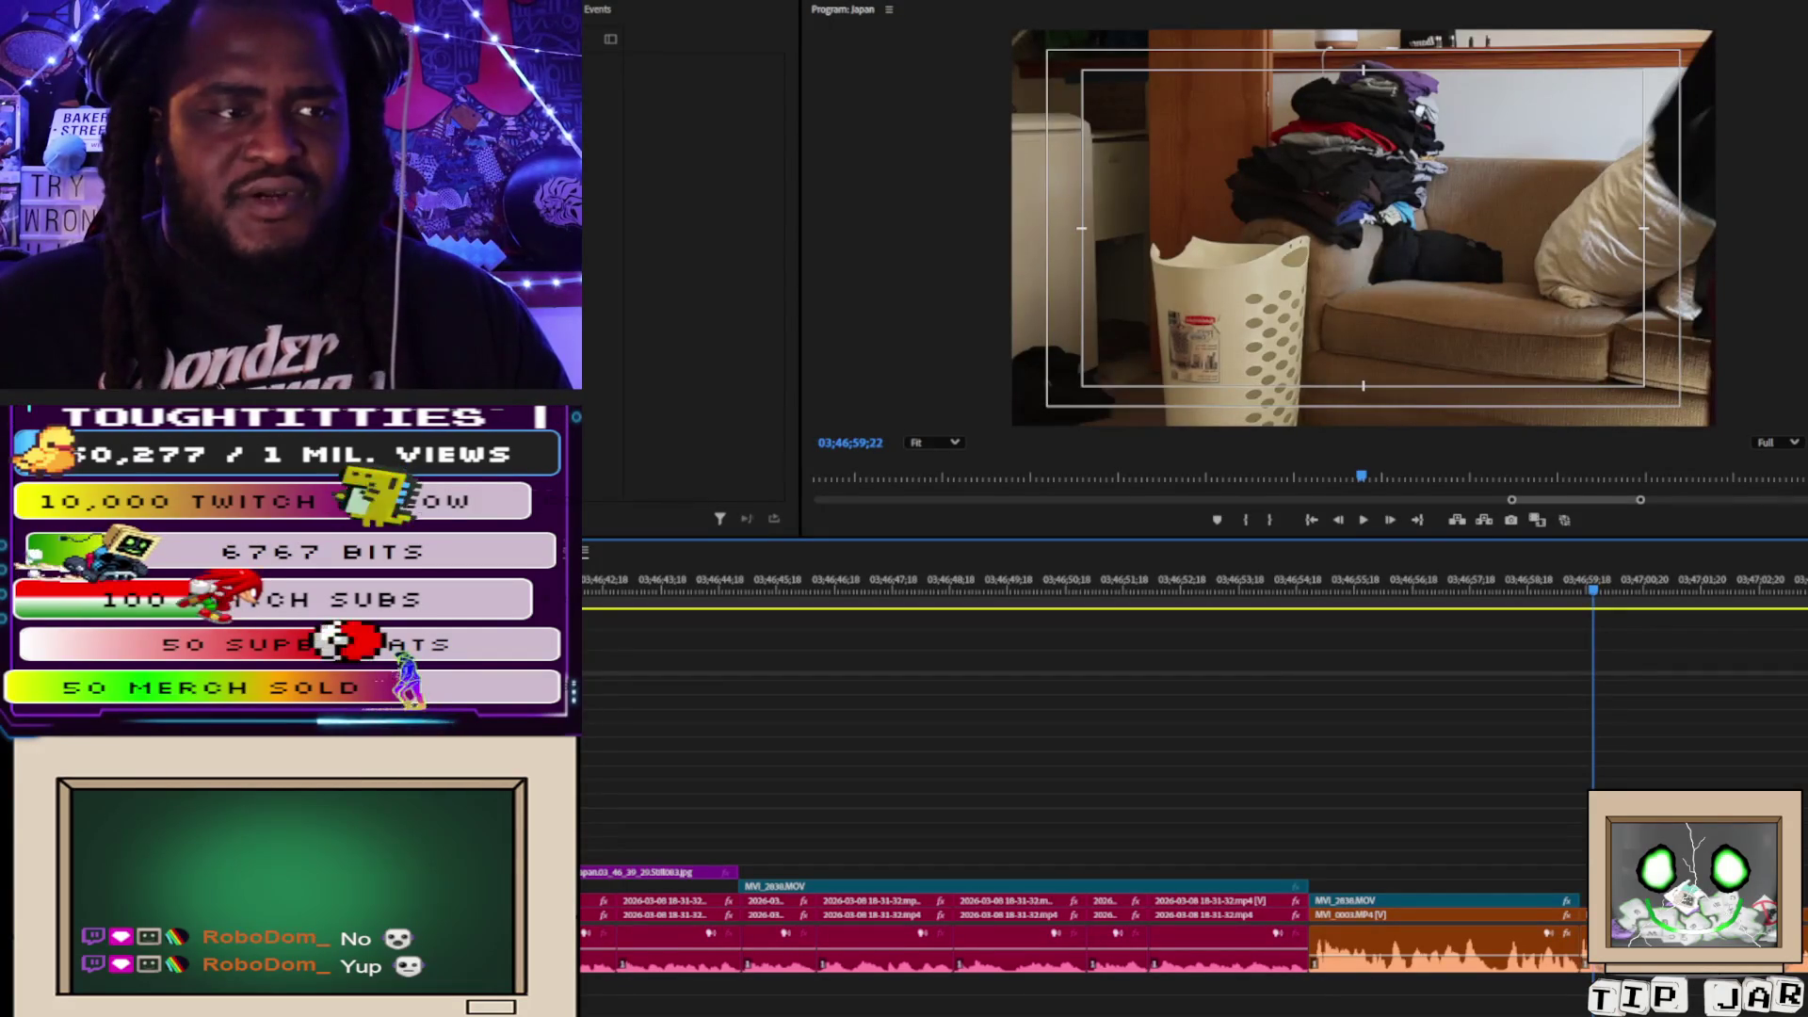
key(ctrl+Left)
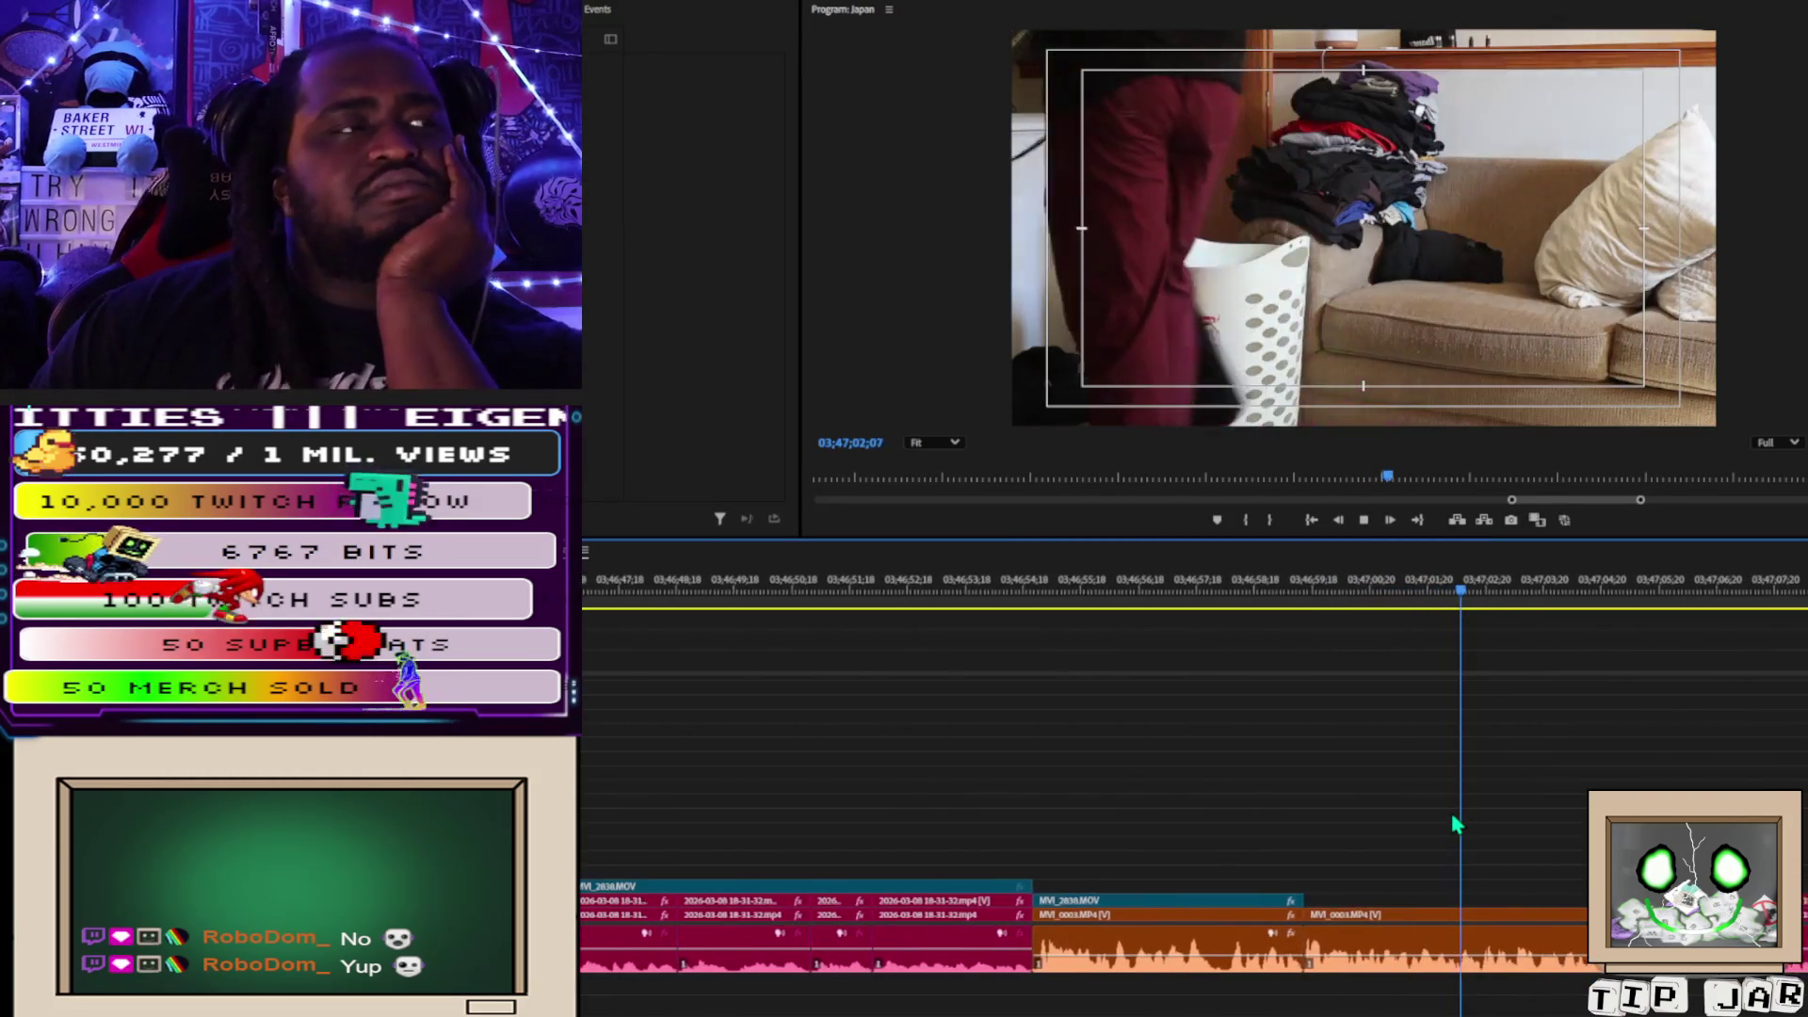
key(space)
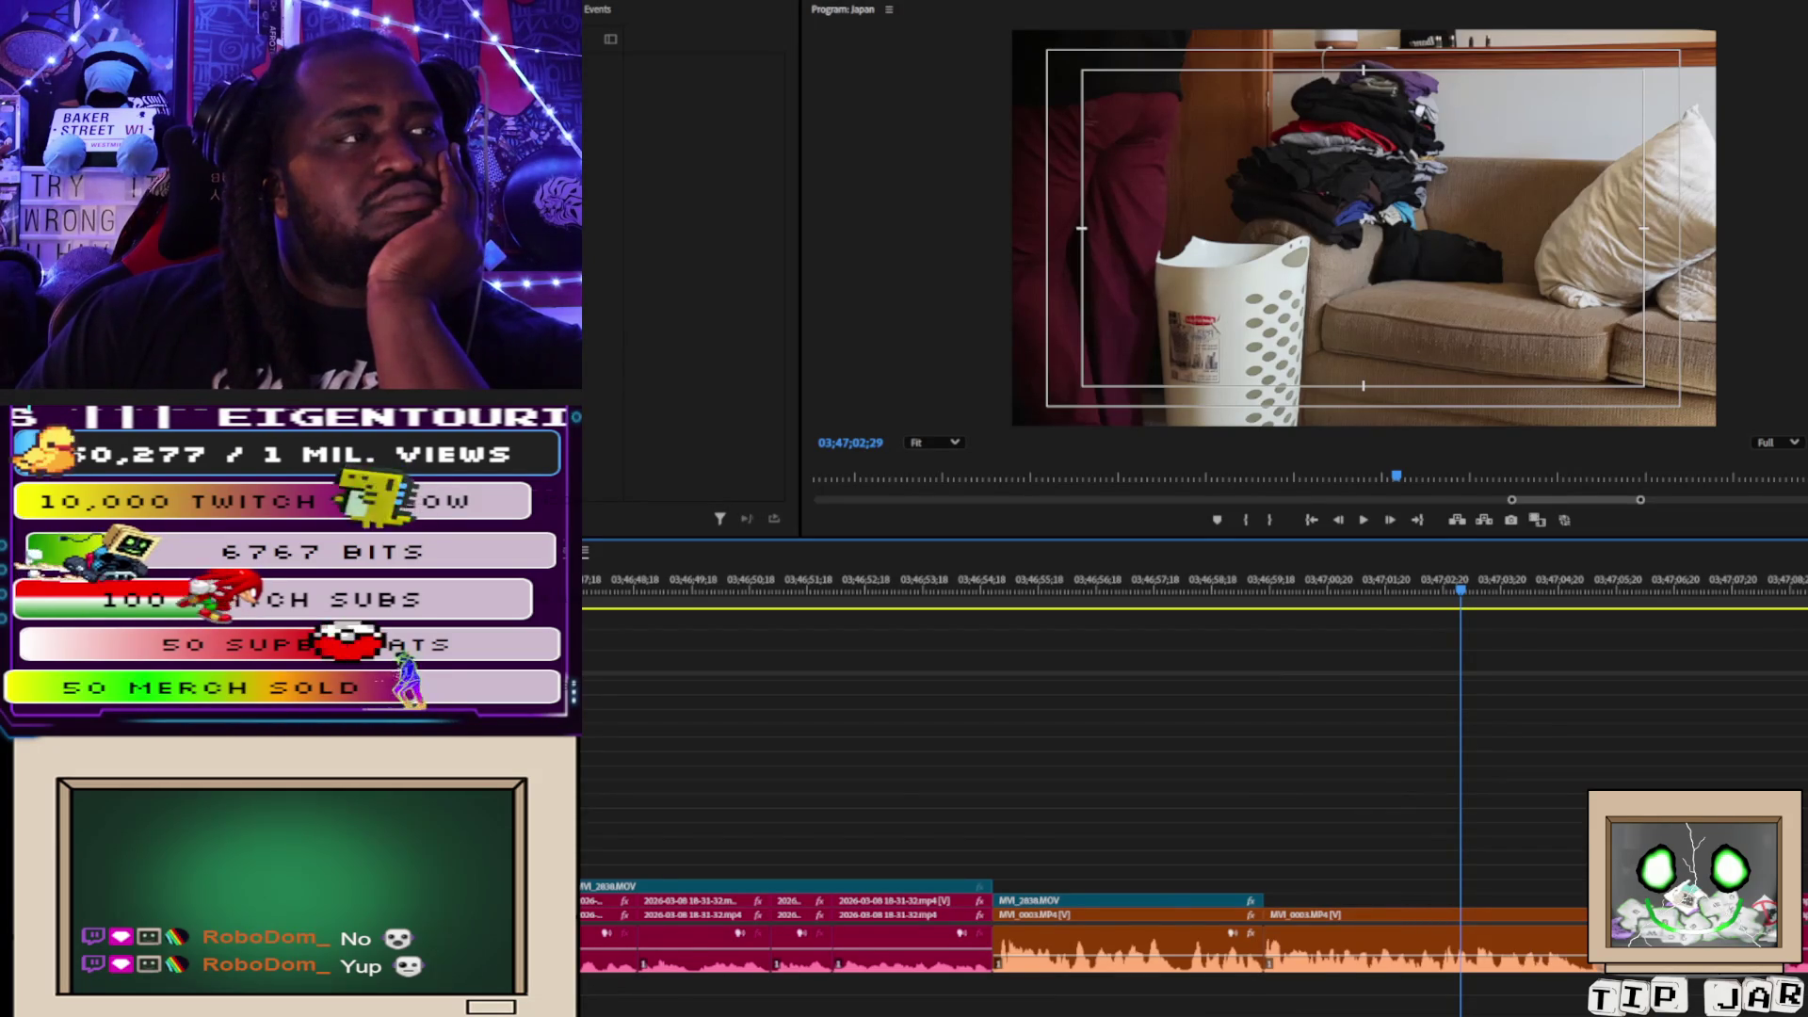
key(minus)
key(minus)
key(minus)
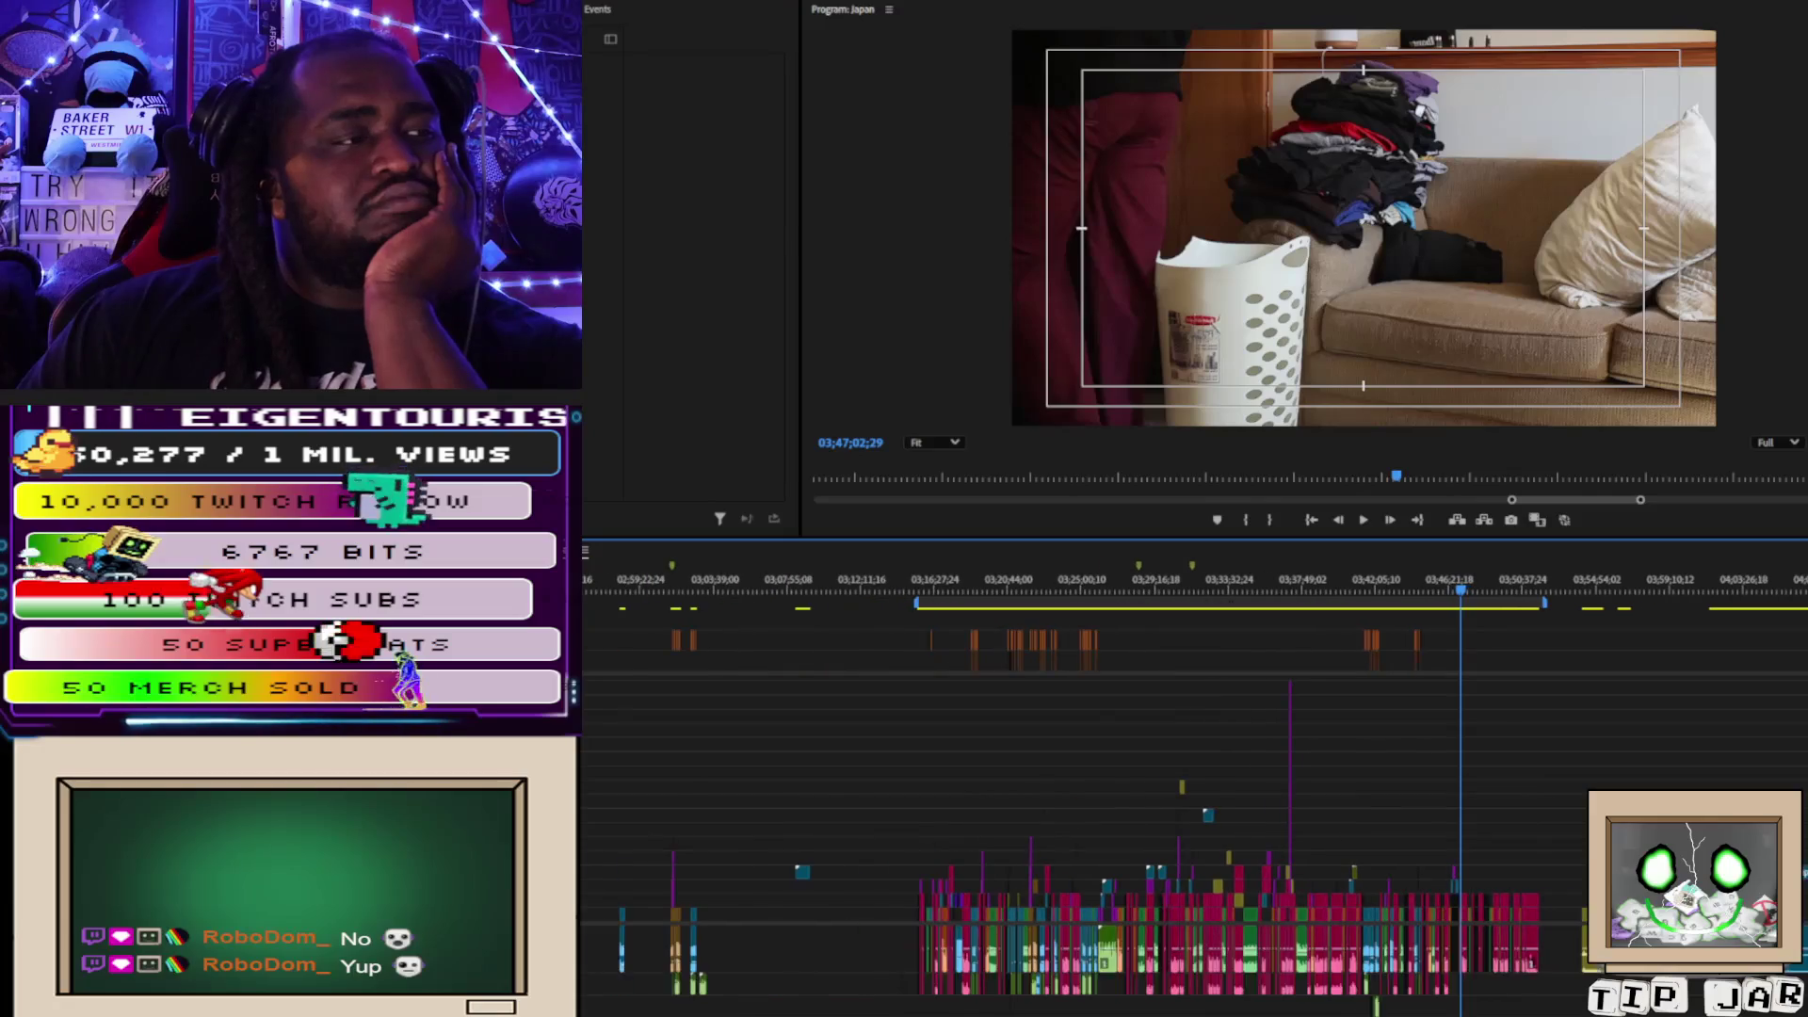
Scrub back past the A Look Back title to the convention crowd footage, zooming in around 01;03;29.
key(minus)
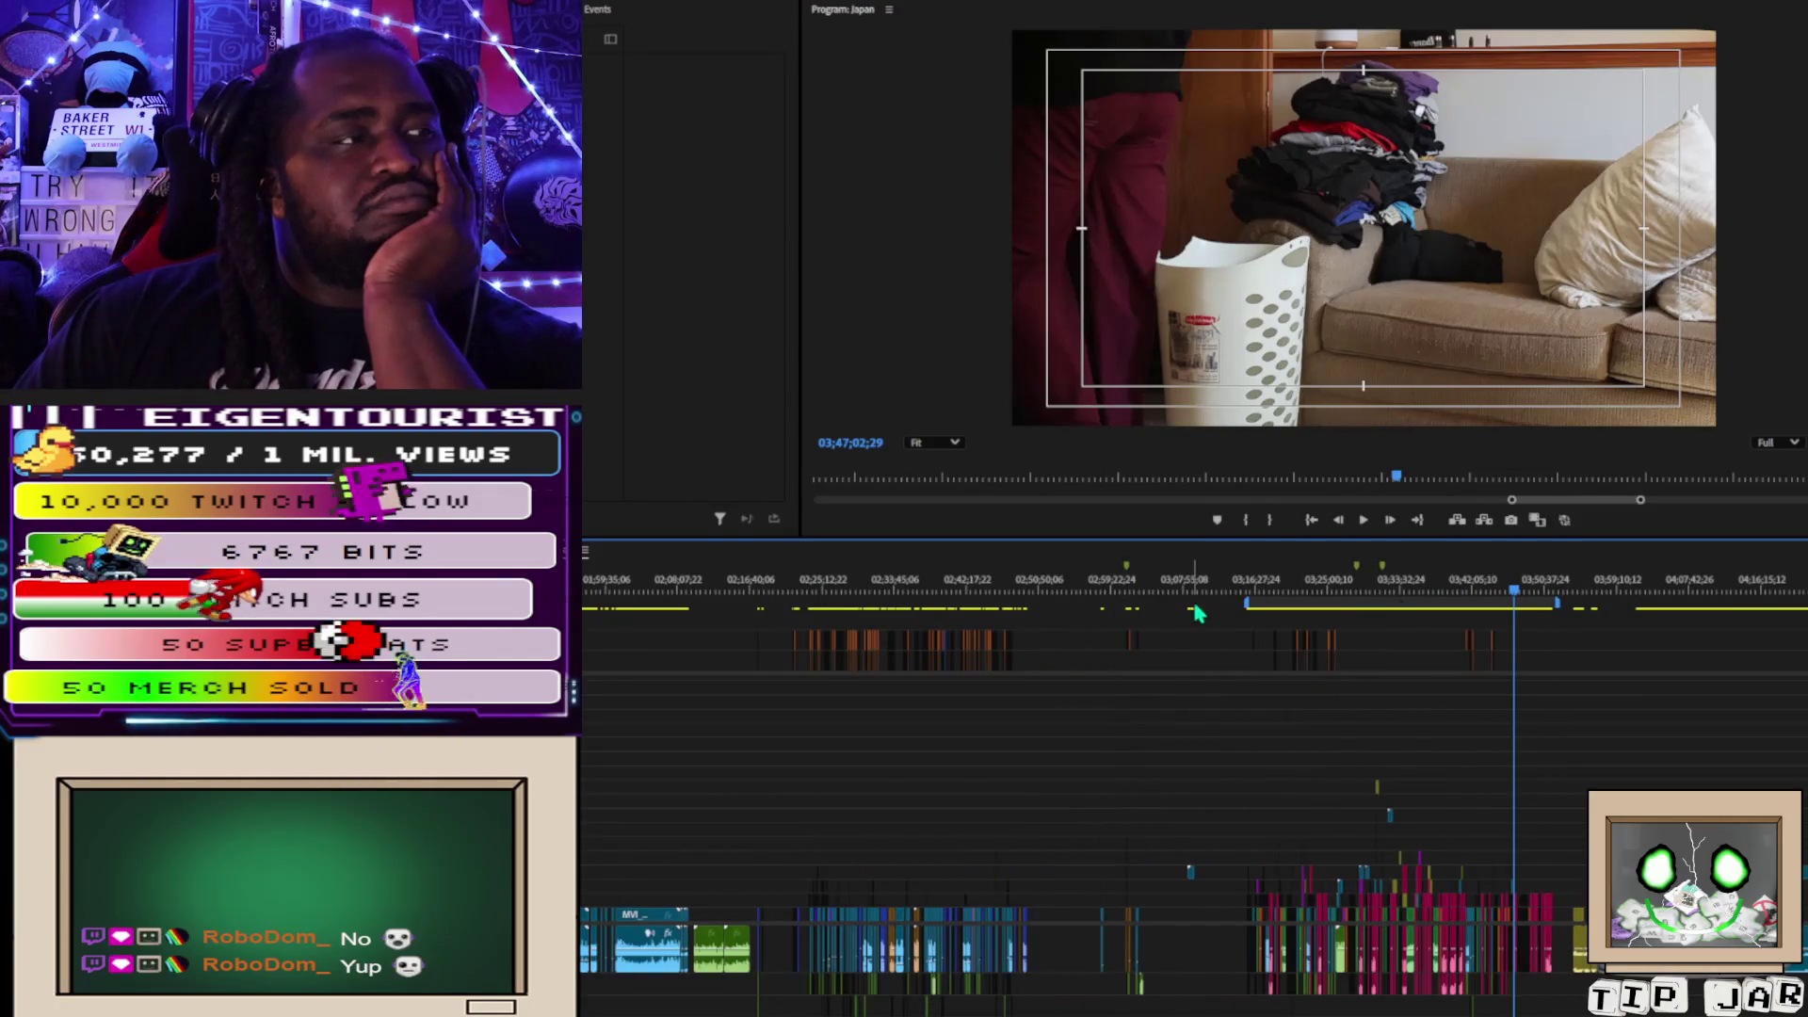
click(1192, 596)
mouse_move(1192, 603)
mouse_down()
mouse_move(589, 631)
mouse_move(1002, 680)
mouse_move(883, 688)
mouse_move(753, 665)
mouse_up()
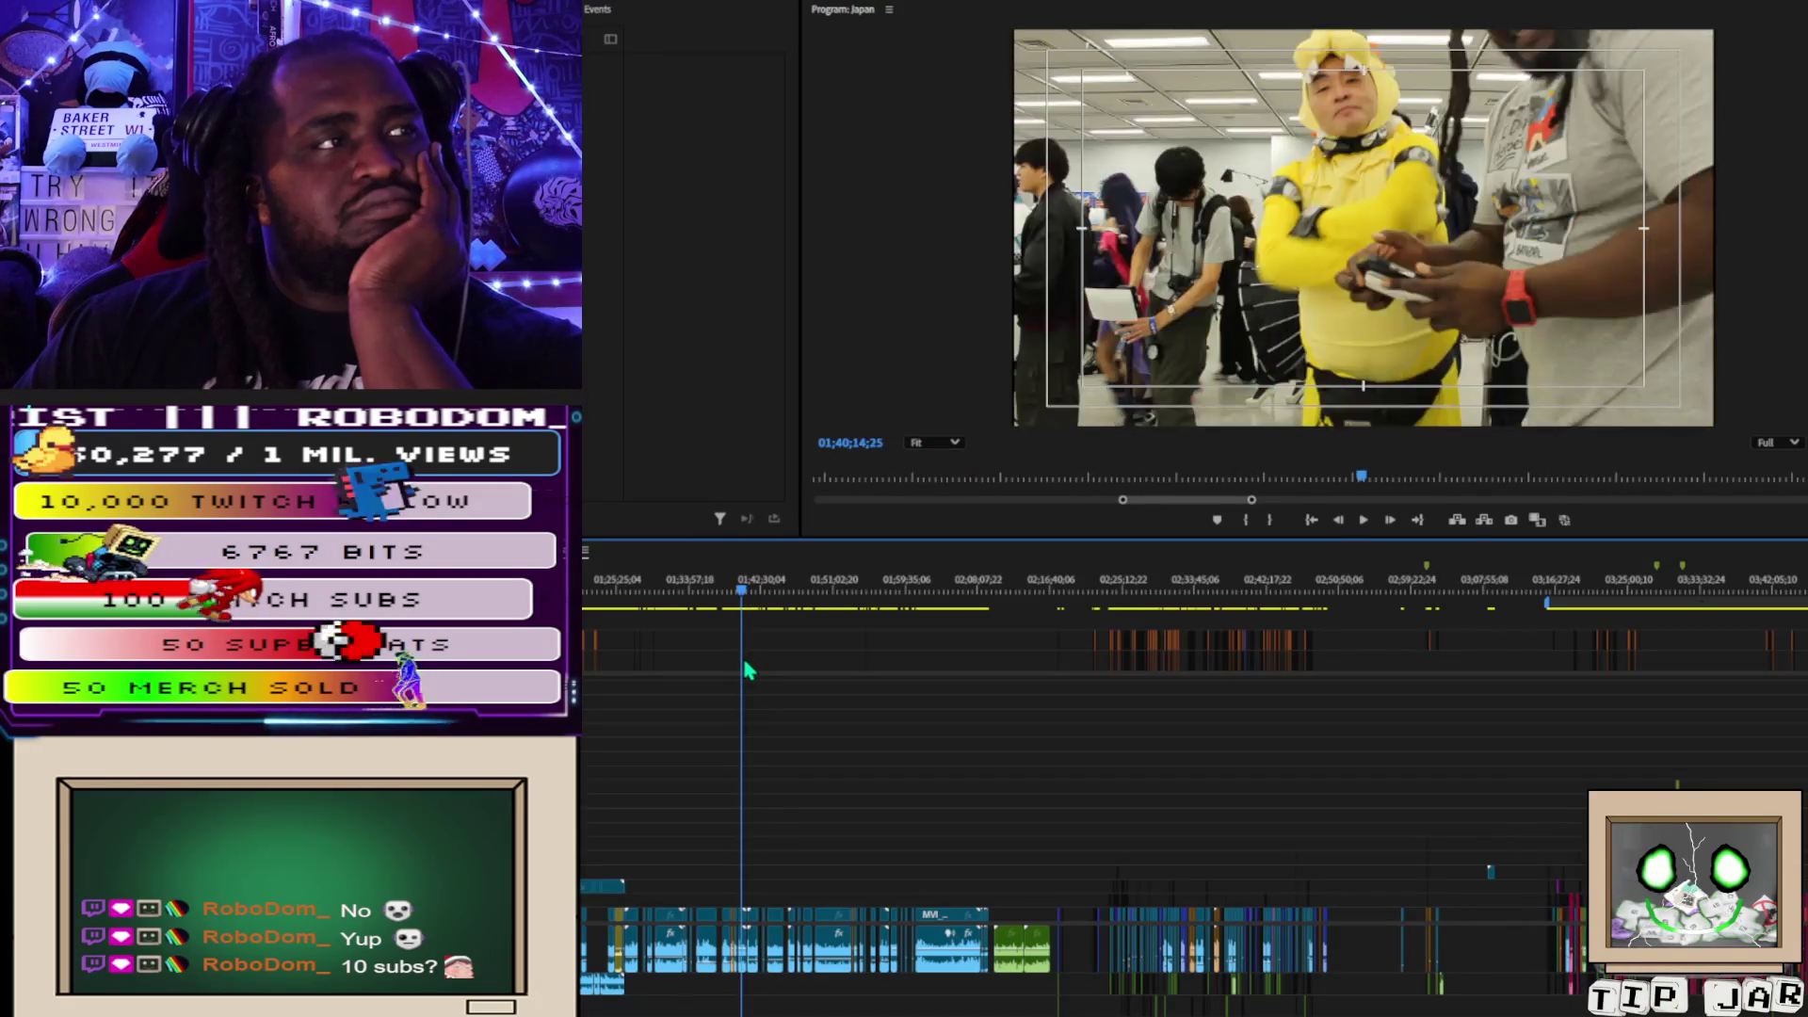
drag(738, 663, 710, 663)
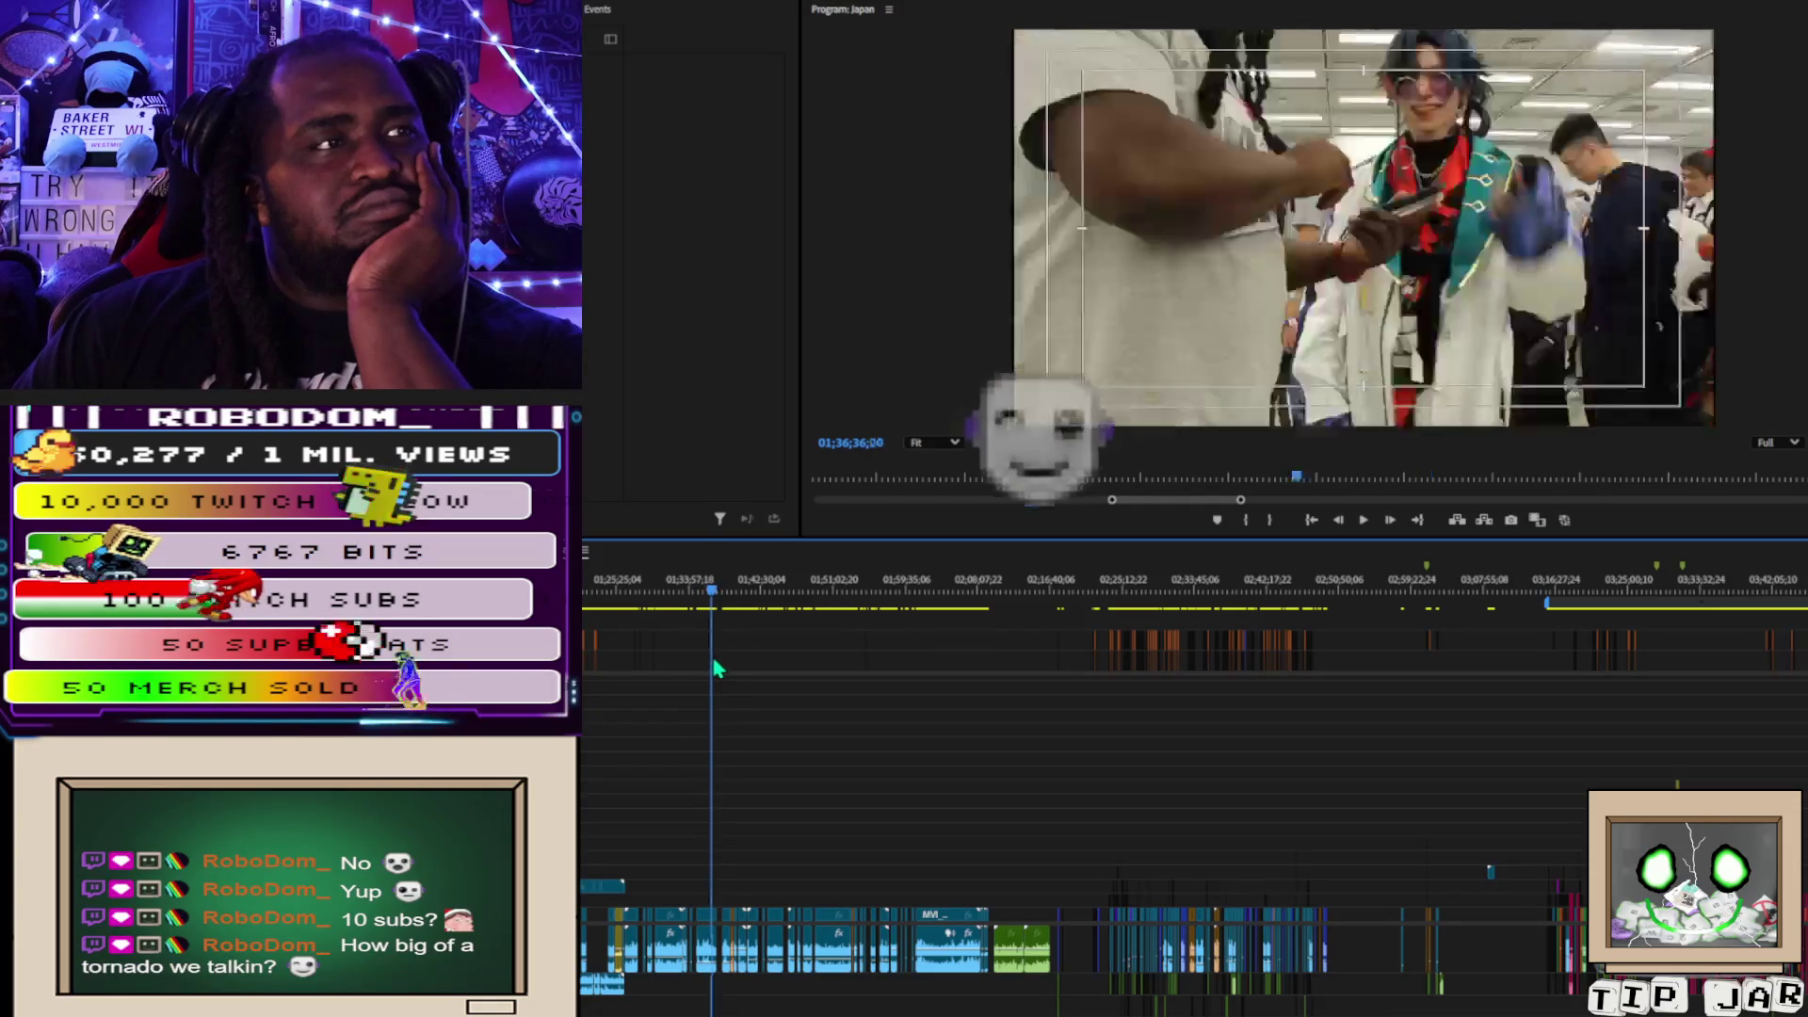
click(716, 668)
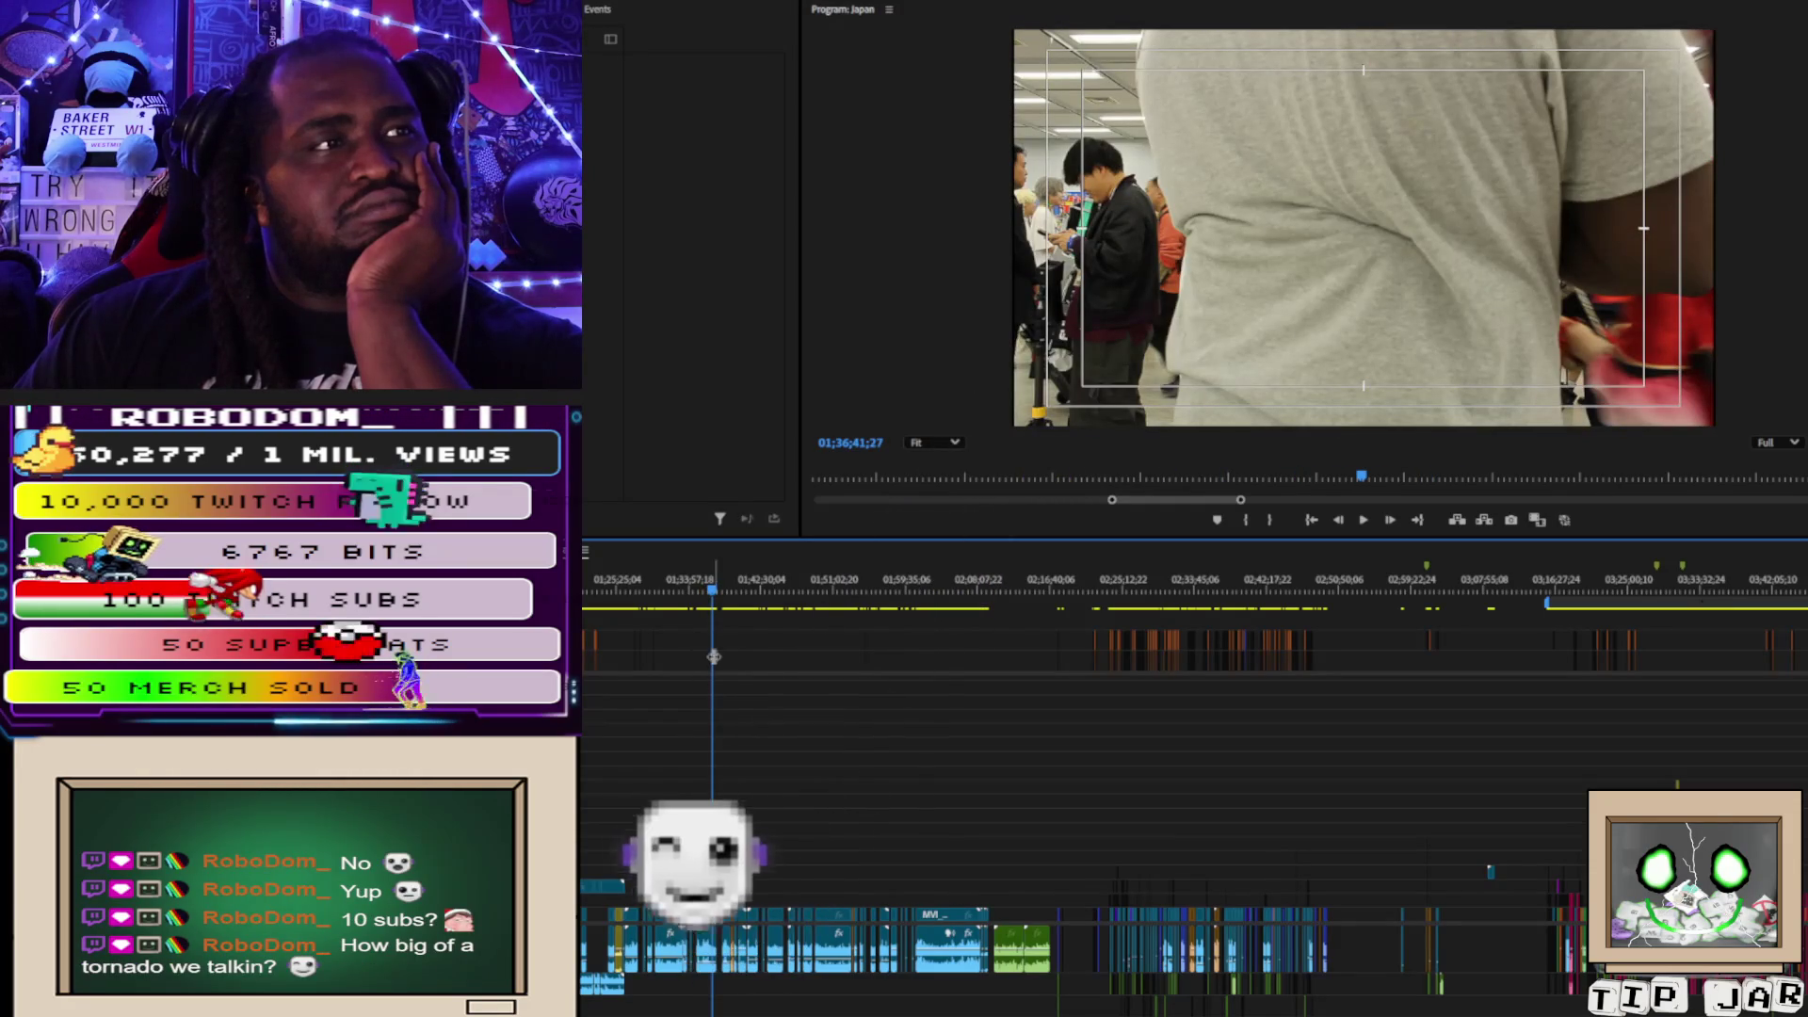
key(space)
scroll(1017, 767, up, 10)
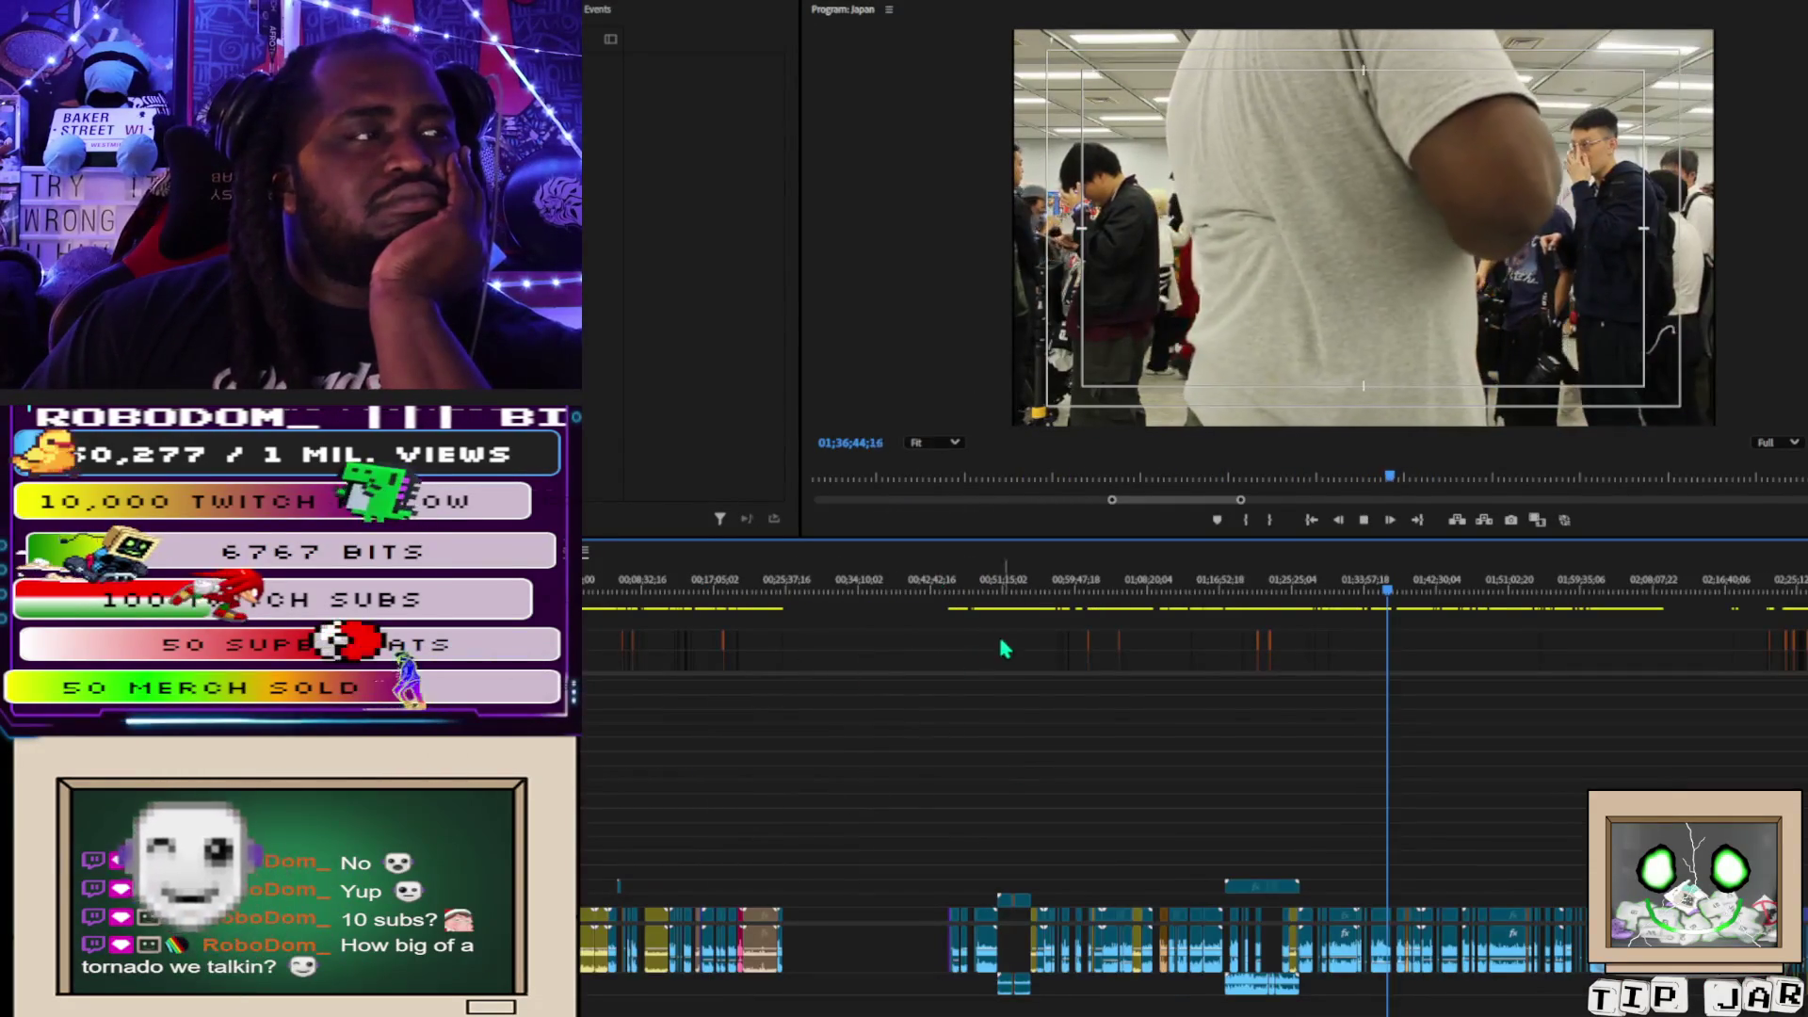
drag(1354, 595, 1234, 608)
scroll(1255, 612, up, 3)
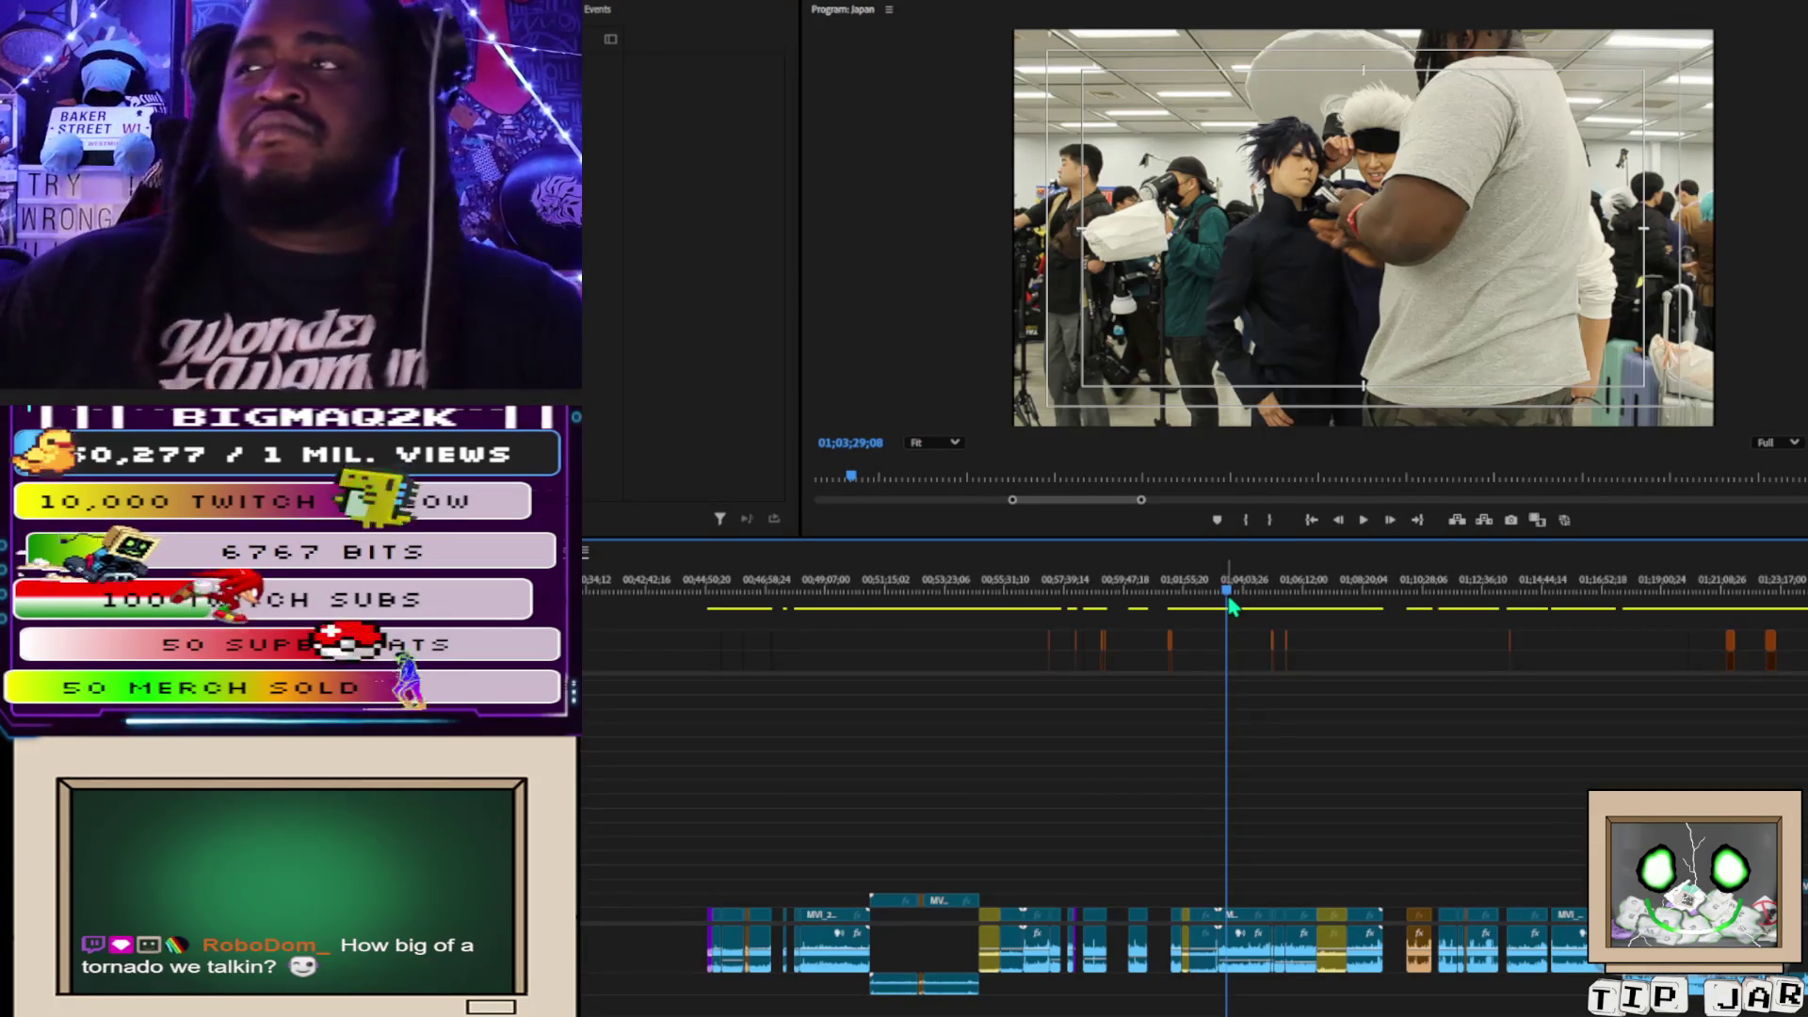
click(1202, 595)
Scrub and play through the nurse cosplay footage around the 57-minute mark.
mouse_move(1203, 599)
mouse_down()
mouse_move(1231, 595)
mouse_move(1092, 588)
mouse_move(1066, 610)
mouse_up()
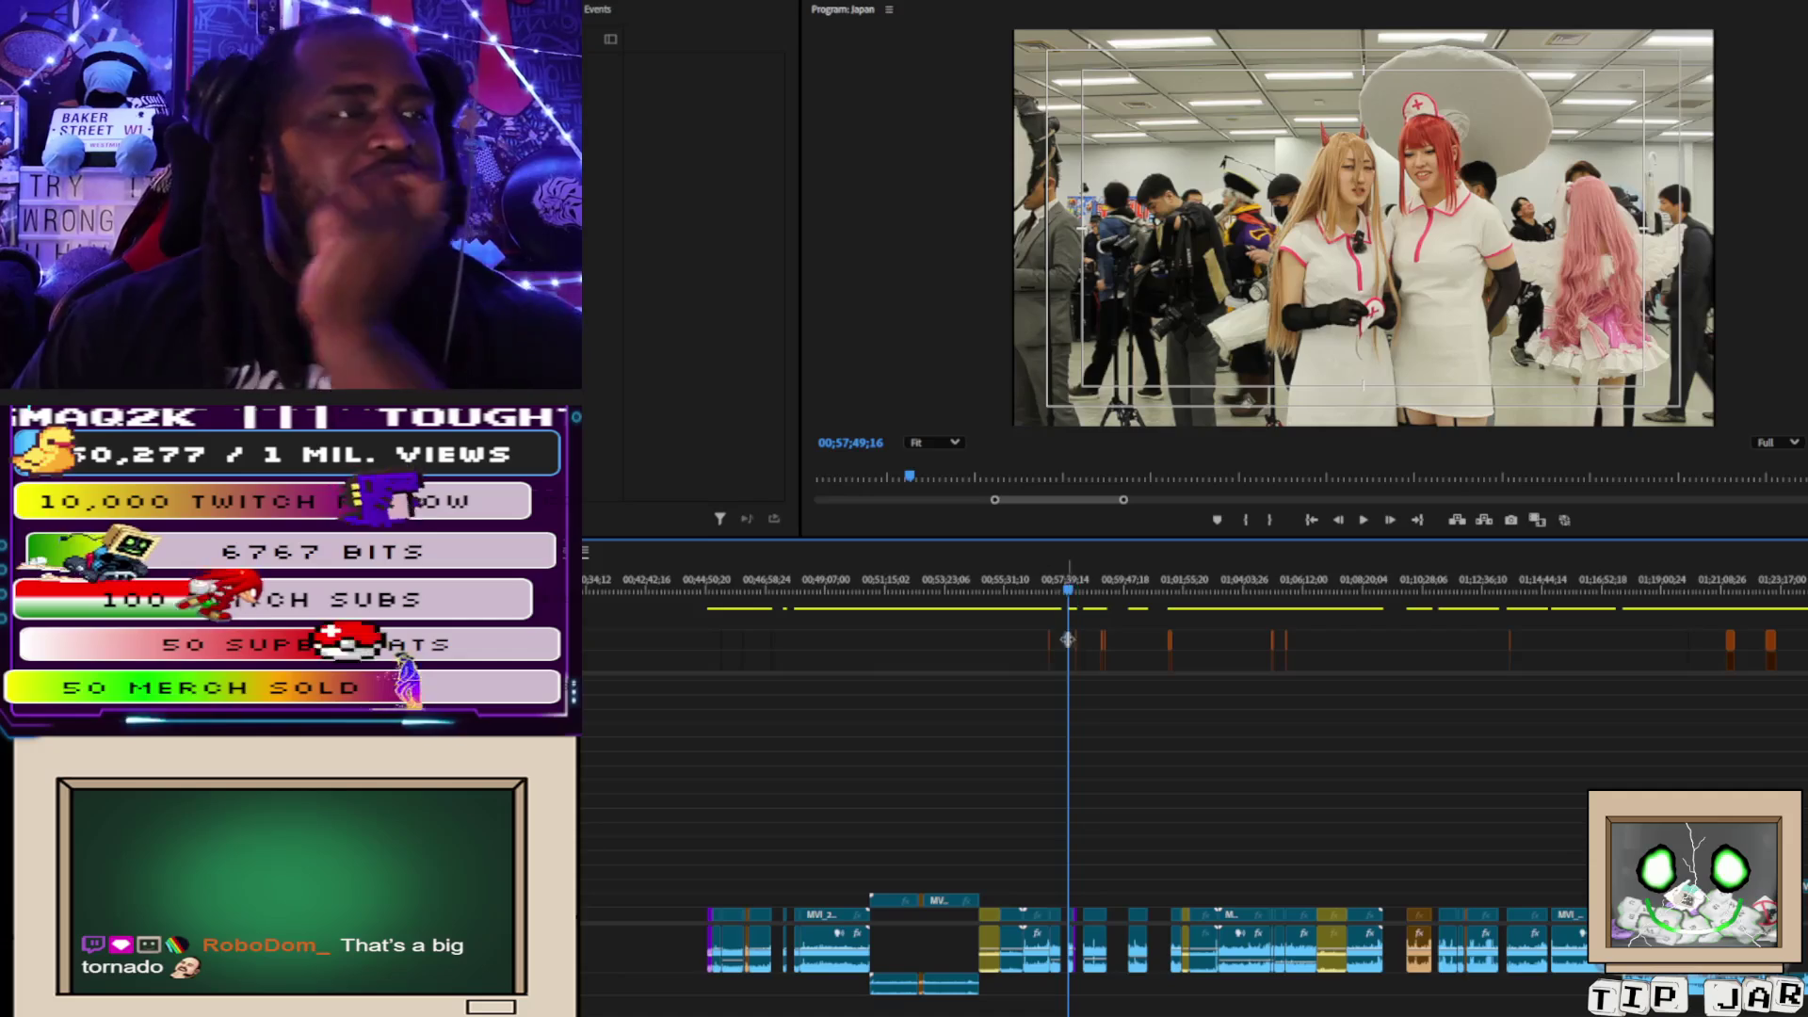
scroll(1017, 955, up, 3)
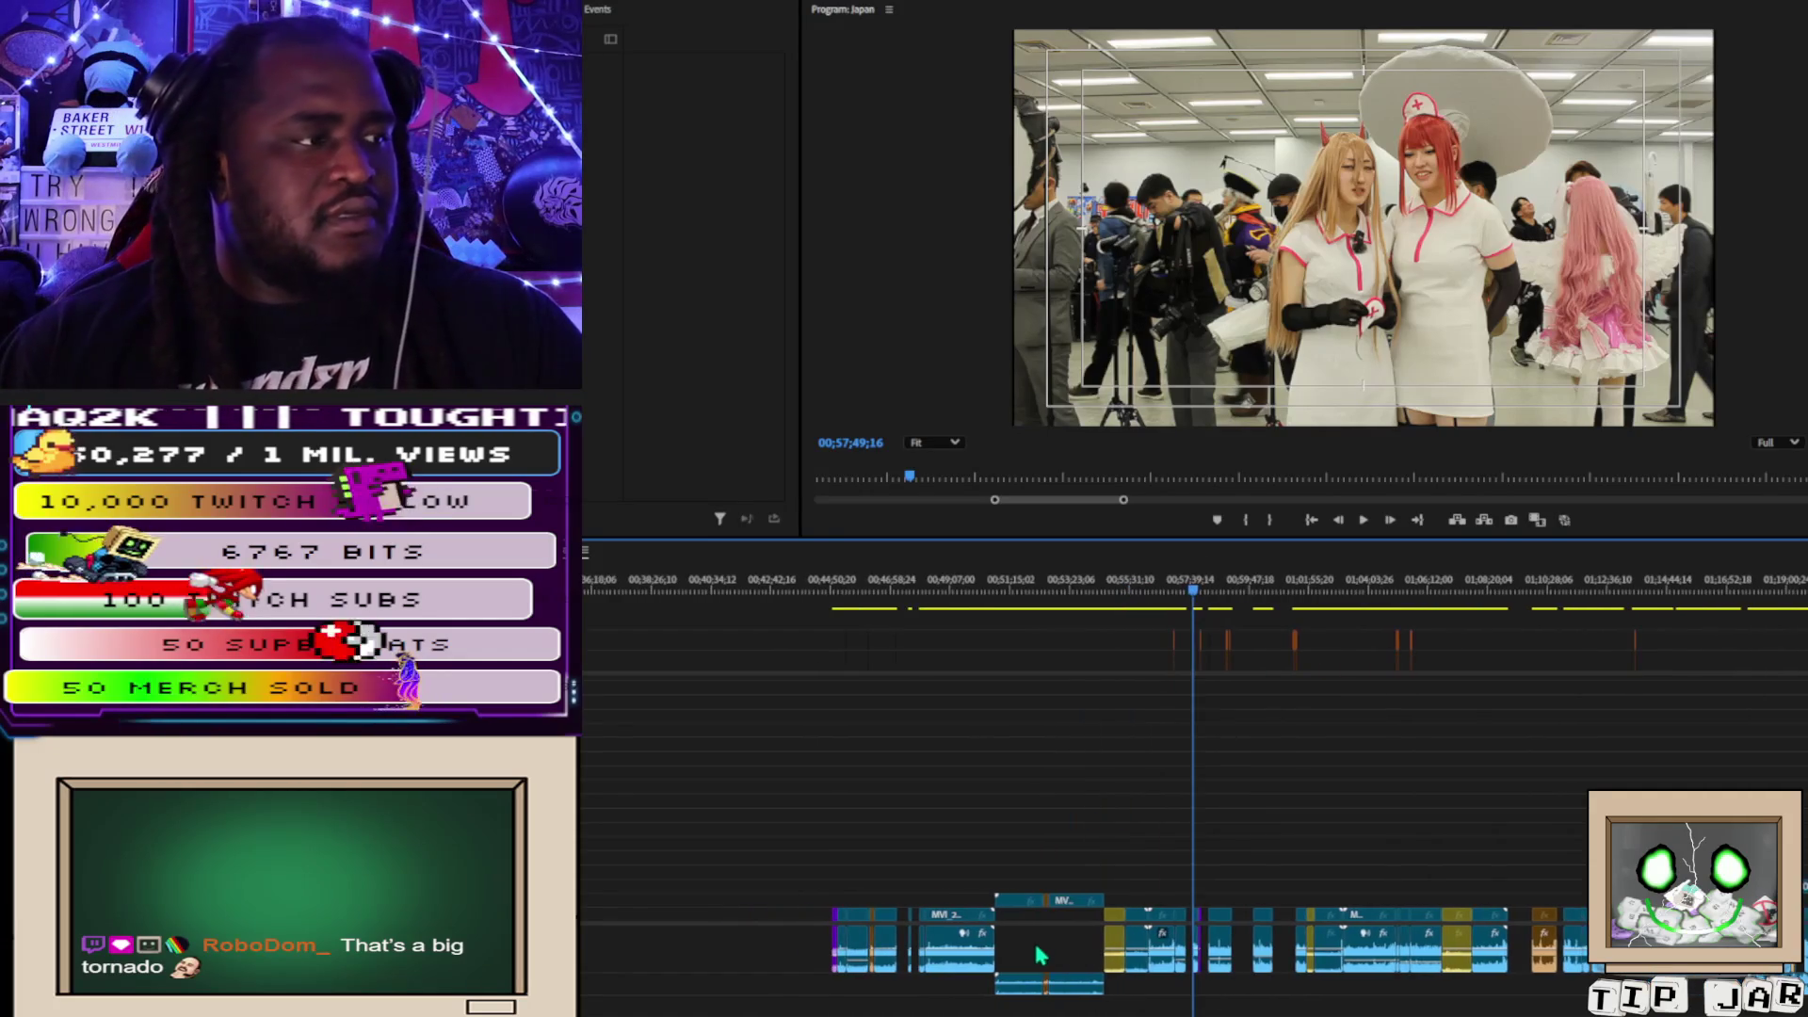
scroll(1266, 725, up, 5)
click(1291, 589)
key(space)
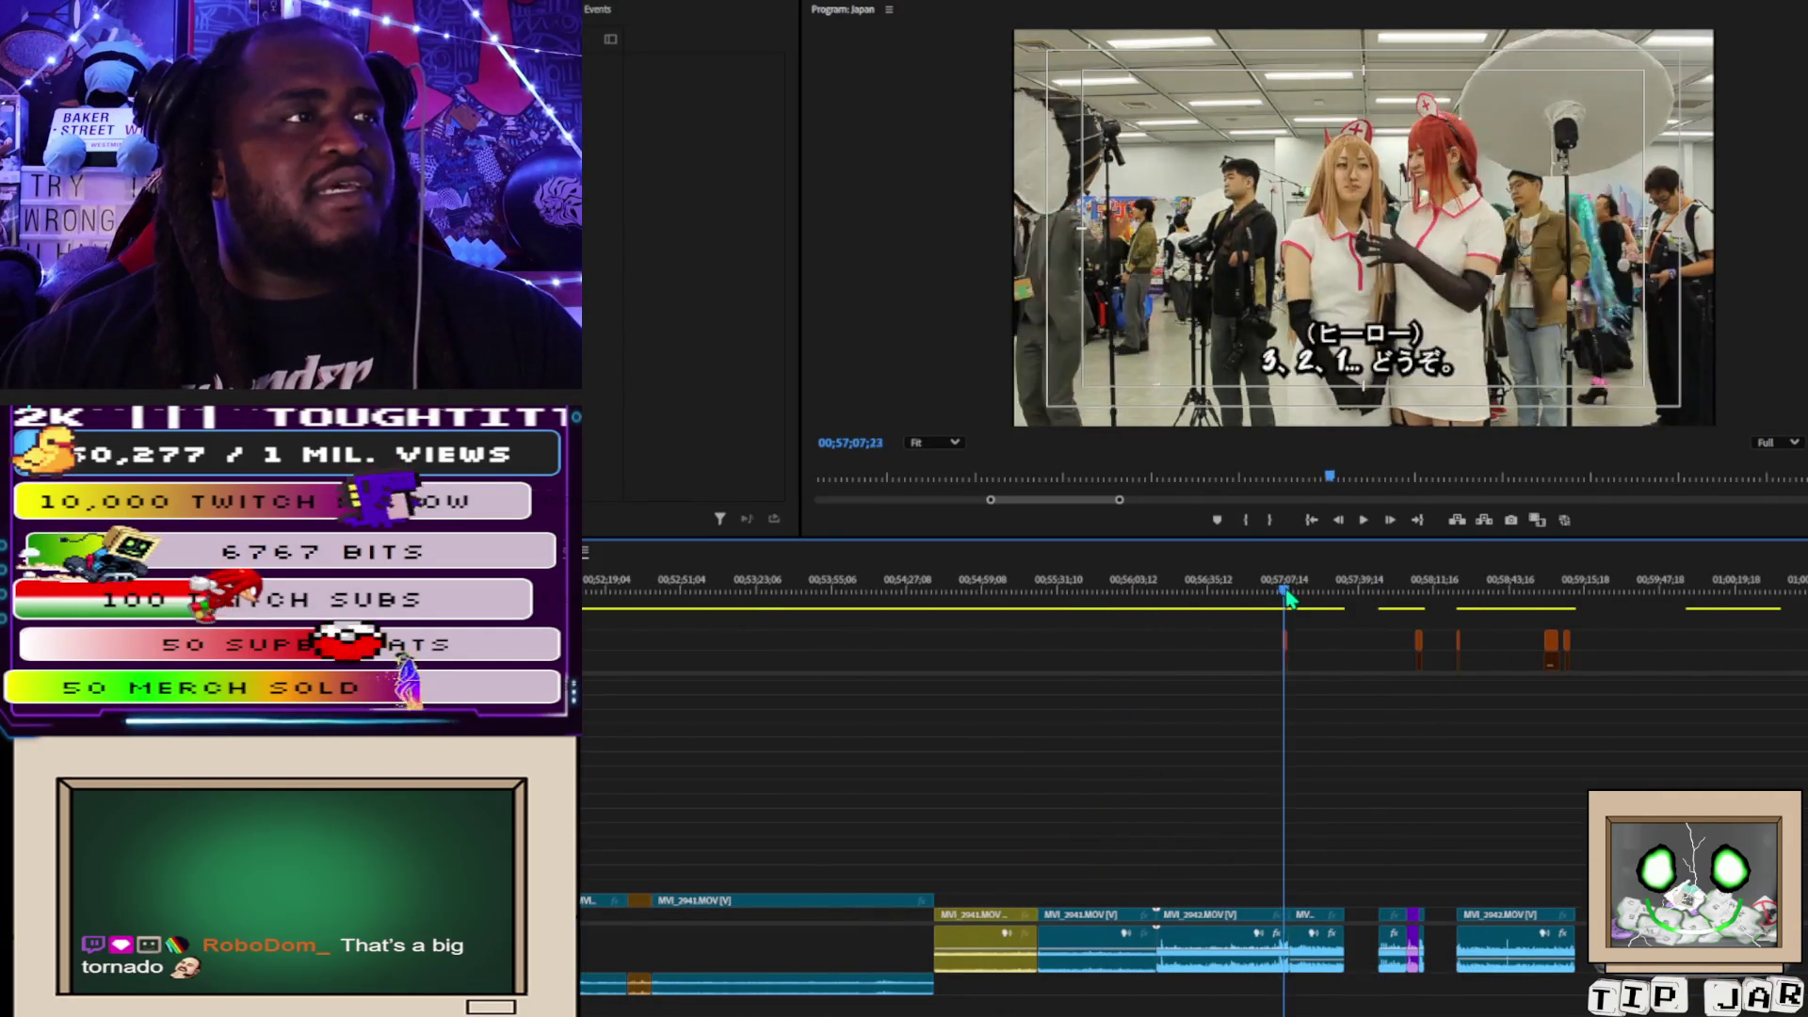
drag(1296, 599, 1405, 622)
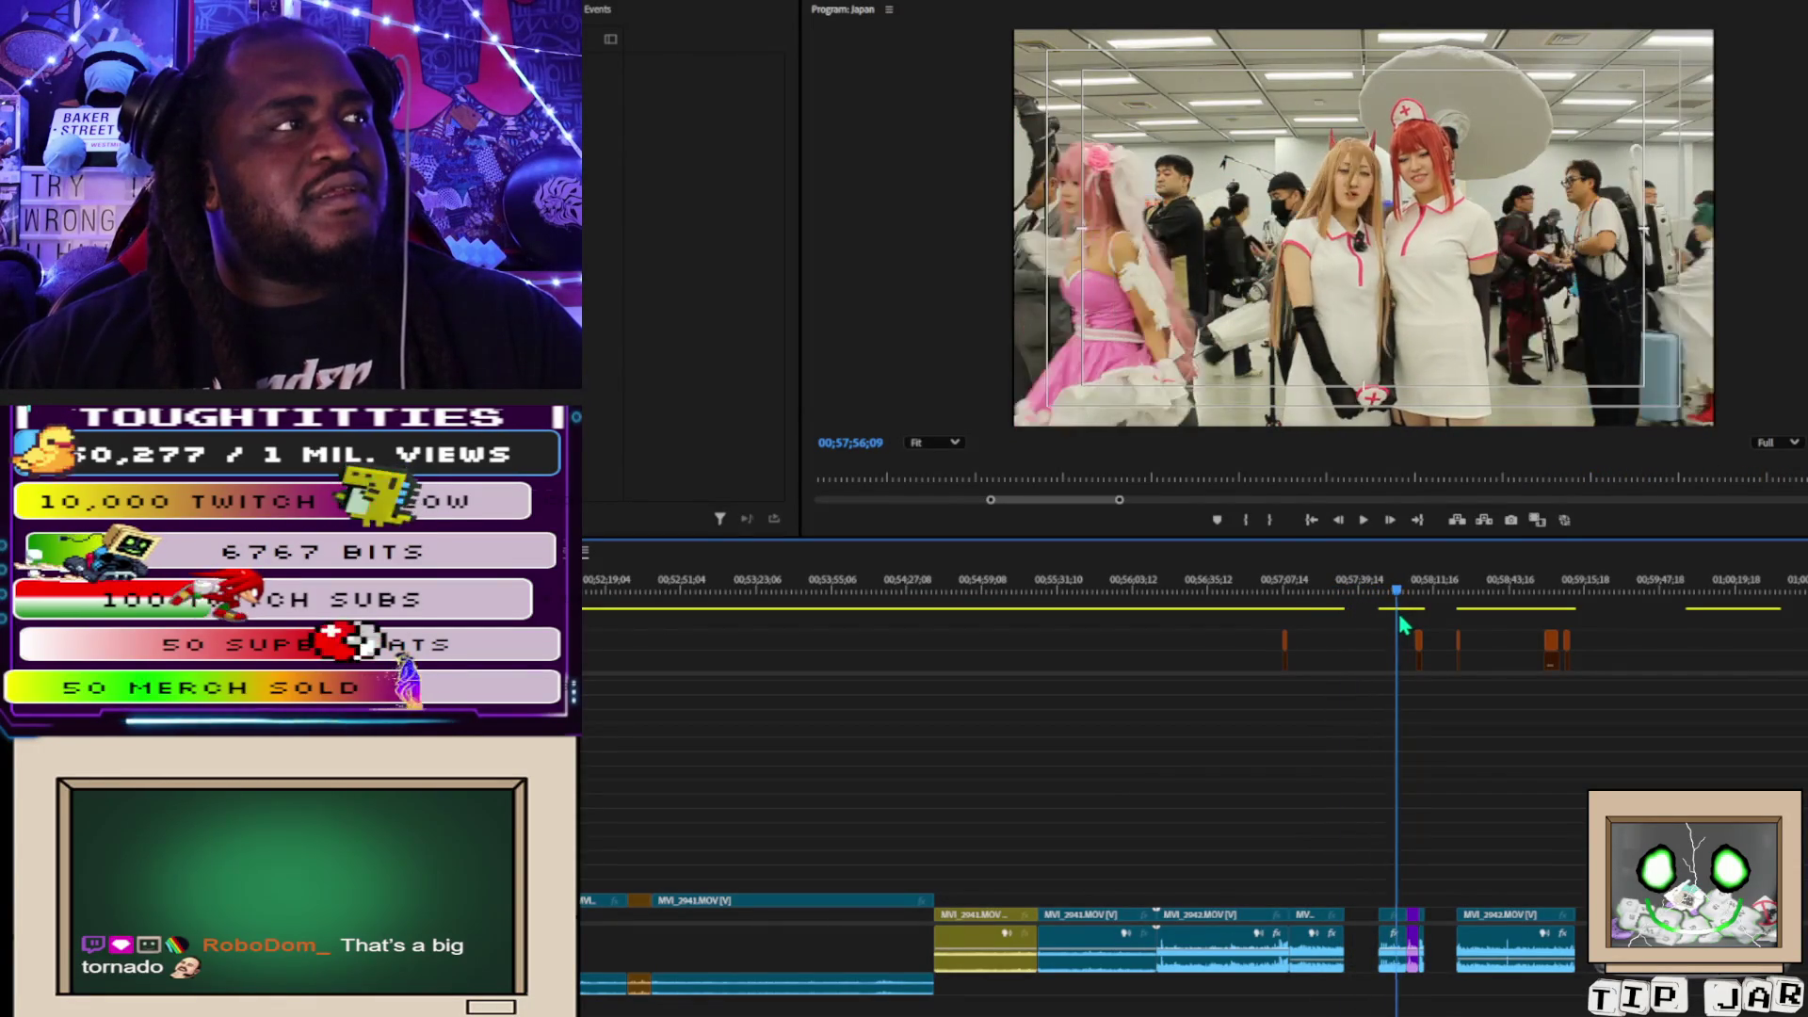
mouse_move(1403, 623)
mouse_down()
mouse_move(1353, 617)
mouse_move(1416, 636)
mouse_move(1394, 628)
mouse_up()
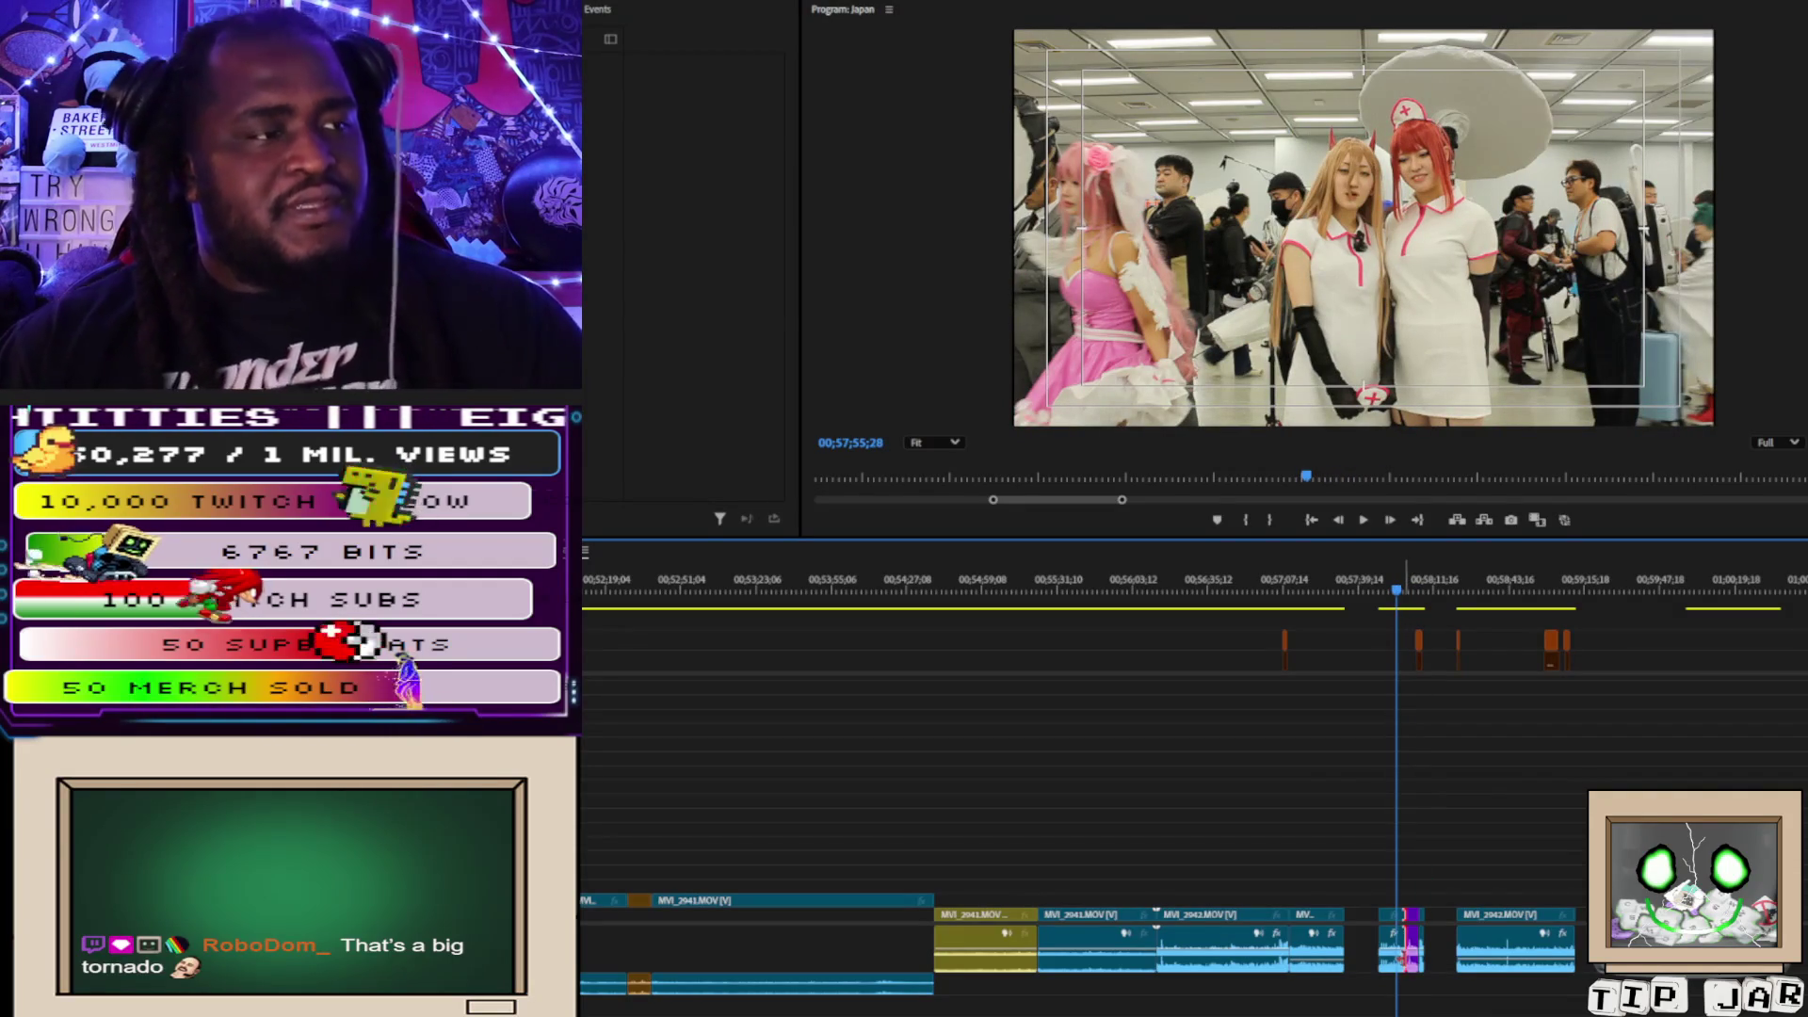
Select the MVI_2942.MOV clip, then zoom in on the sequence's final section near 03;53;41;27.
click(1398, 964)
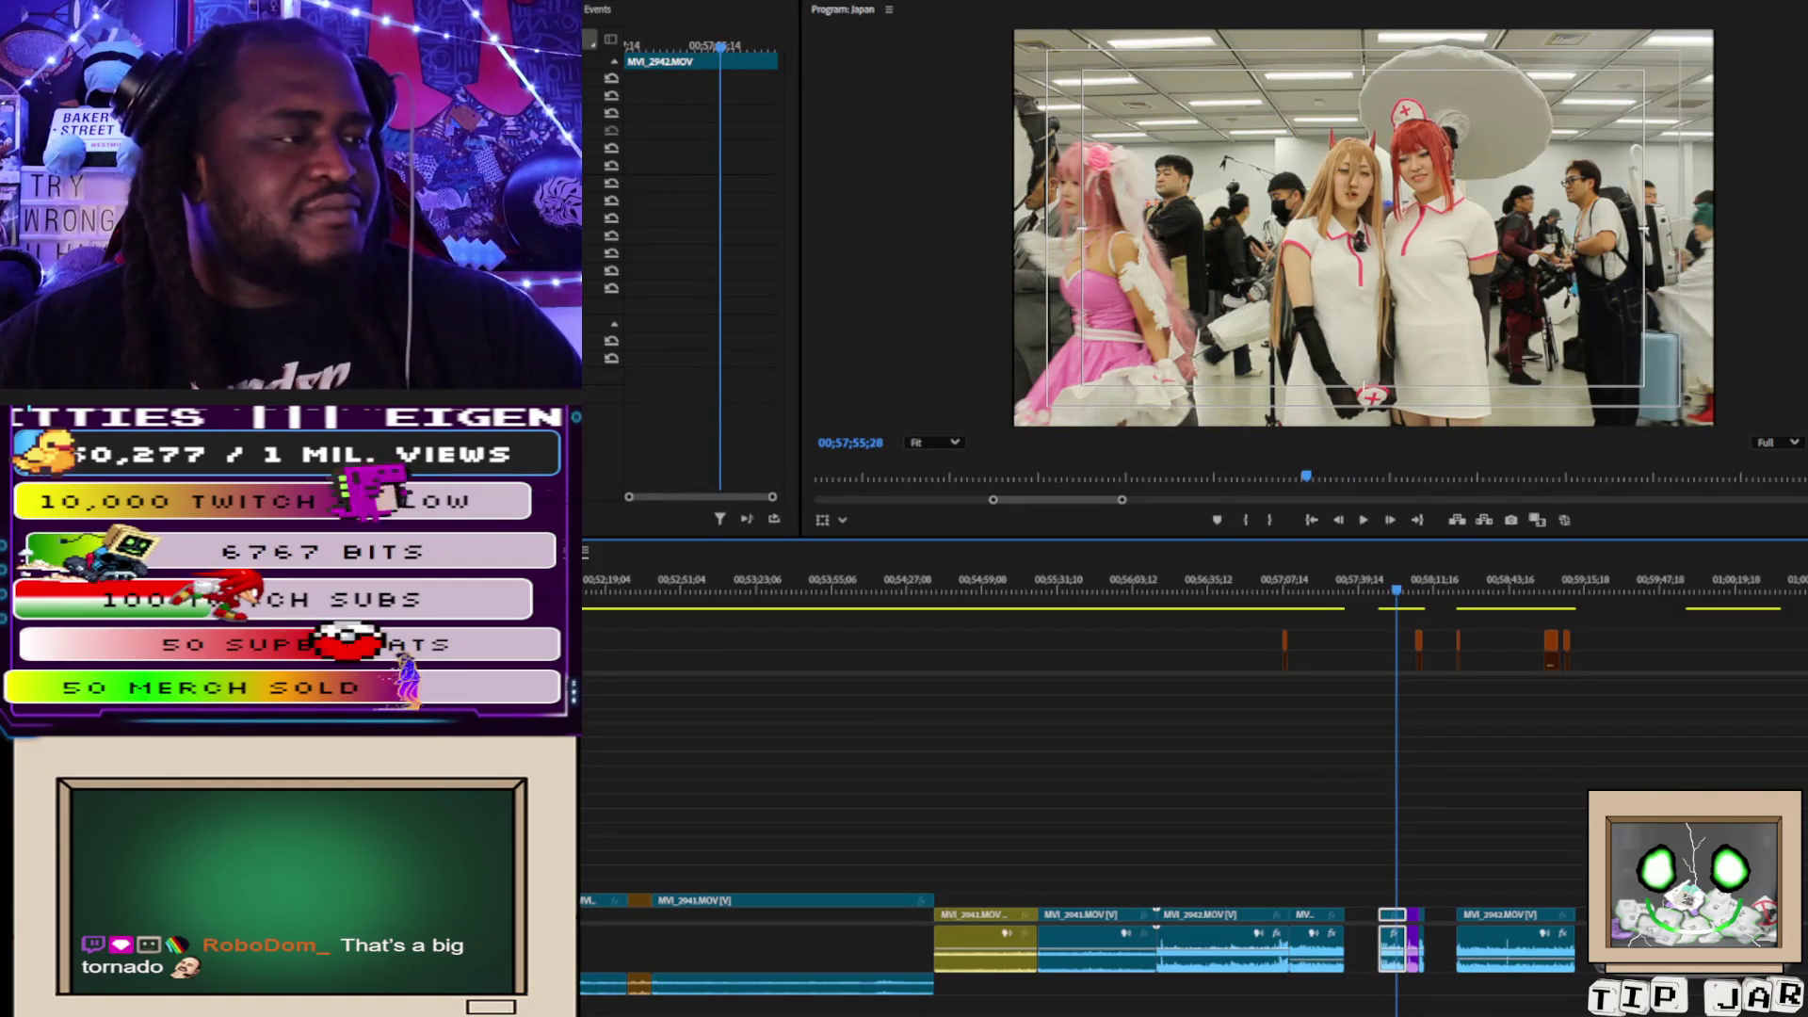
key(minus)
key(minus)
key(minus)
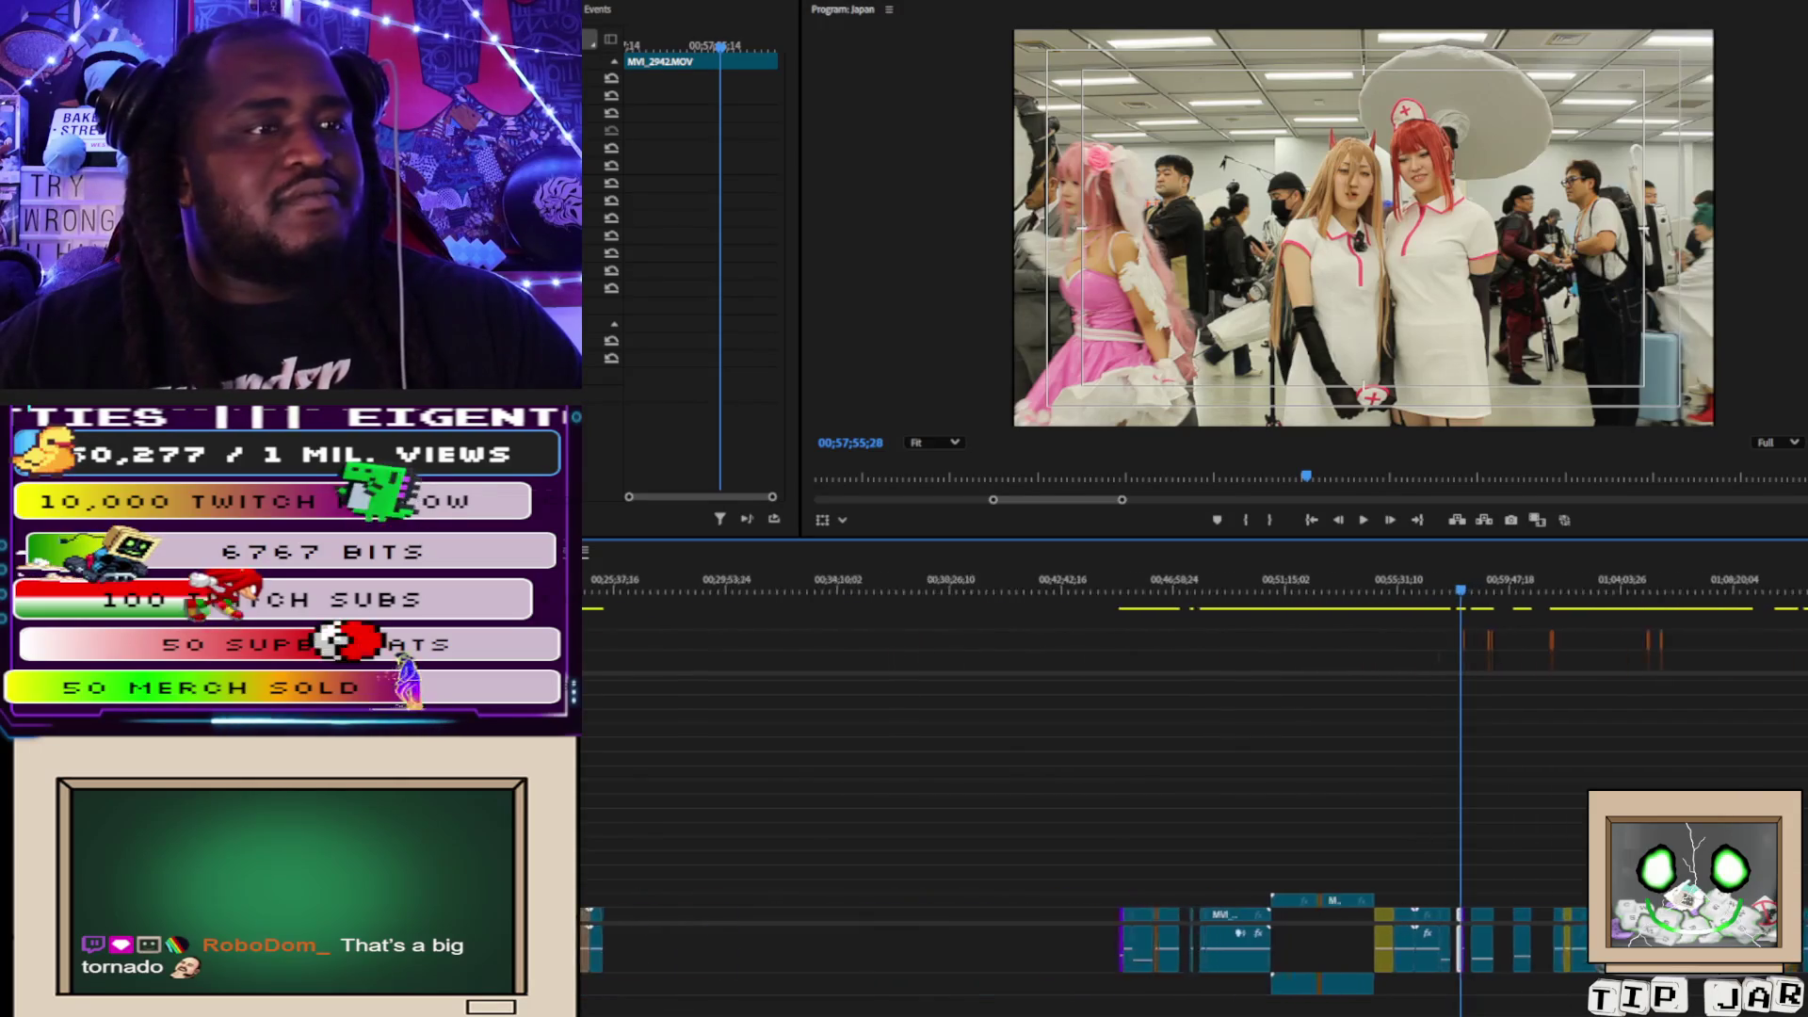
scroll(1194, 772, right, 10)
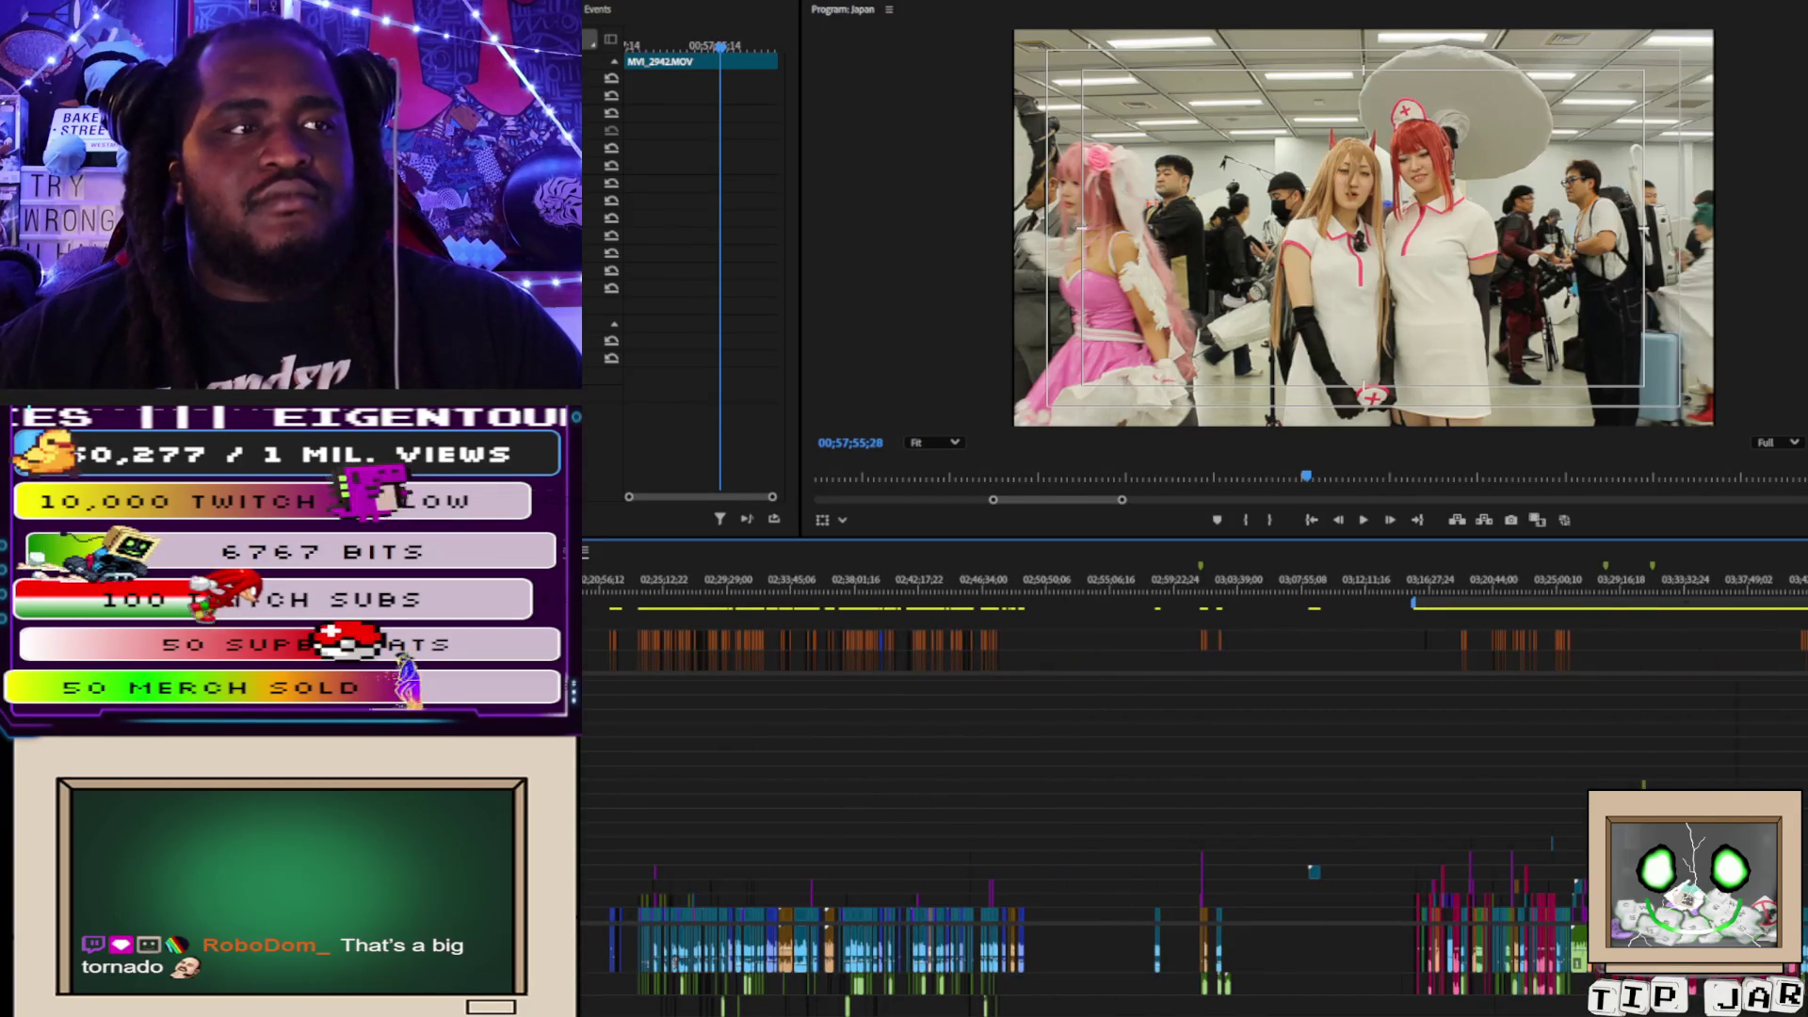
key(Down)
key(Down)
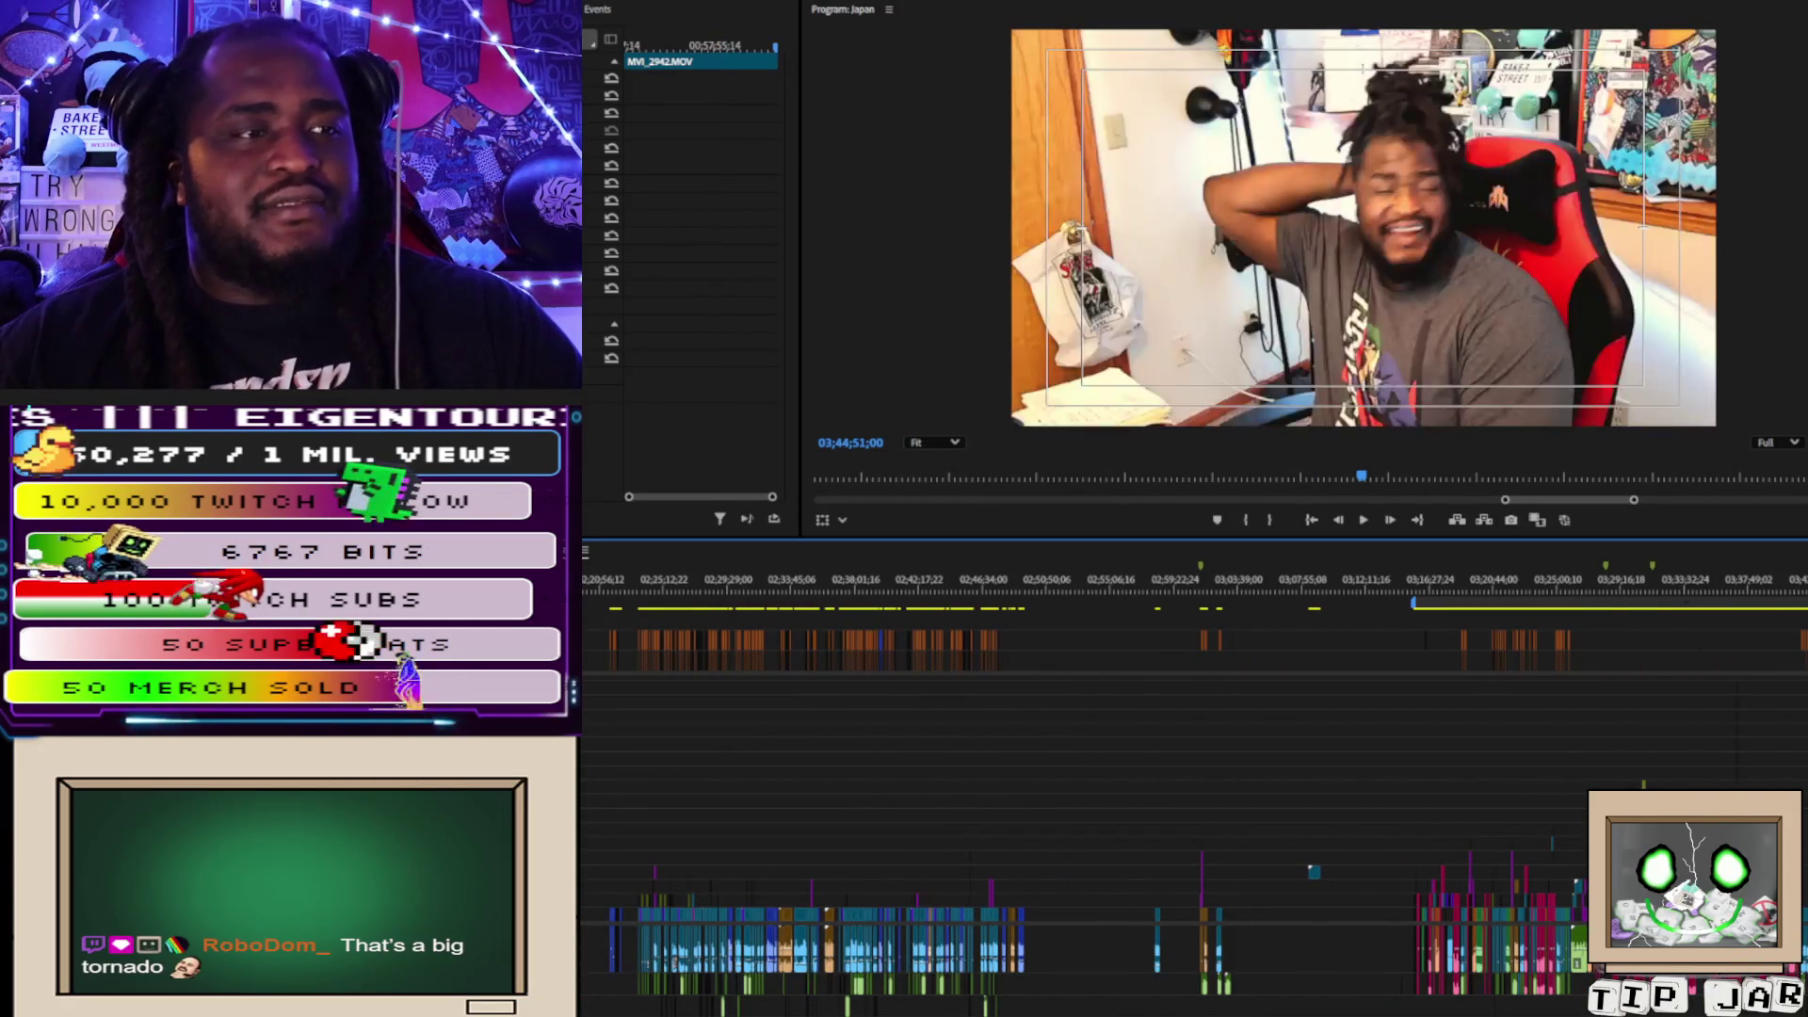
key(Down)
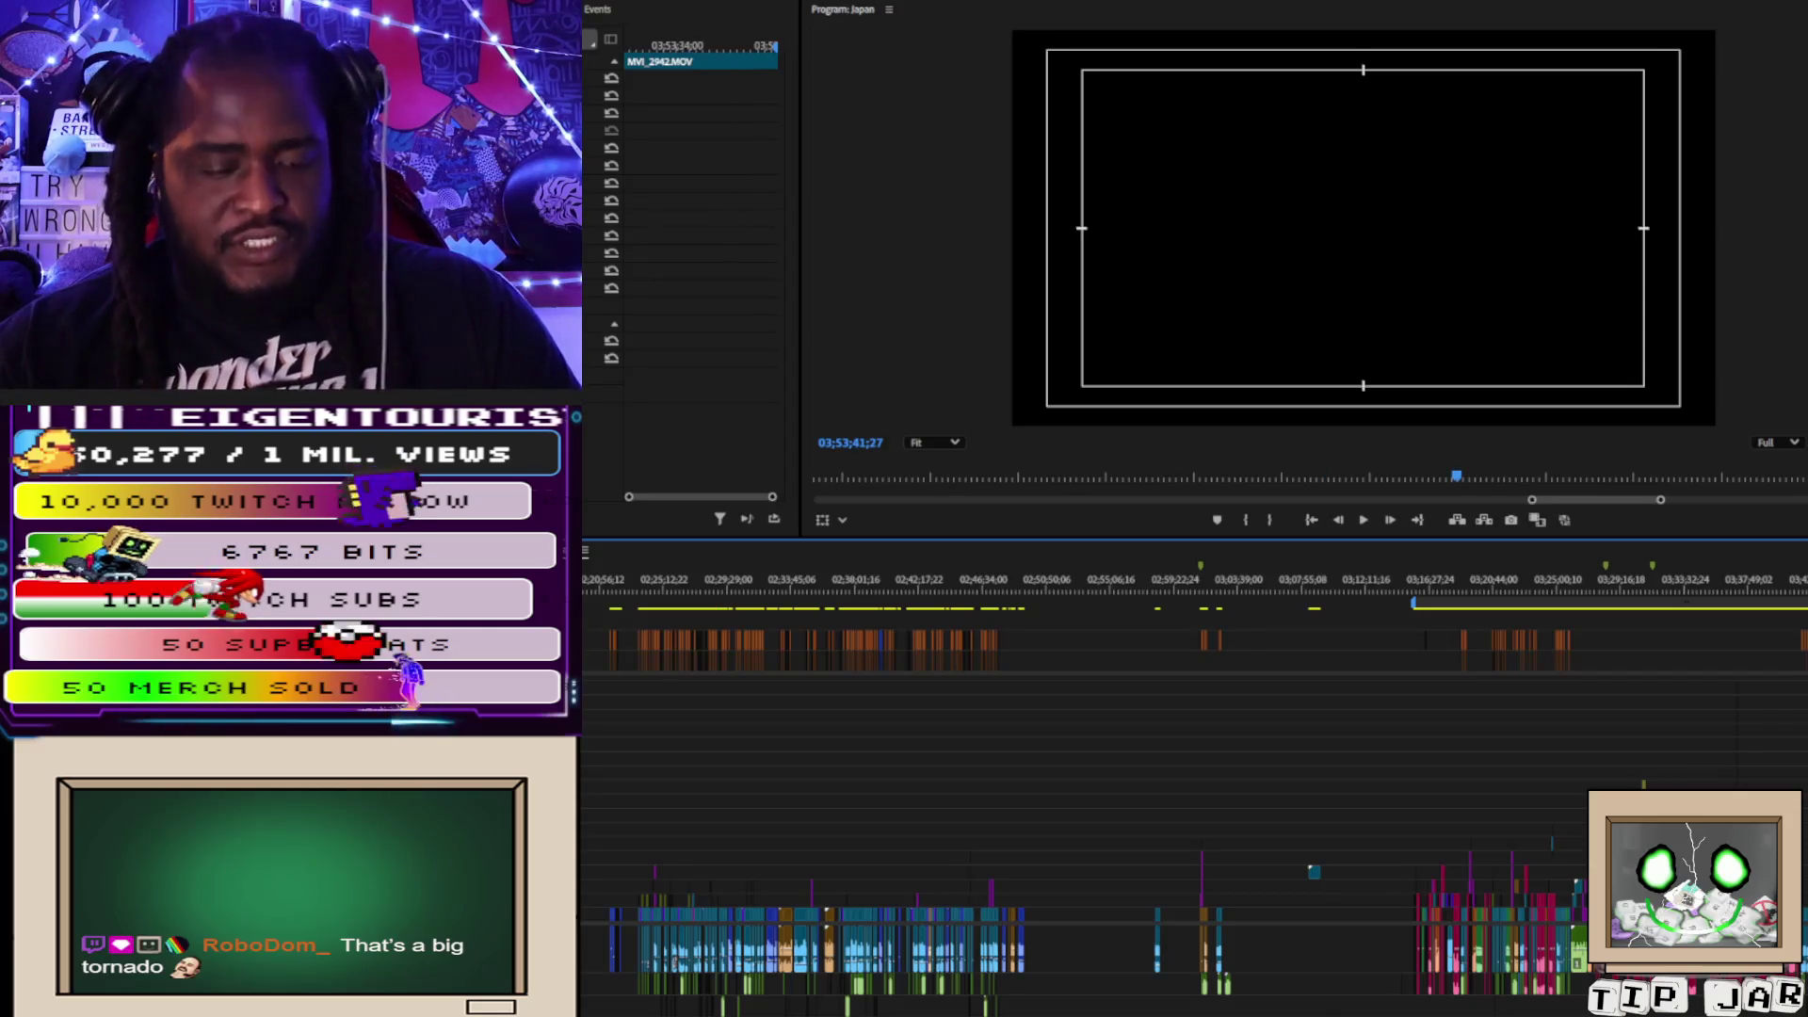
key(equal)
key(equal)
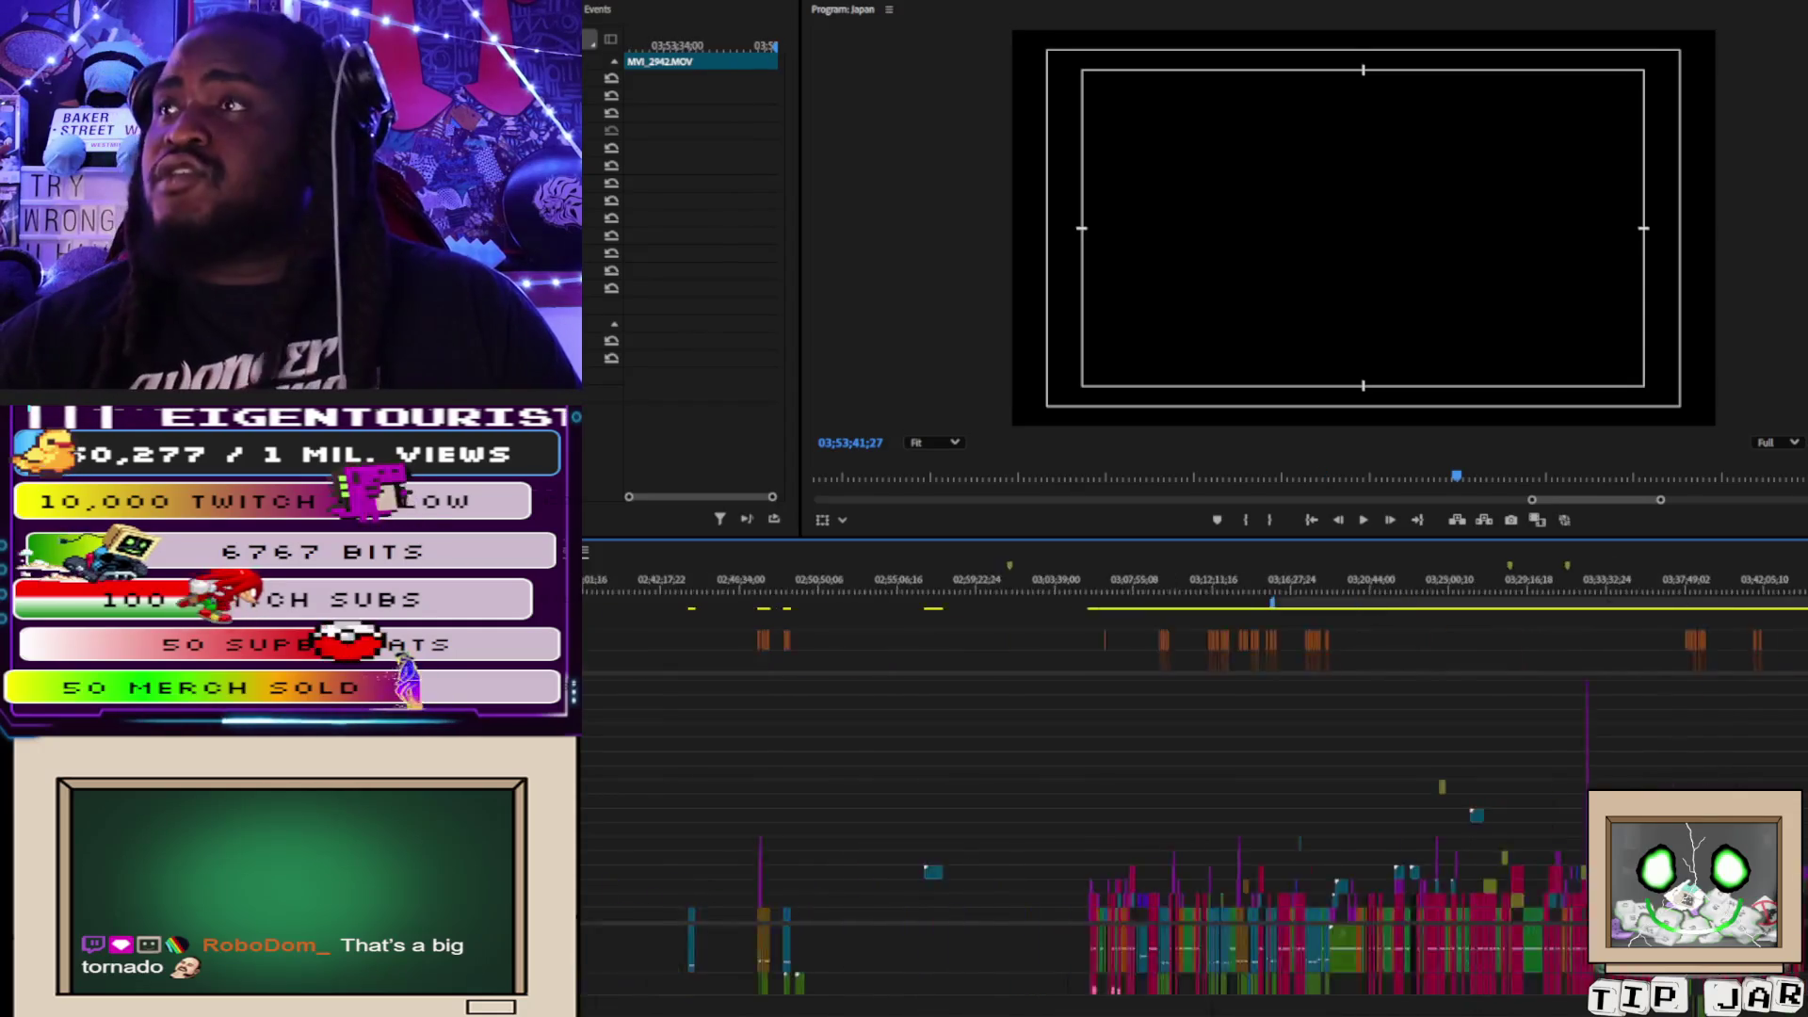
key(equal)
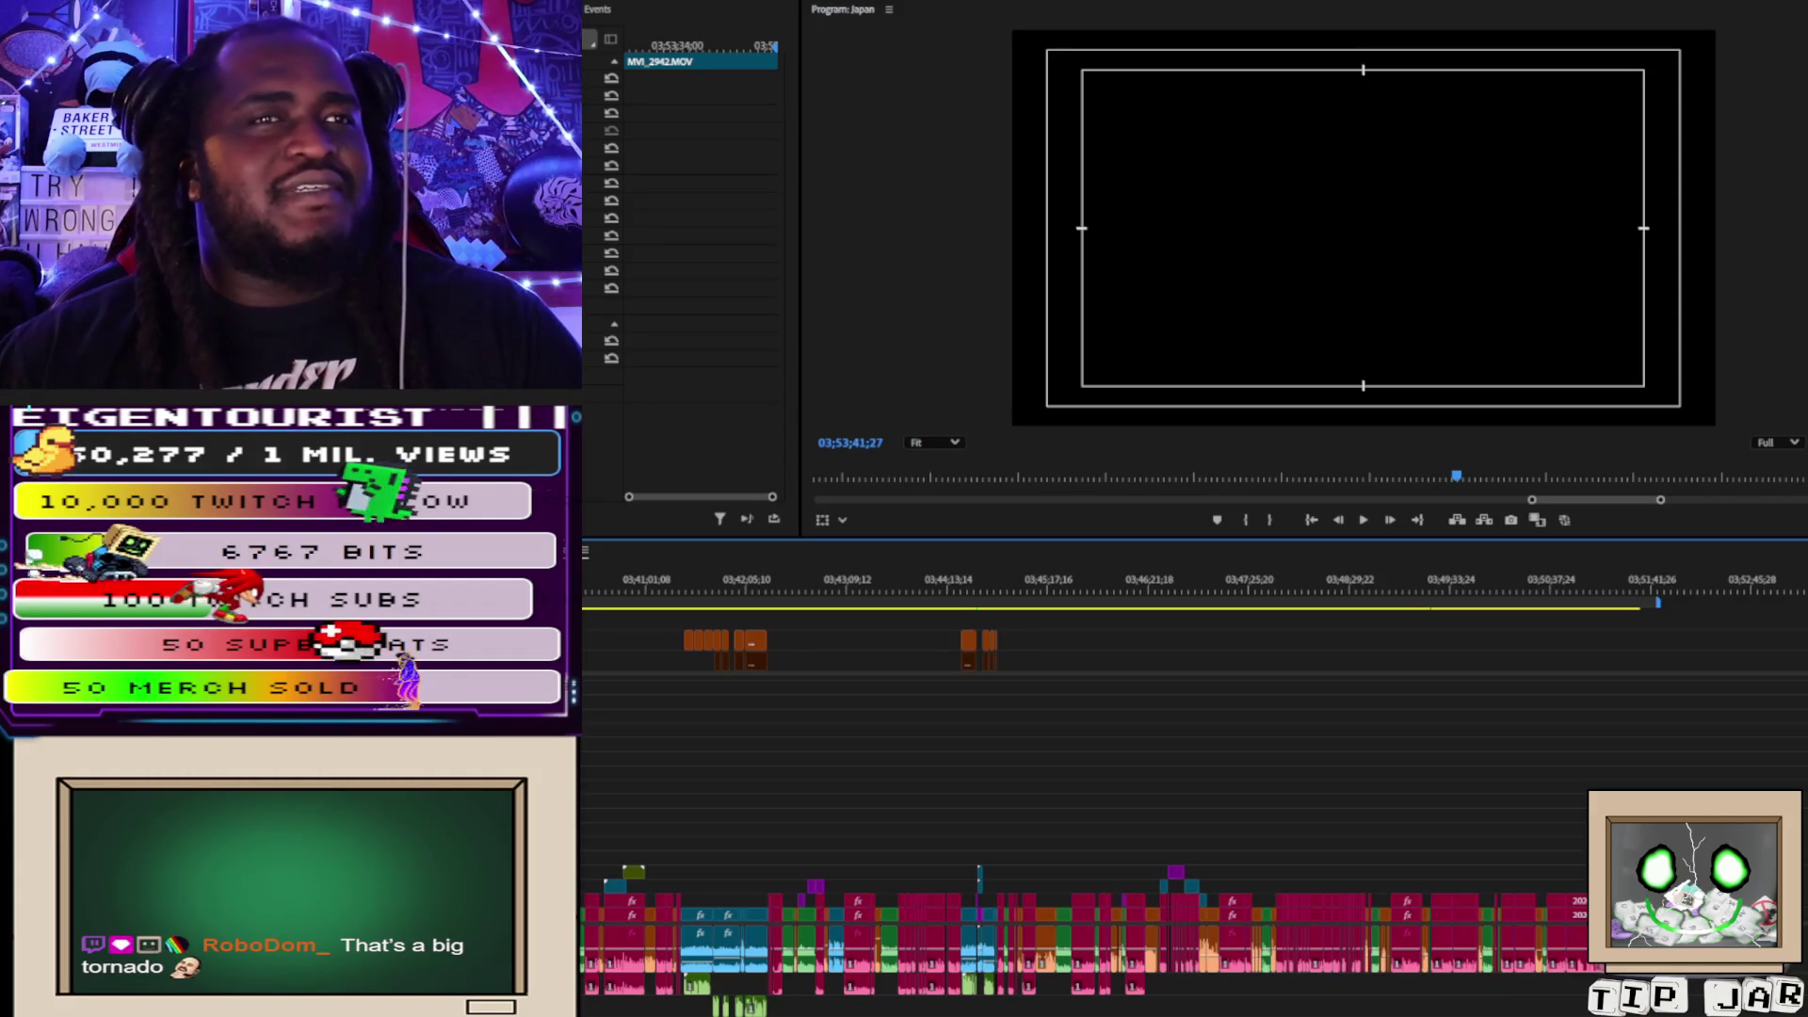
Shuttle back and forth through the nurse cosplay footage to find its starting moment.
mouse_move(774, 45)
mouse_down()
mouse_move(633, 45)
mouse_move(775, 45)
mouse_up()
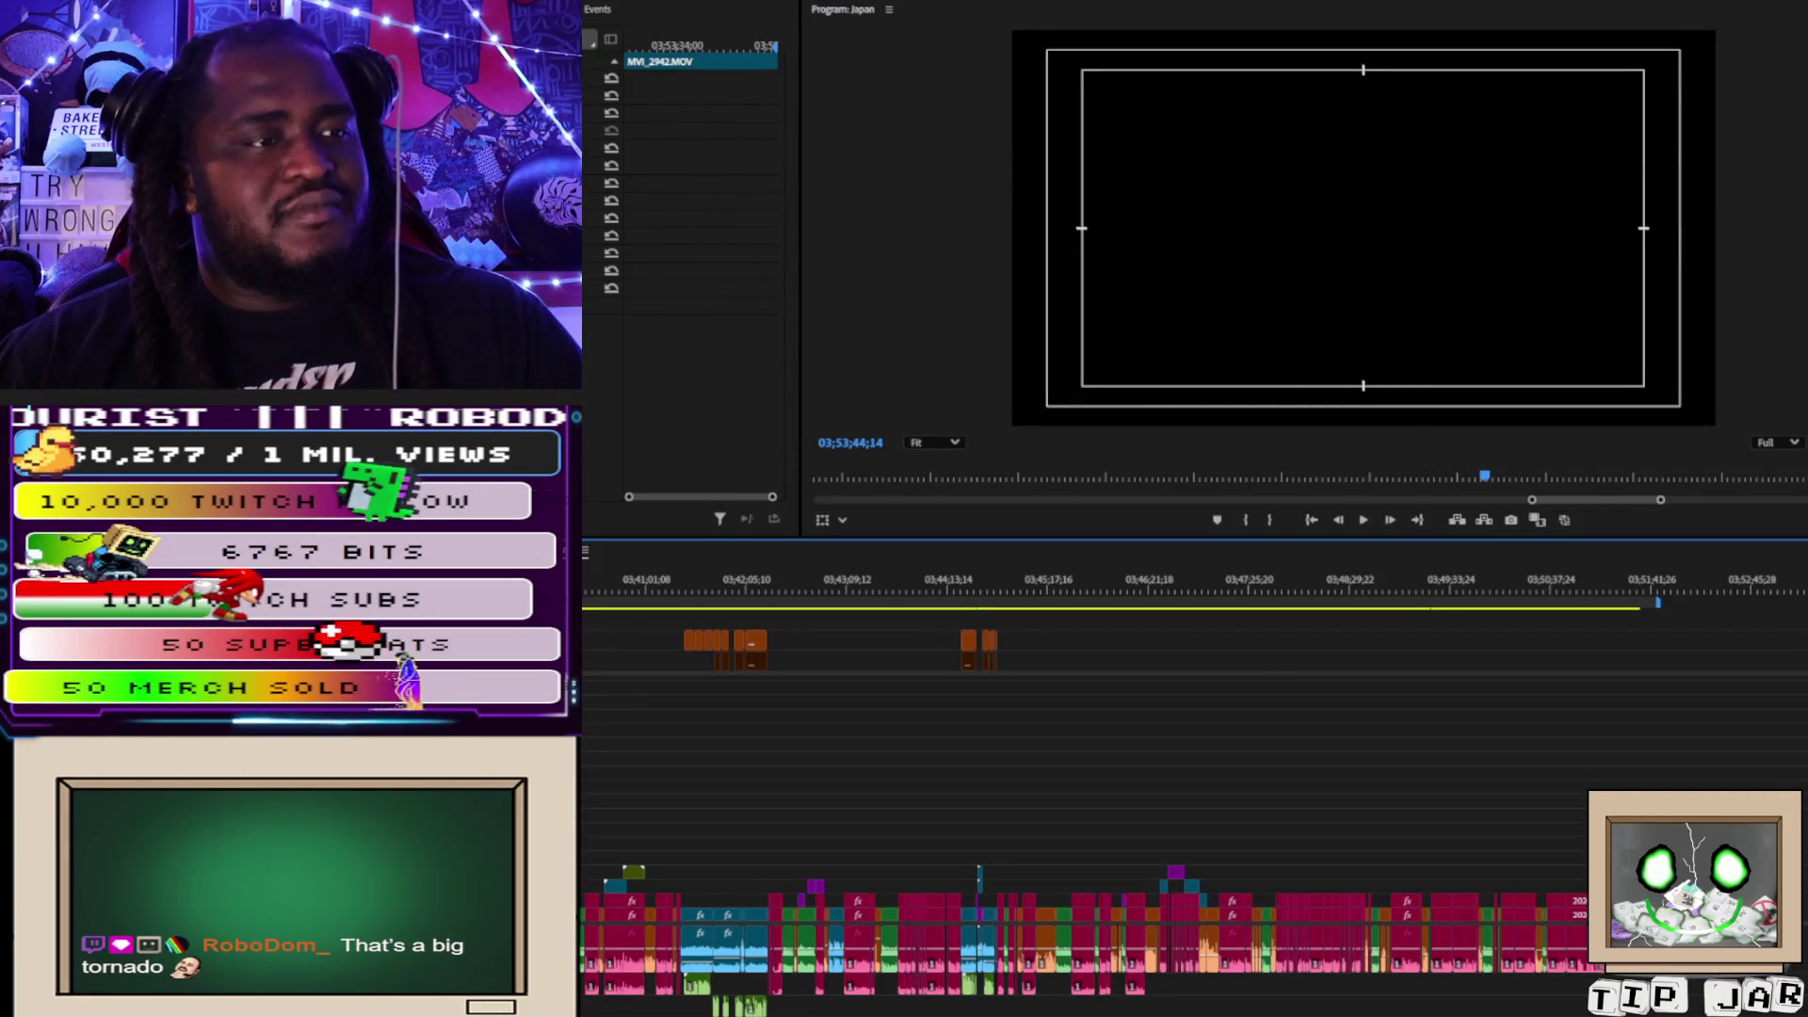
key(minus)
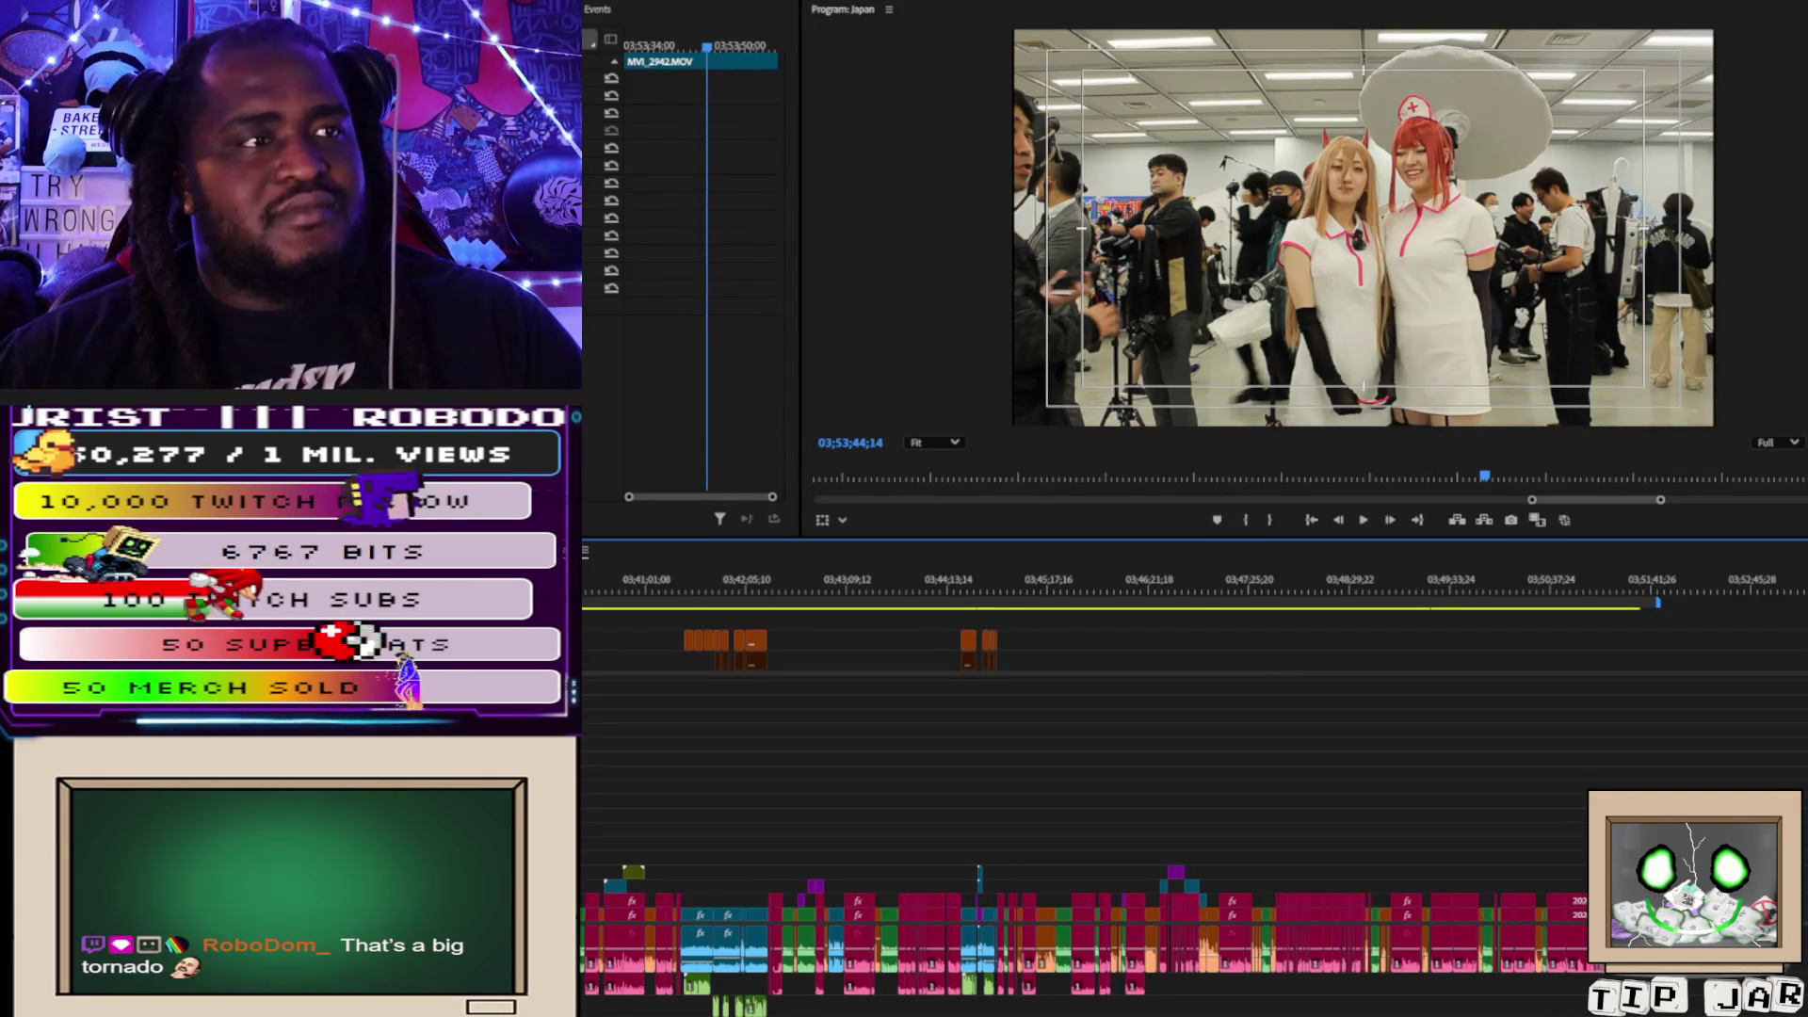
key(j)
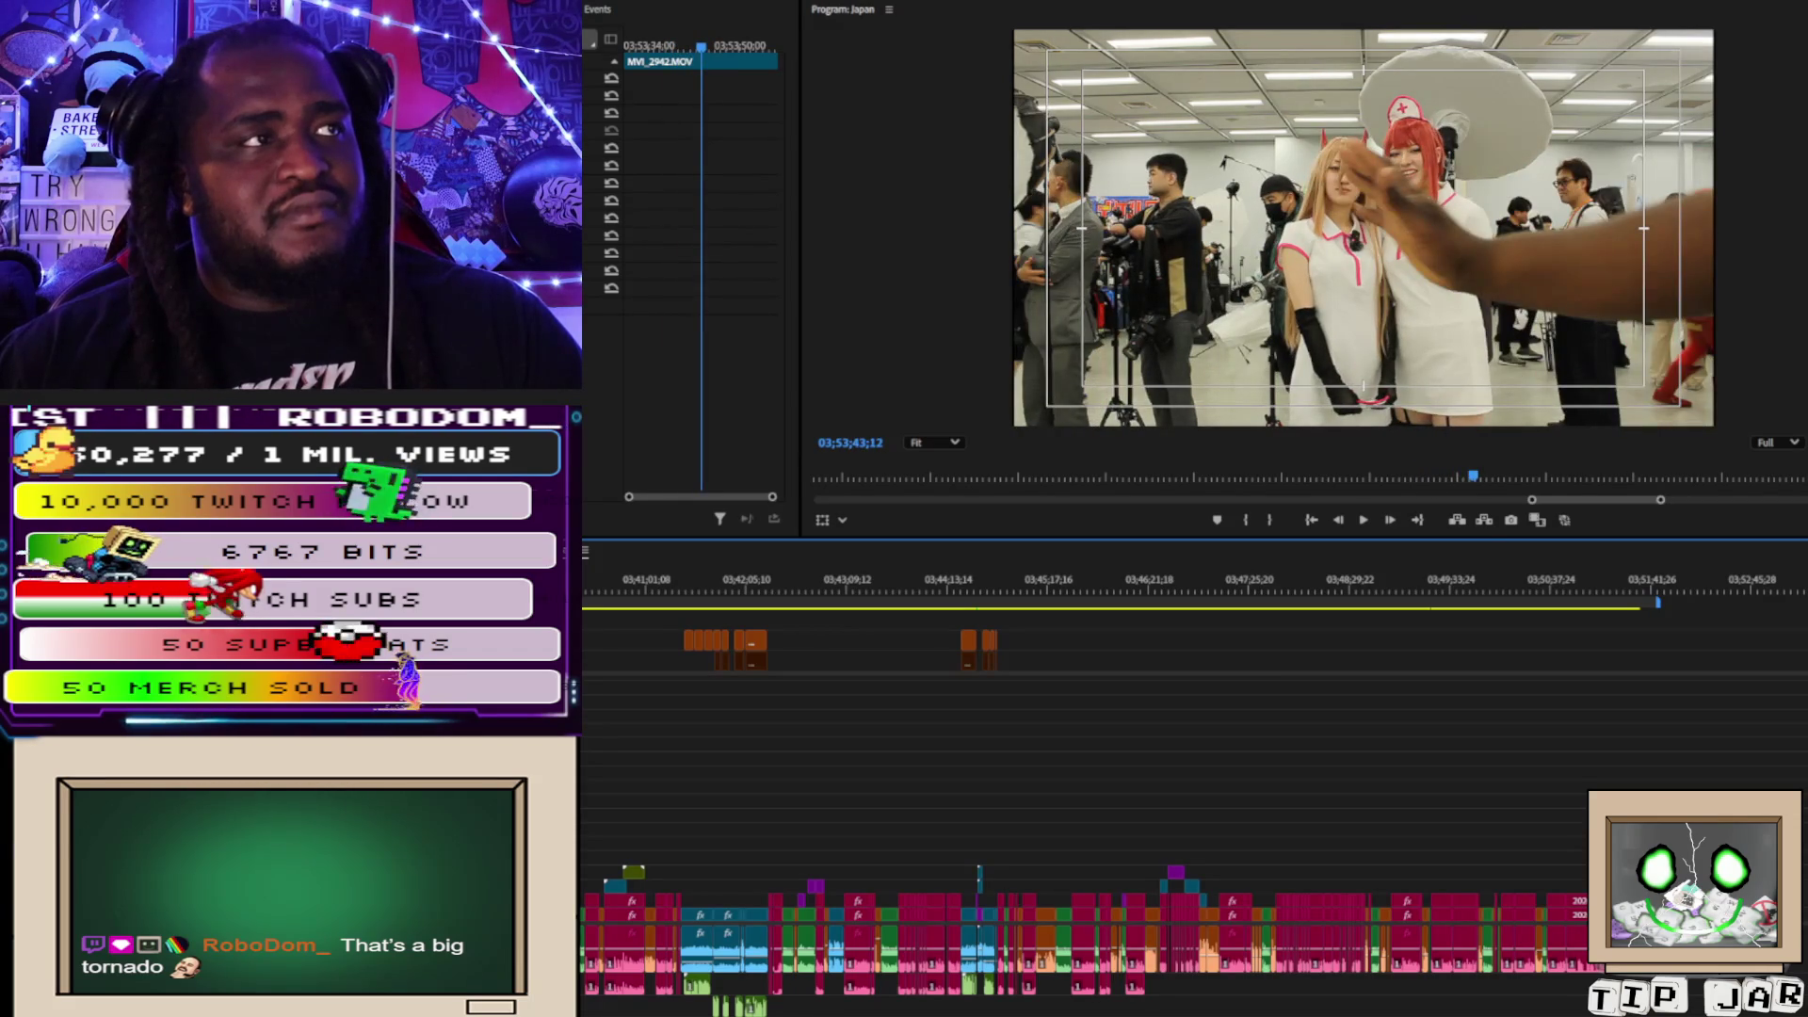
key(l)
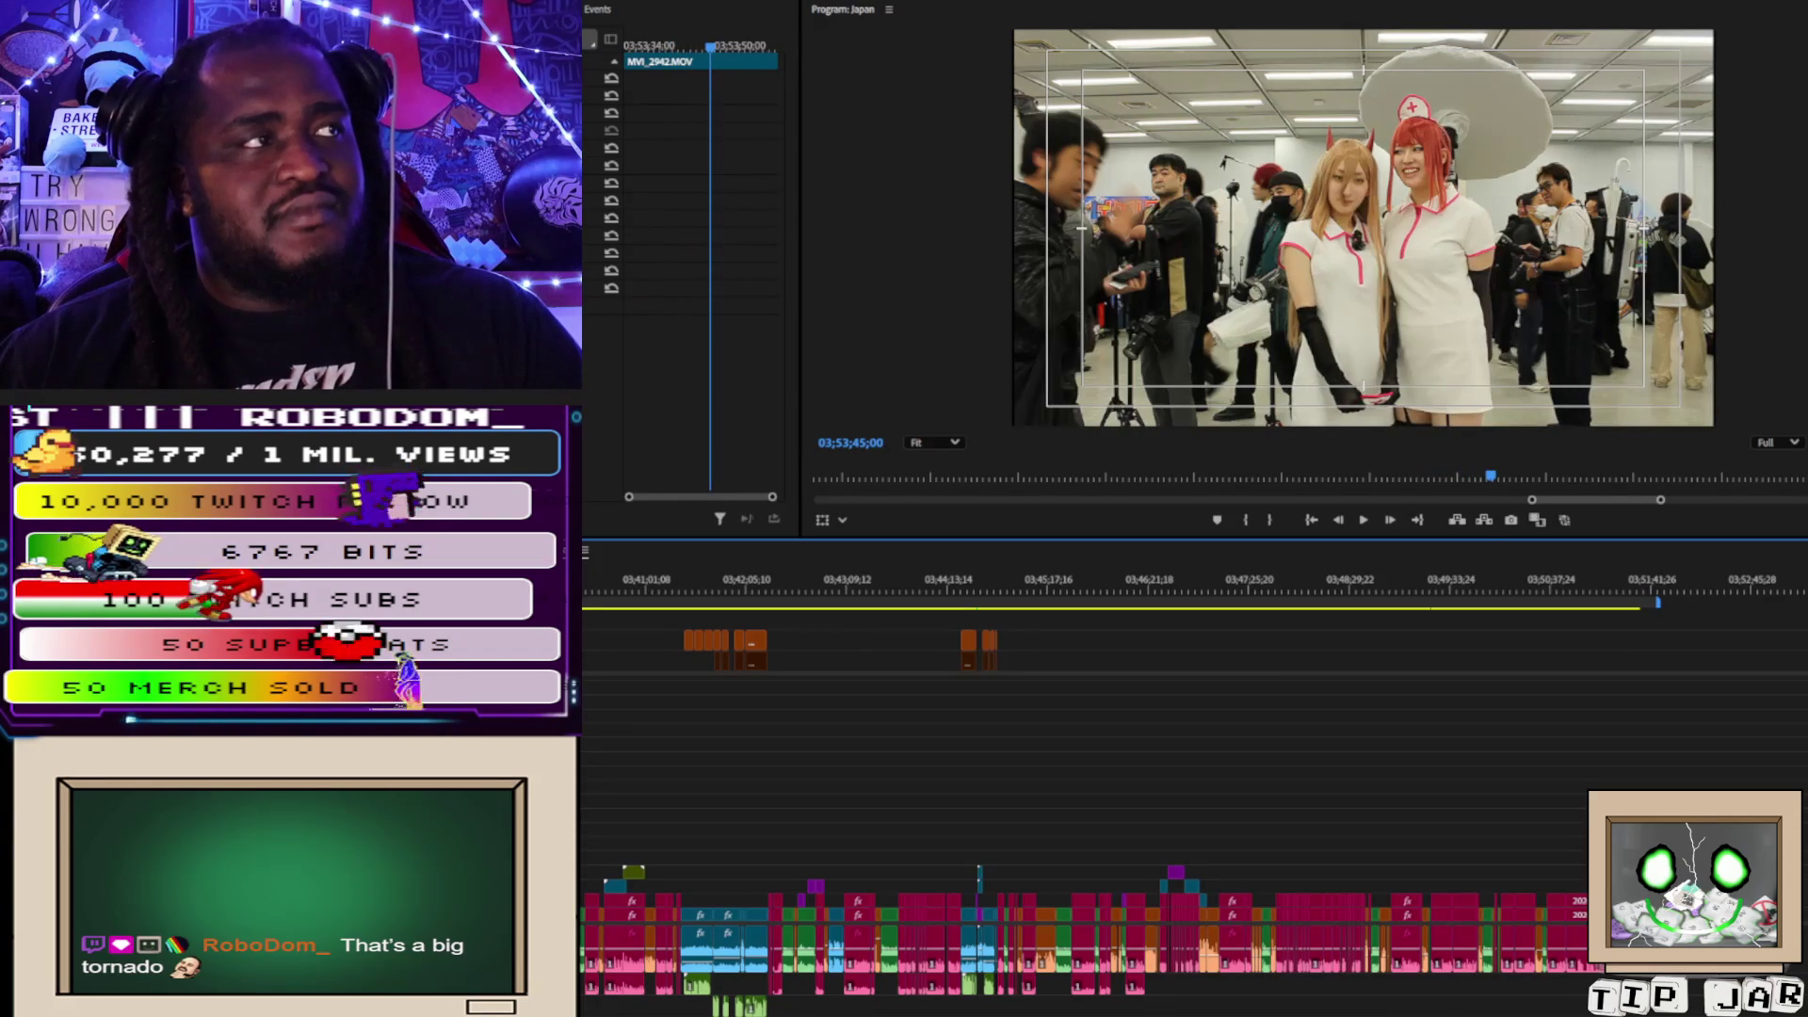
key(j)
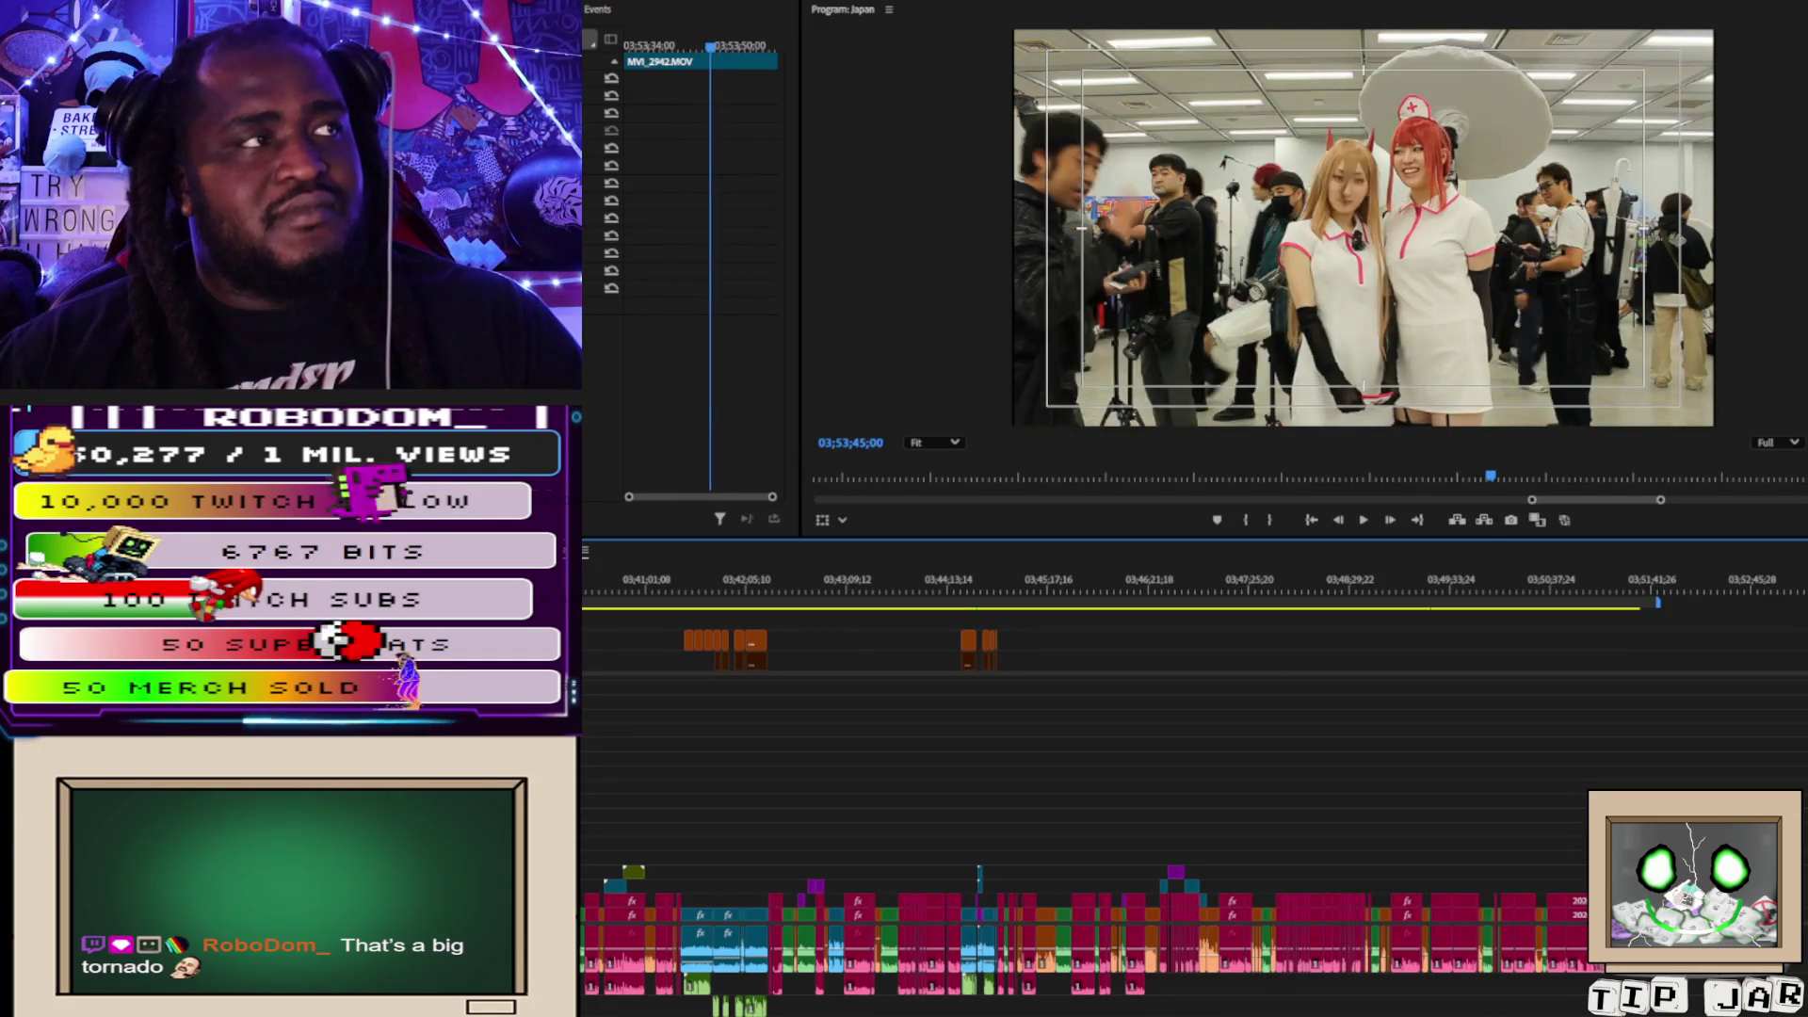
key(l)
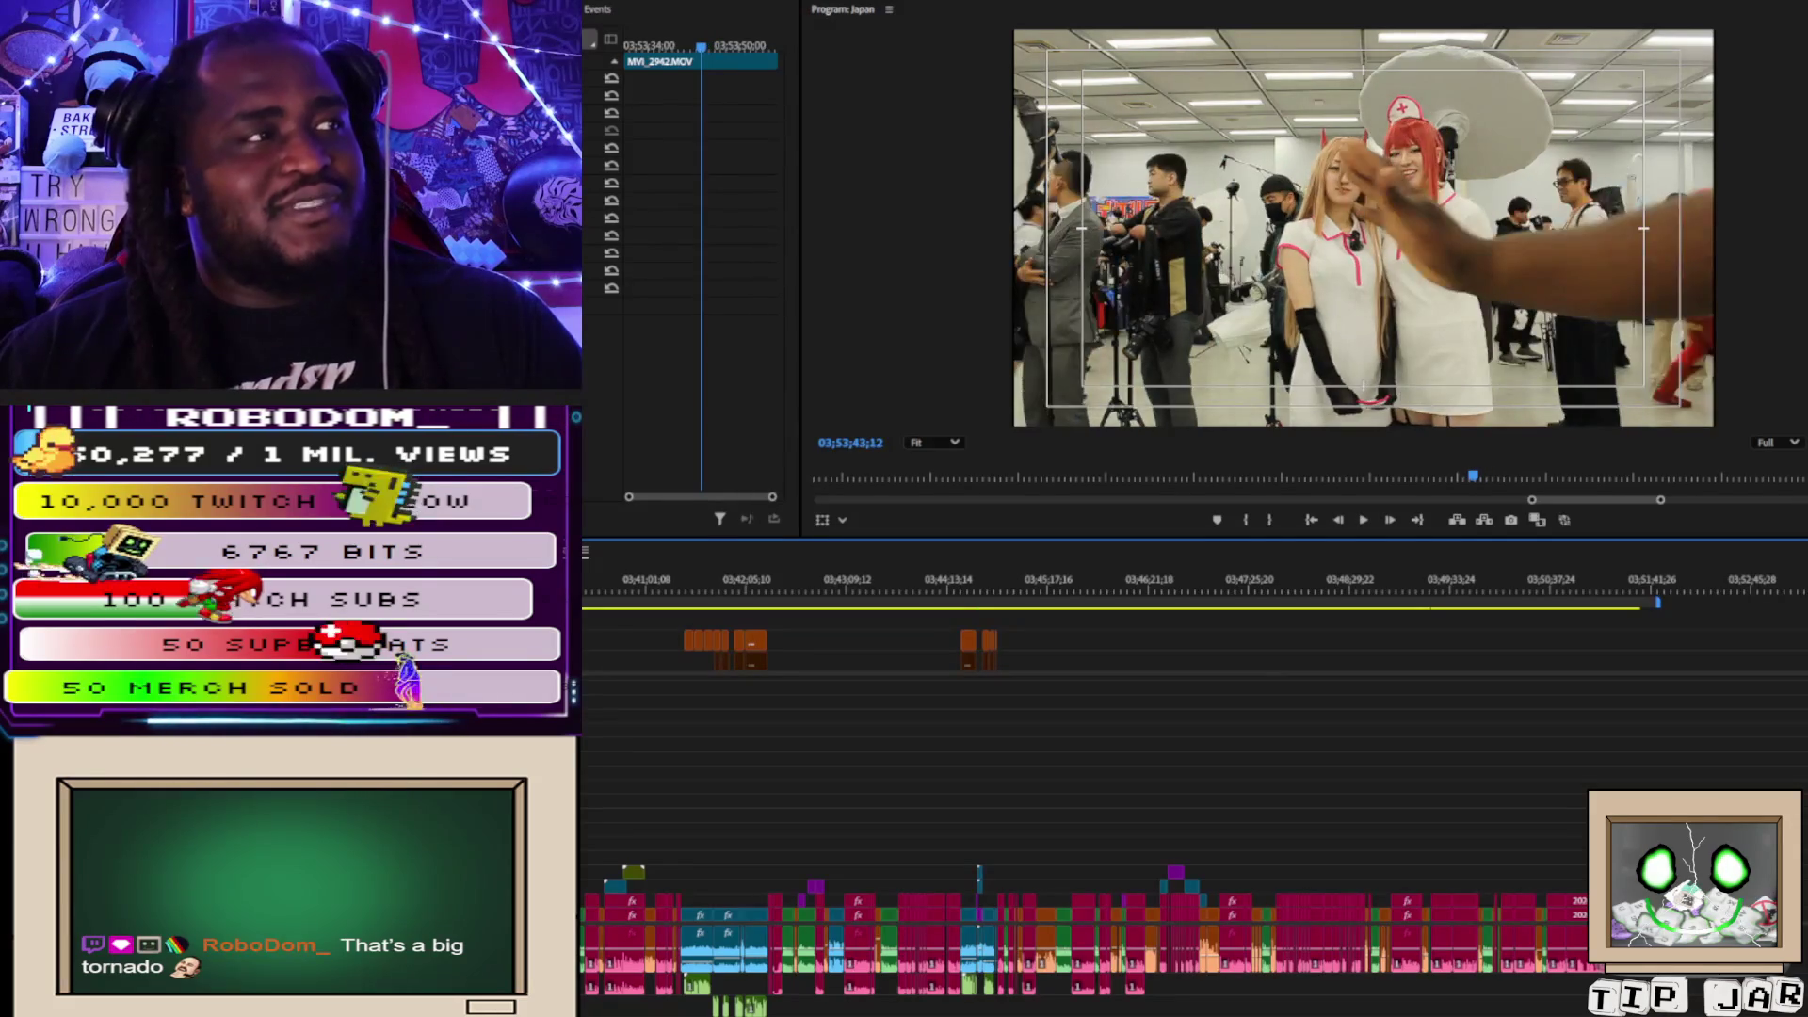
key(j)
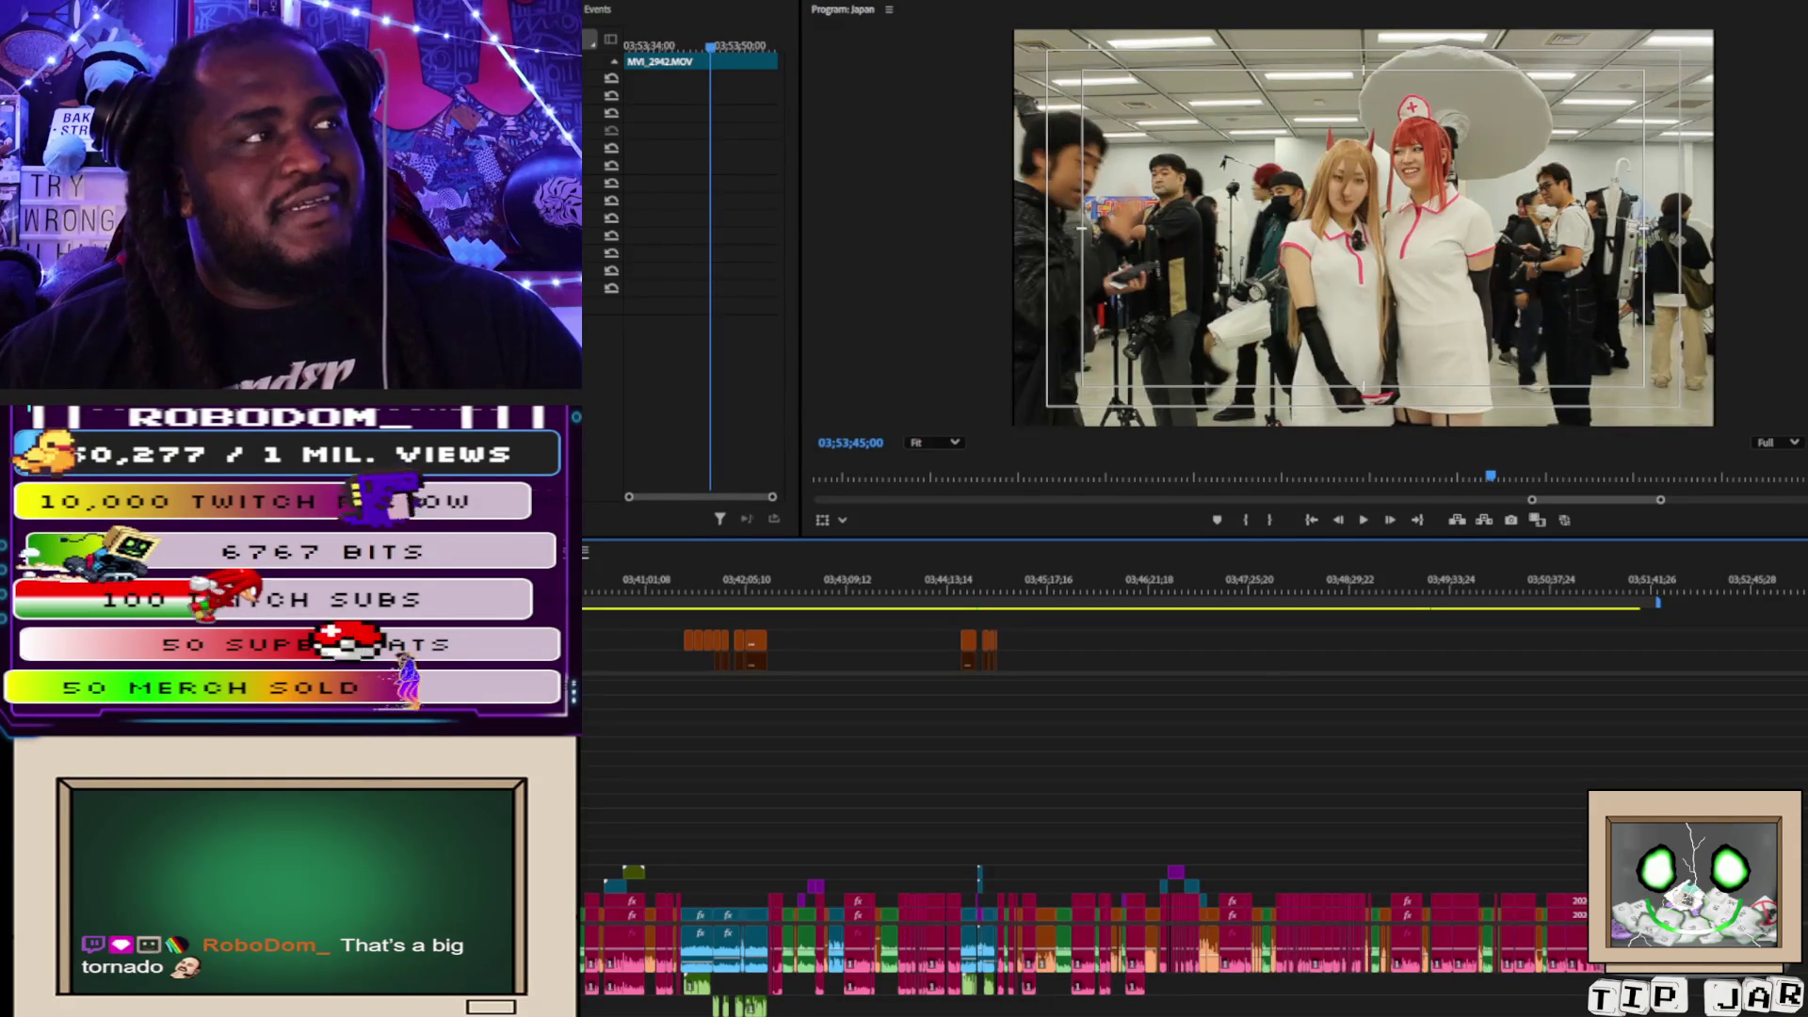
key(j)
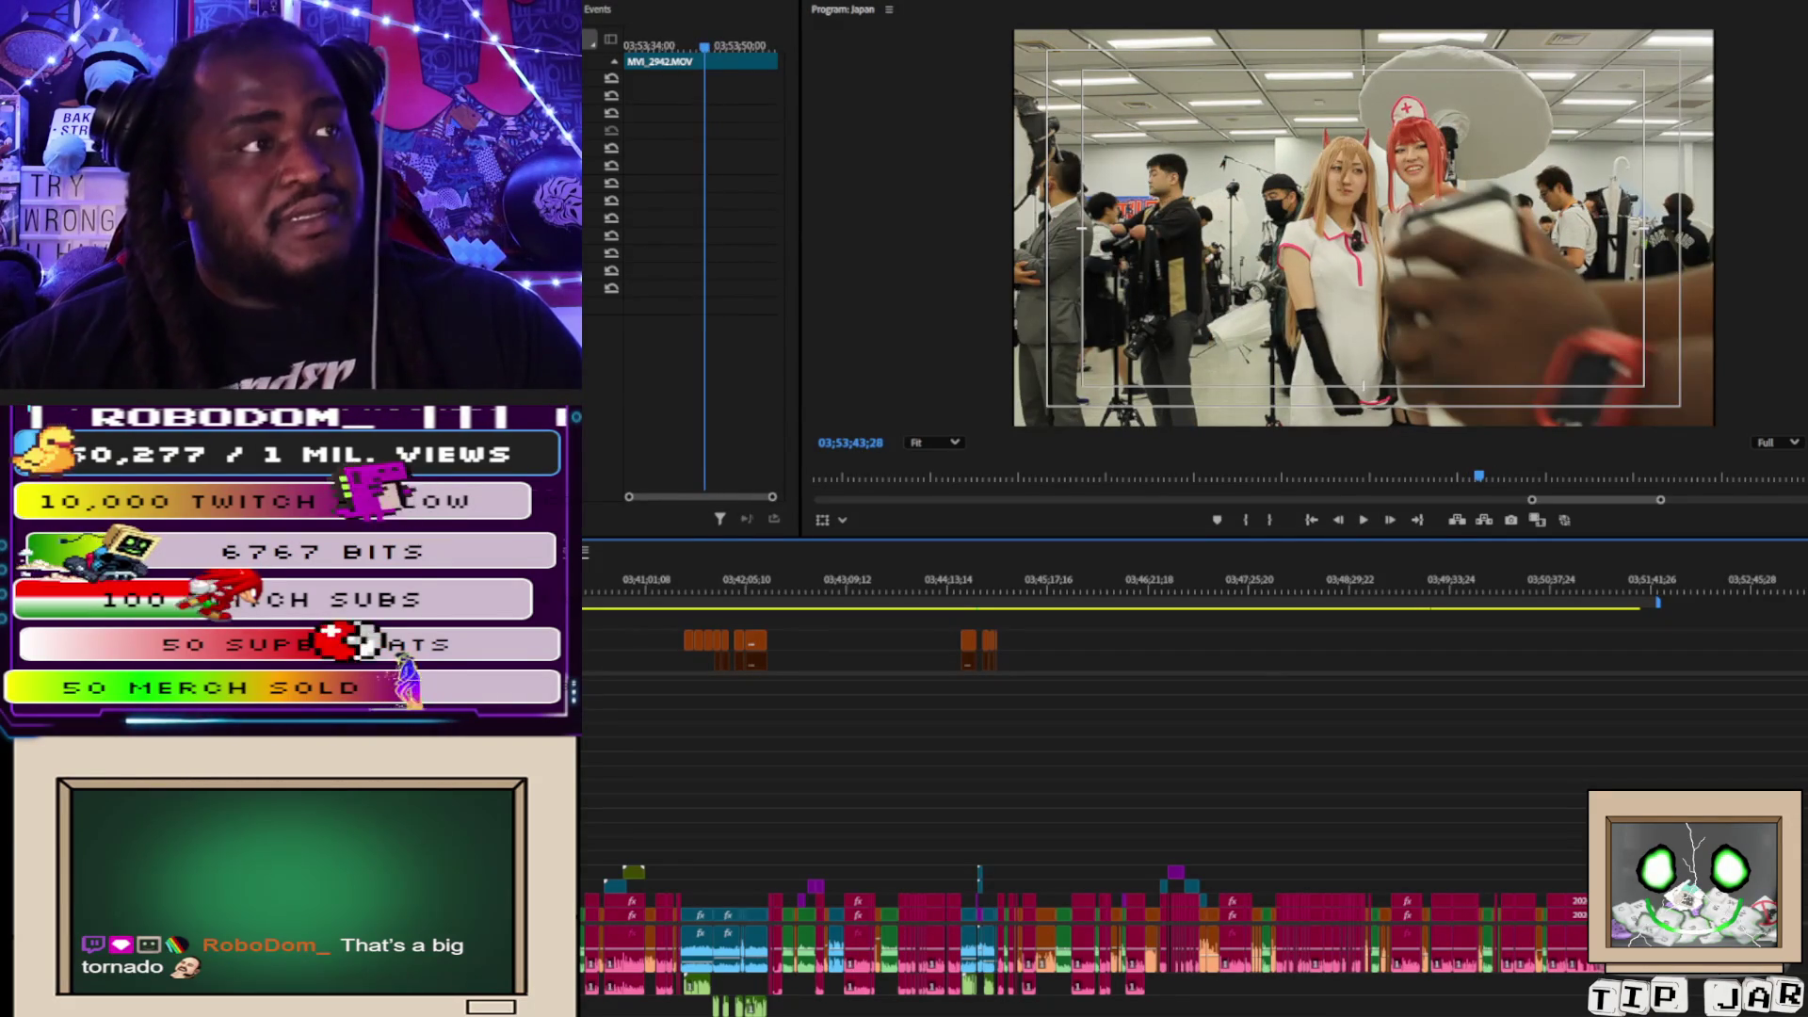
Deselect everything and drag the MVI_2942.MOV clip to near the sequence end.
key(ctrl+shift+a)
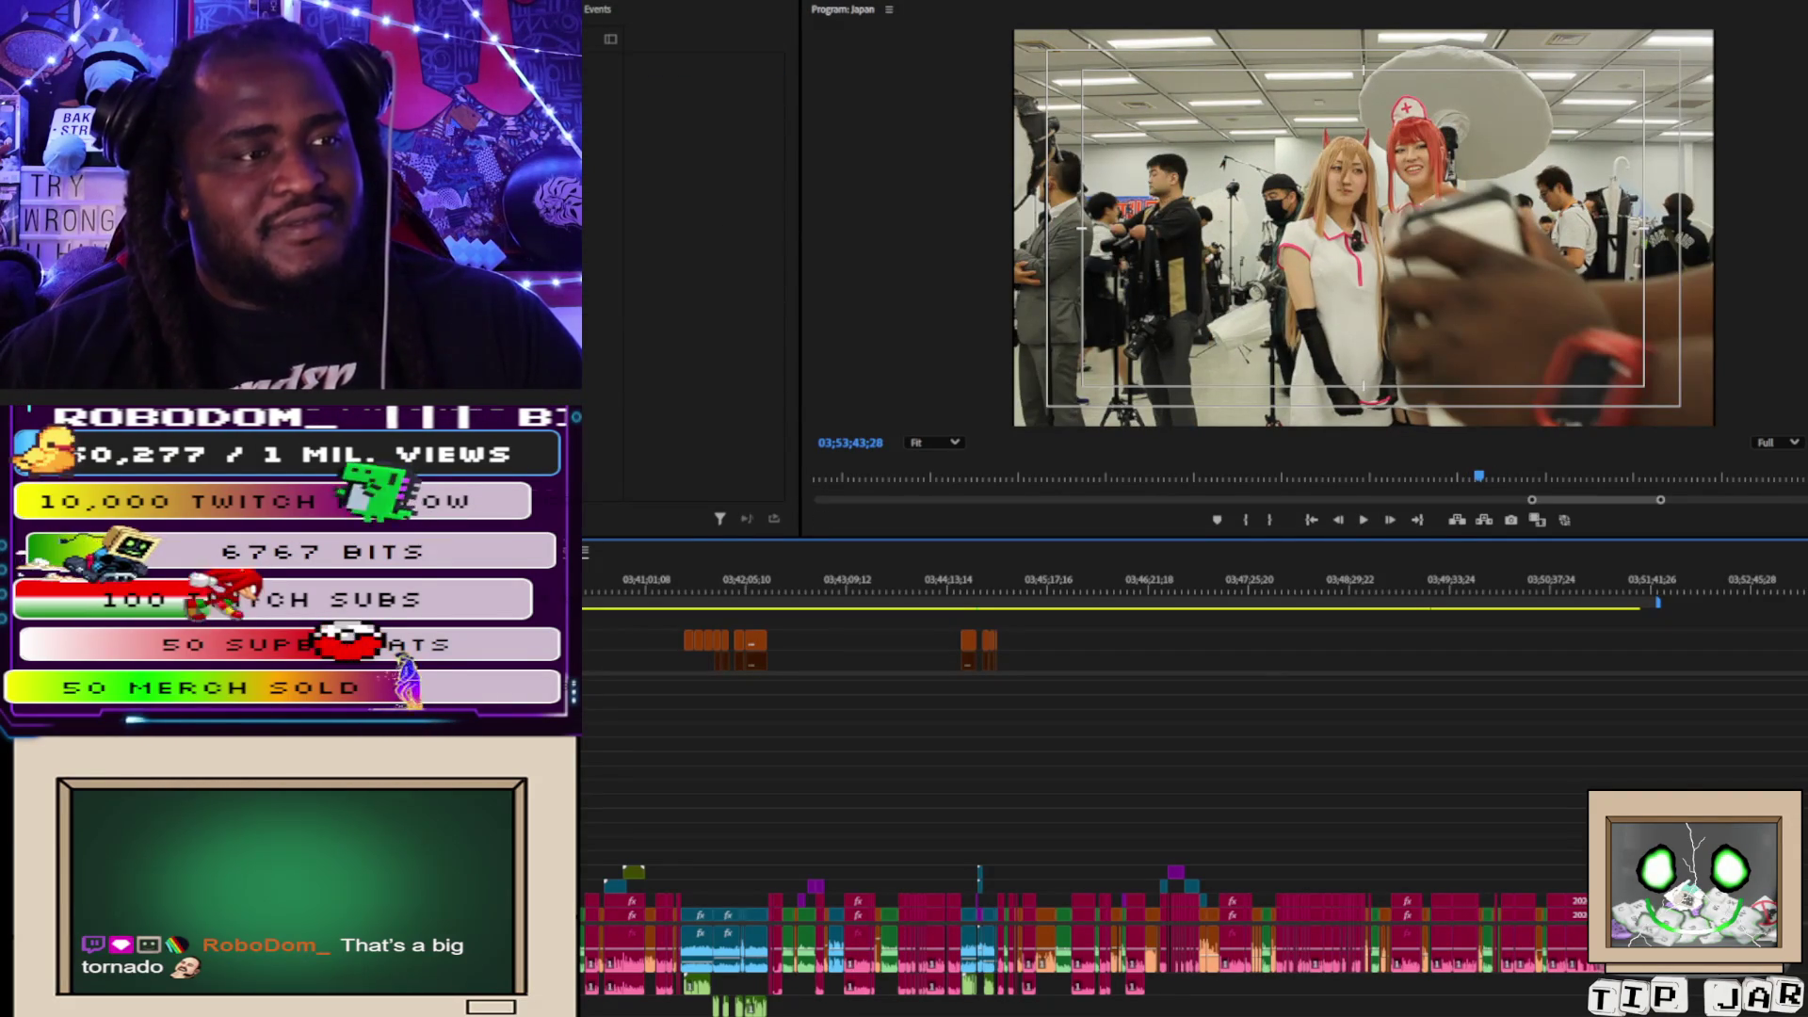
mouse_move(1177, 787)
mouse_down()
mouse_move(1204, 780)
mouse_move(1262, 851)
mouse_move(1241, 885)
mouse_move(1241, 862)
mouse_move(1545, 859)
mouse_up()
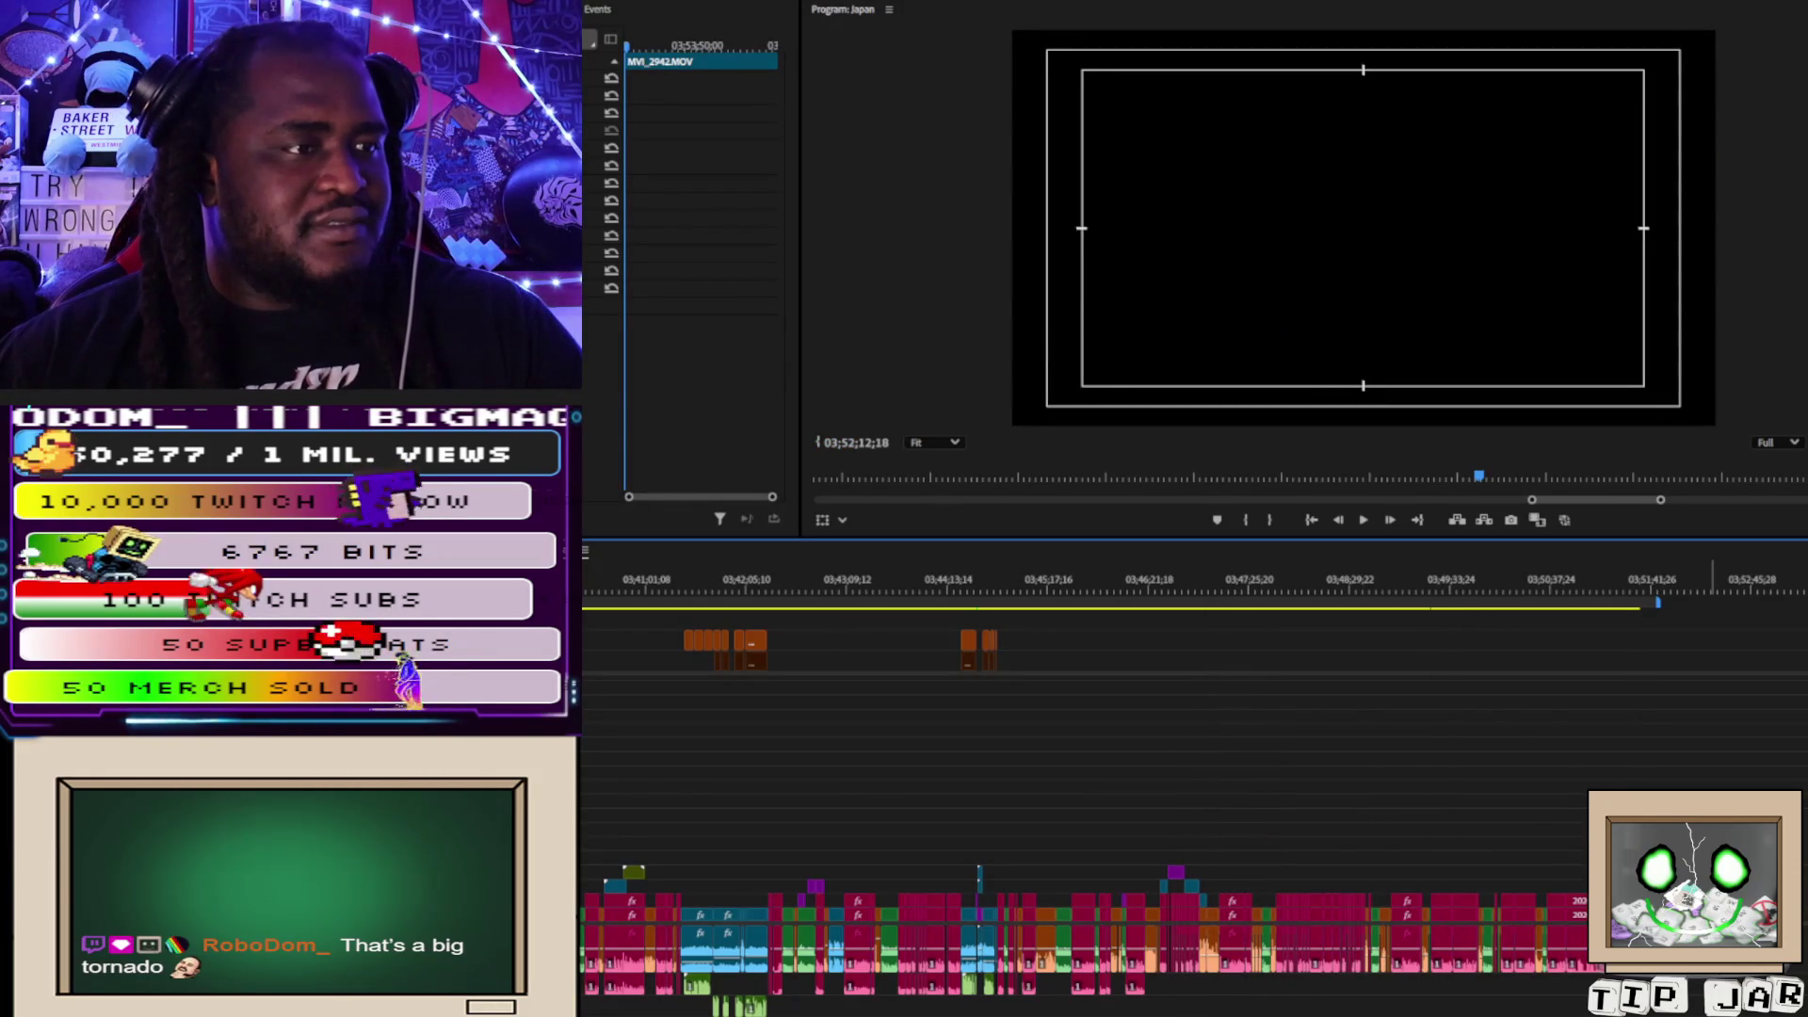
drag(1714, 828, 1577, 821)
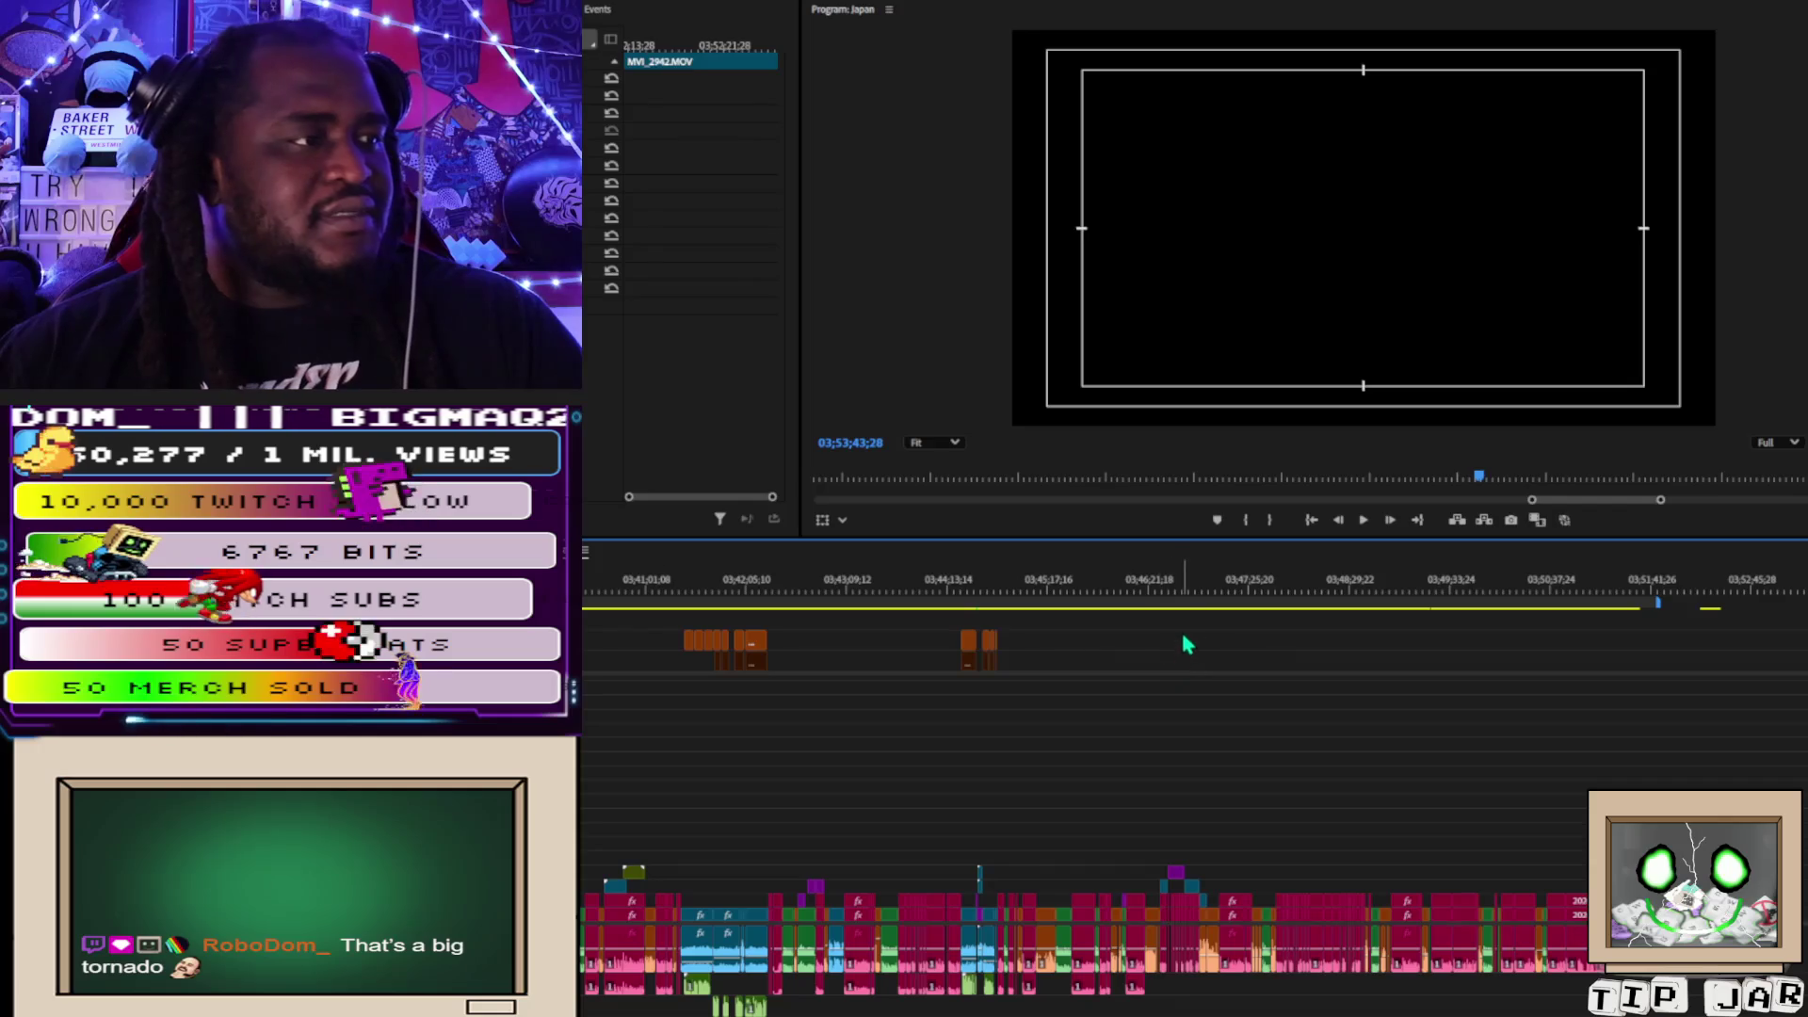
Drag the MVI_2942.MOV cosplay clip onto the upper track over the talking-head footage near 03;46.
click(1211, 603)
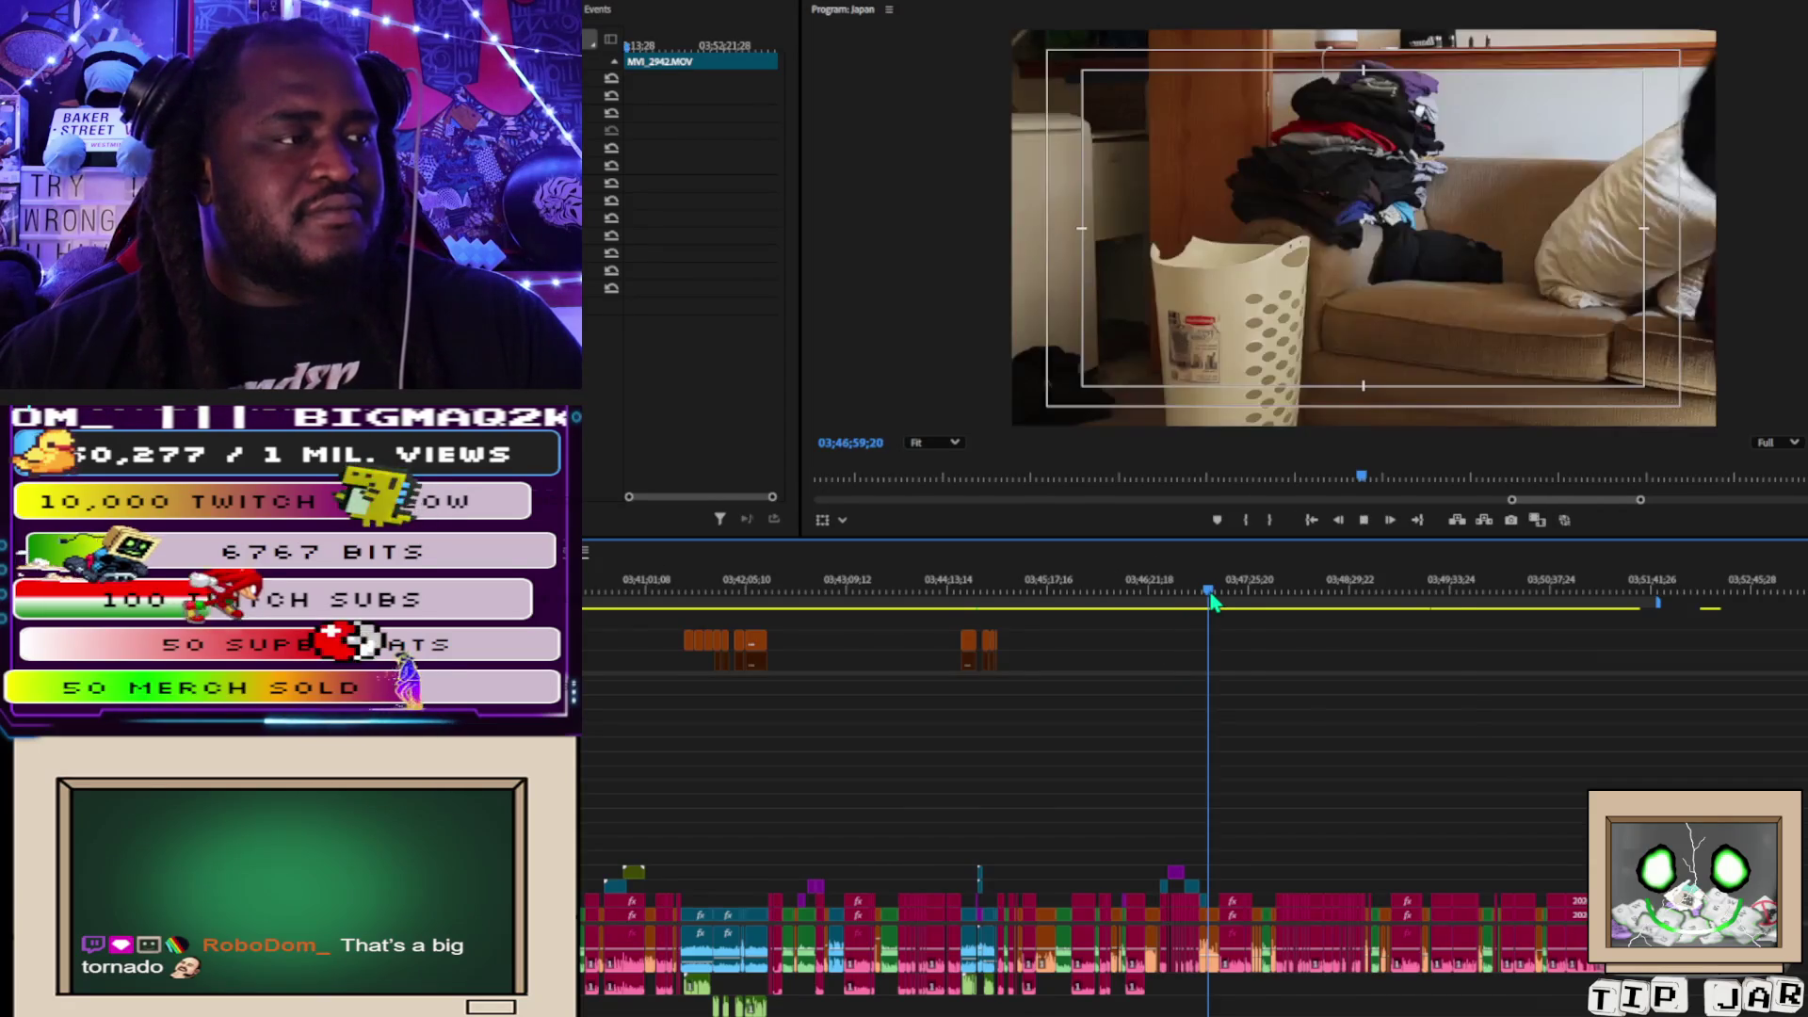
key(space)
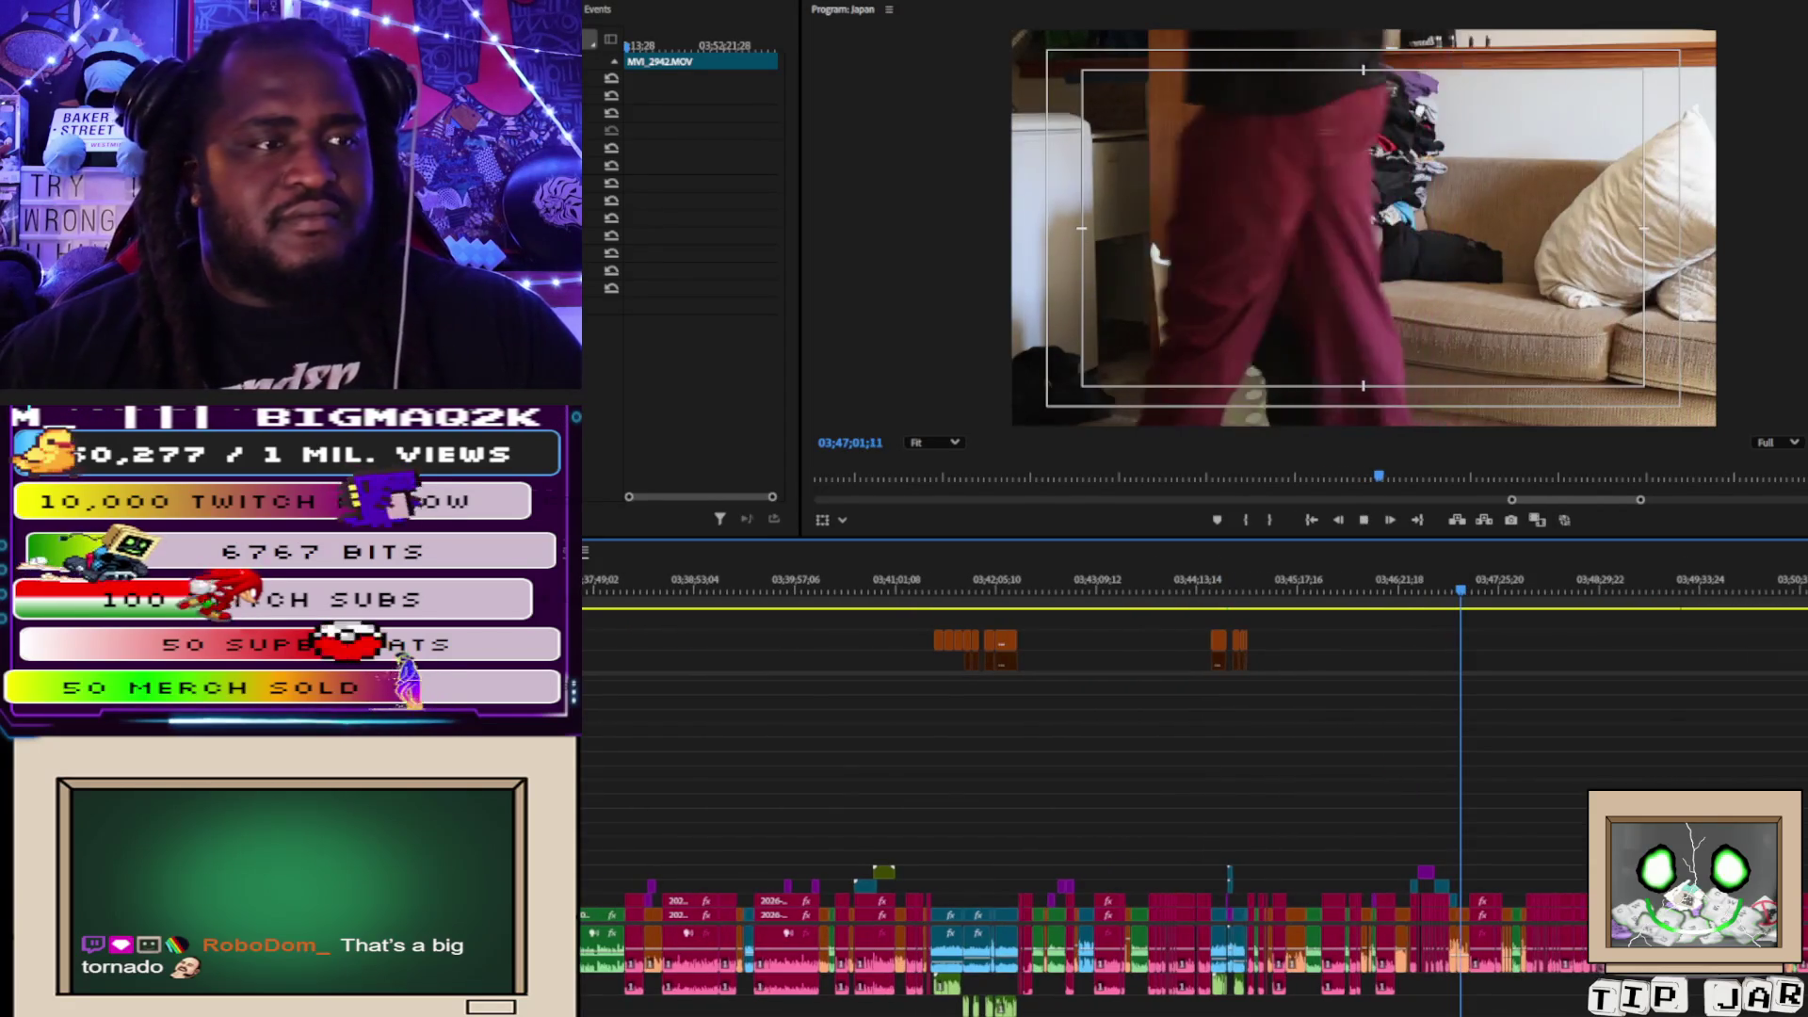
mouse_move(659, 62)
mouse_down()
mouse_move(1488, 885)
mouse_move(1466, 886)
mouse_up()
Zoom in and review the cosplay insert from 03;46;58;06 to 03;47;03;22.
key(equal)
key(equal)
key(equal)
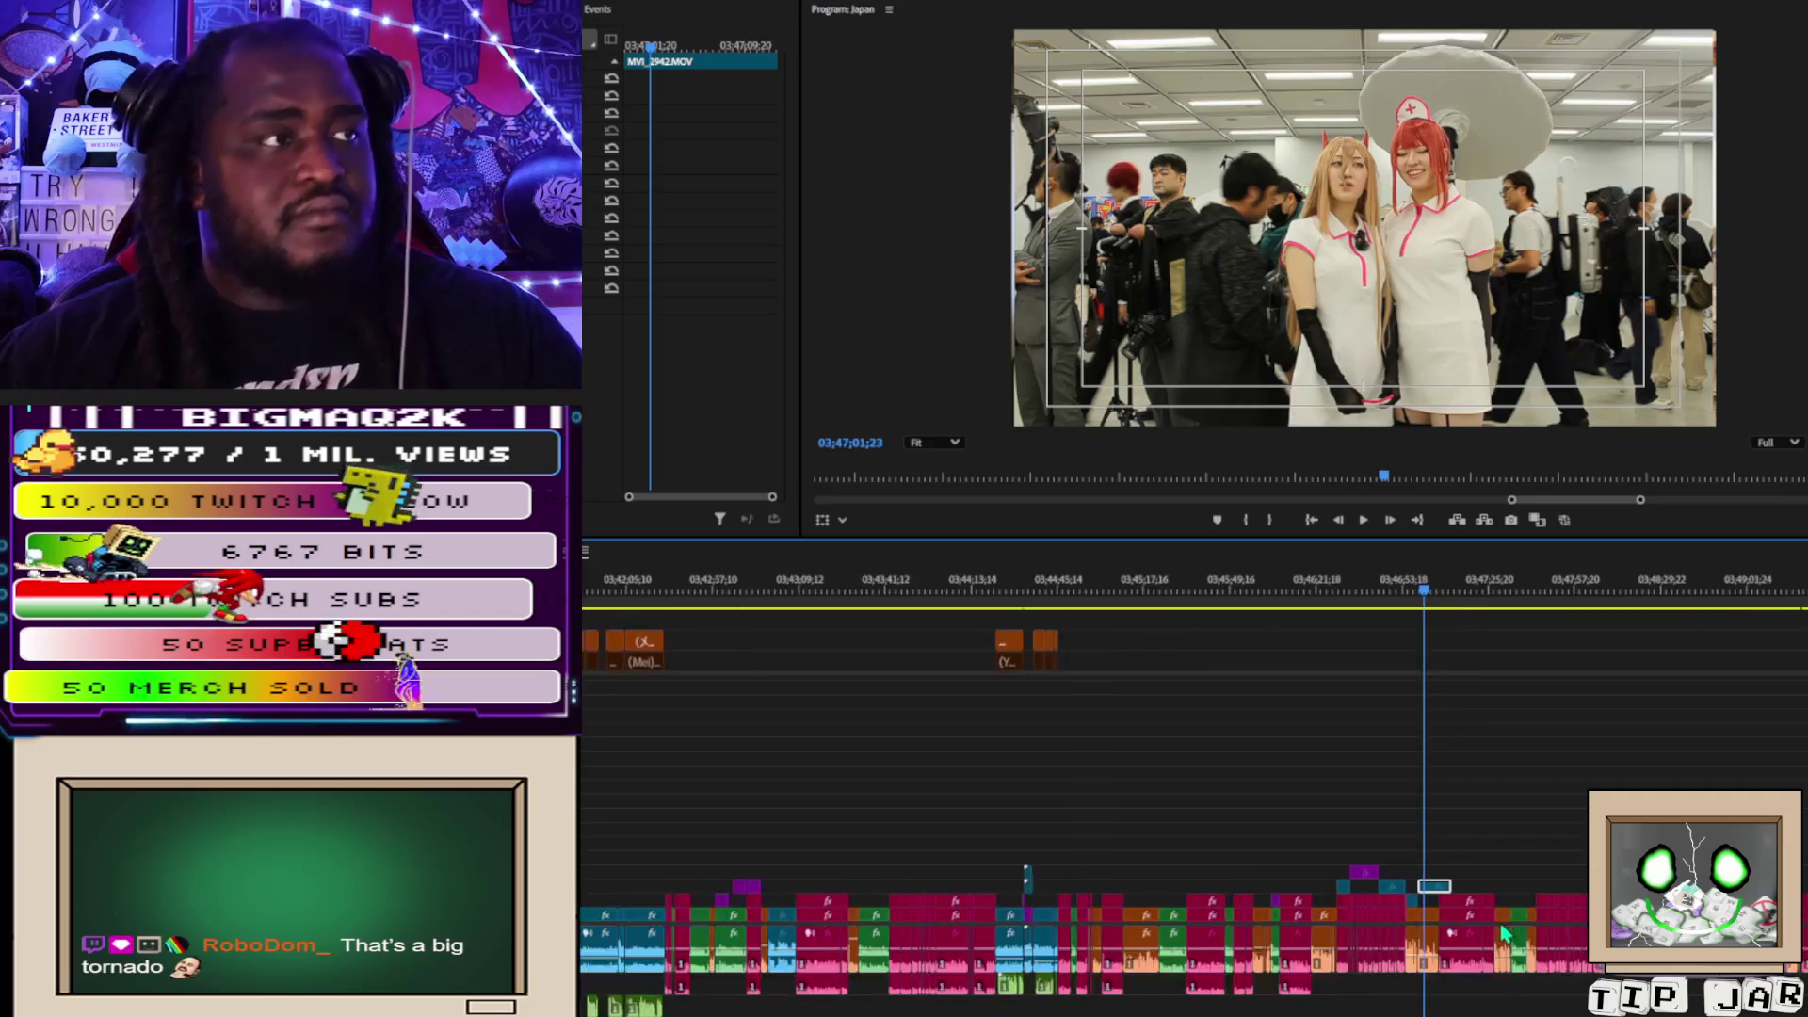
scroll(1290, 819, up, 2)
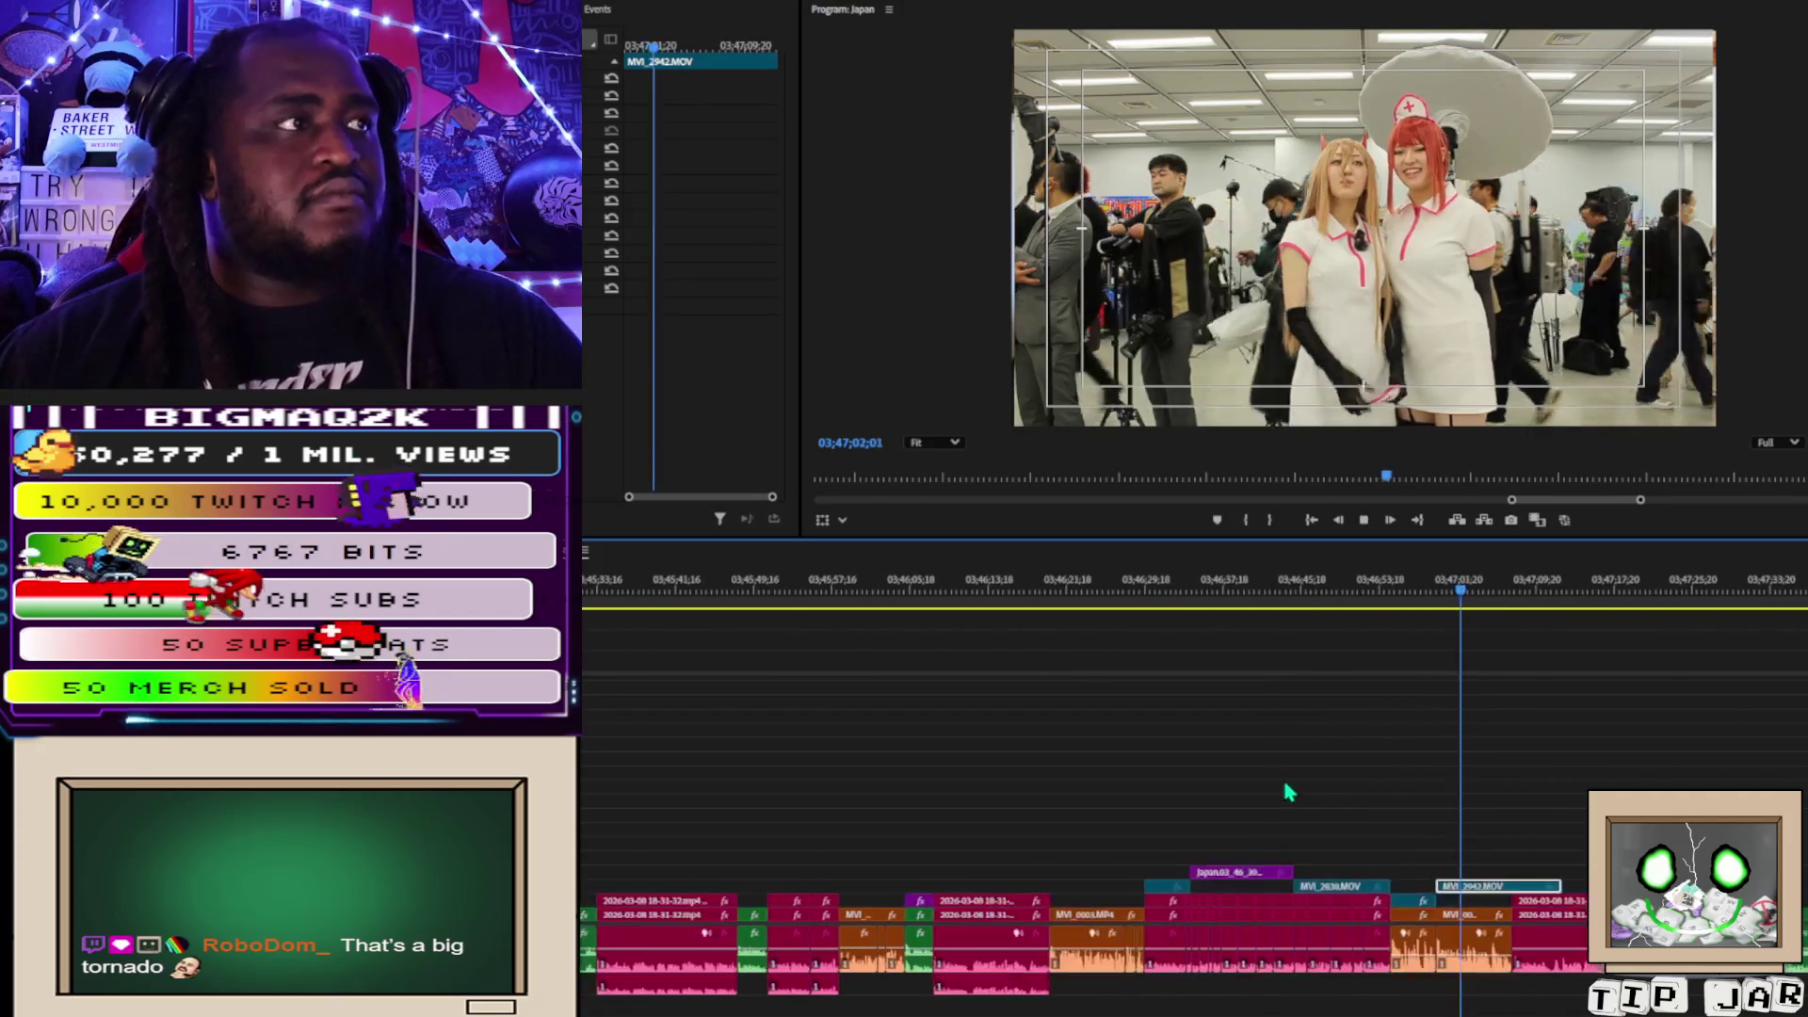
drag(1420, 608, 1433, 601)
key(space)
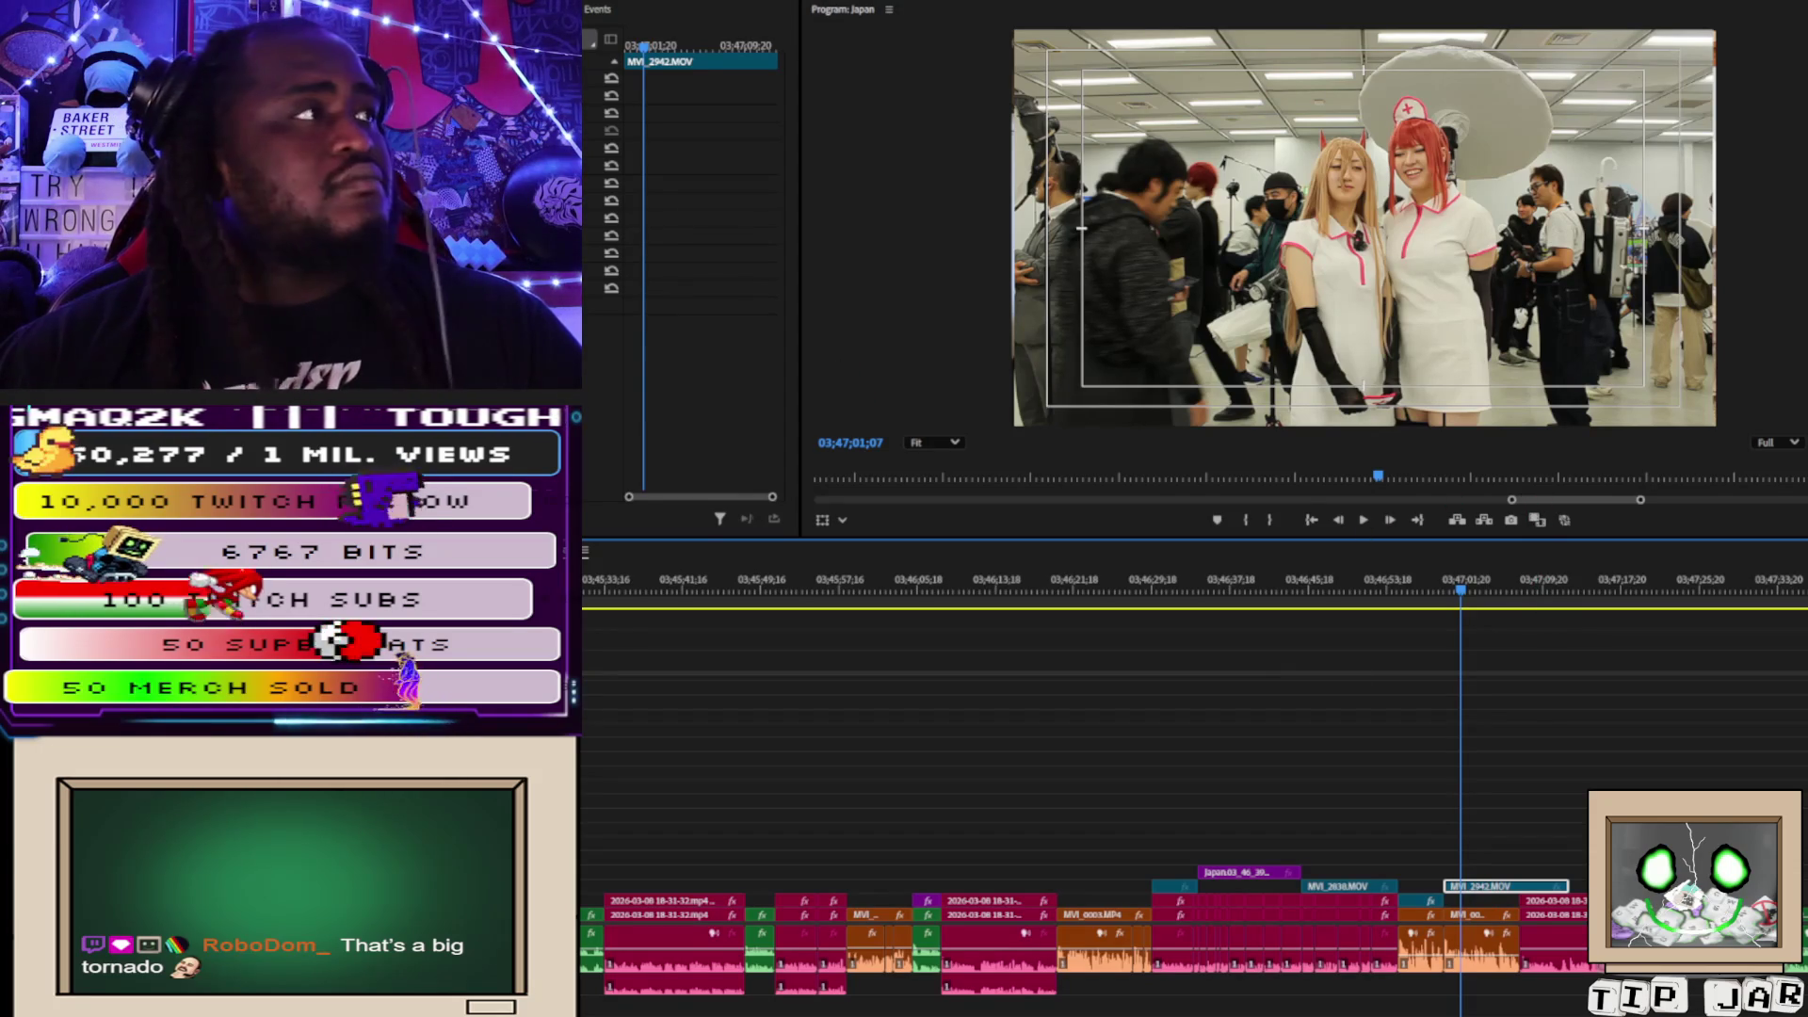
click(697, 283)
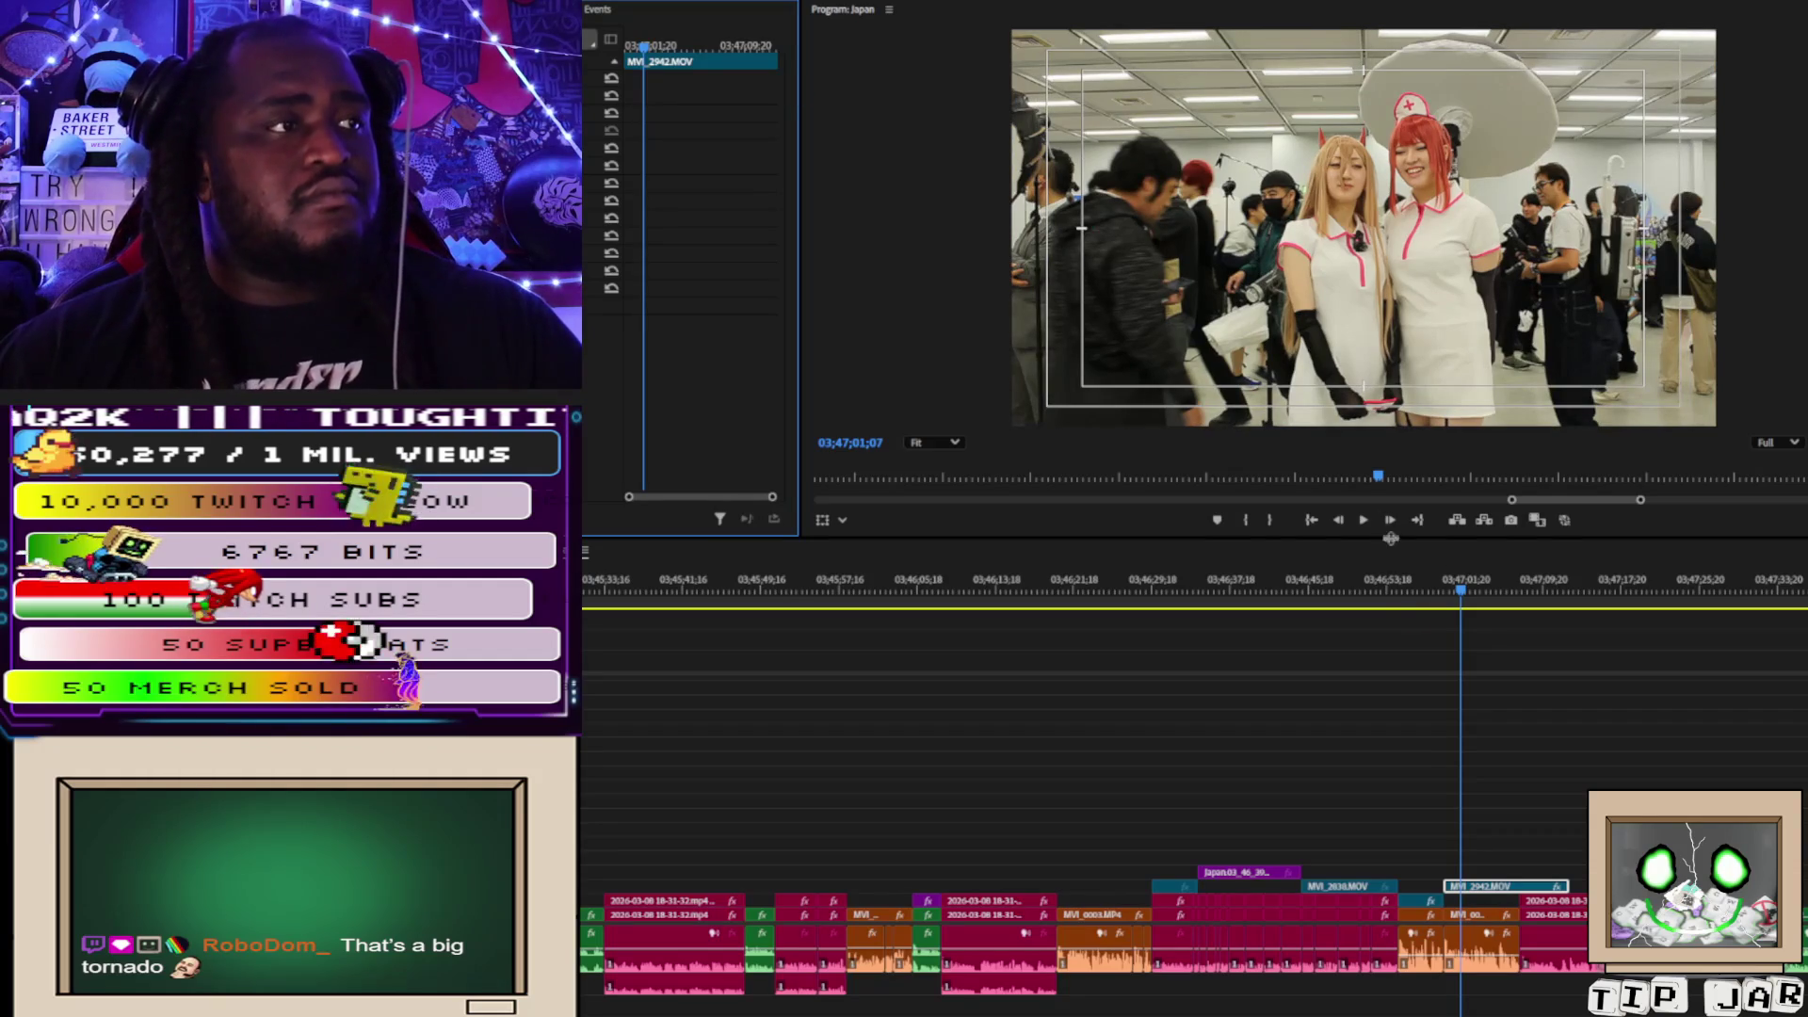
click(1432, 585)
key(space)
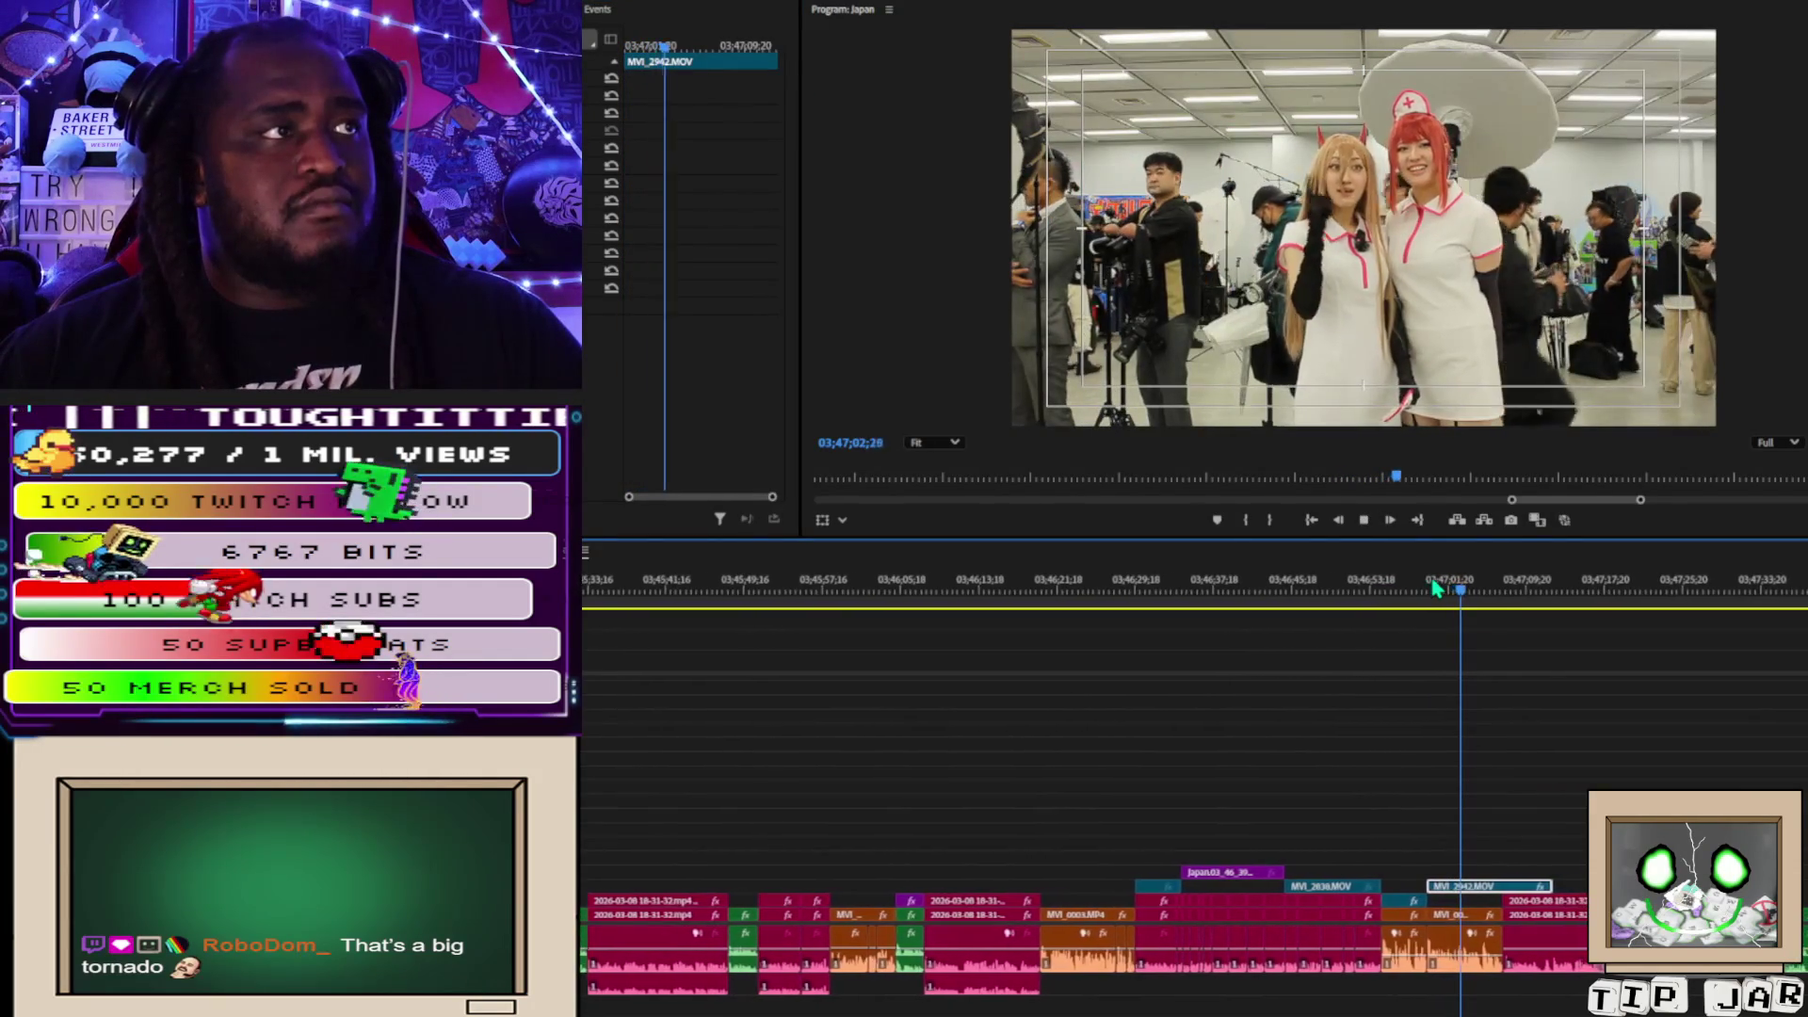
key(space)
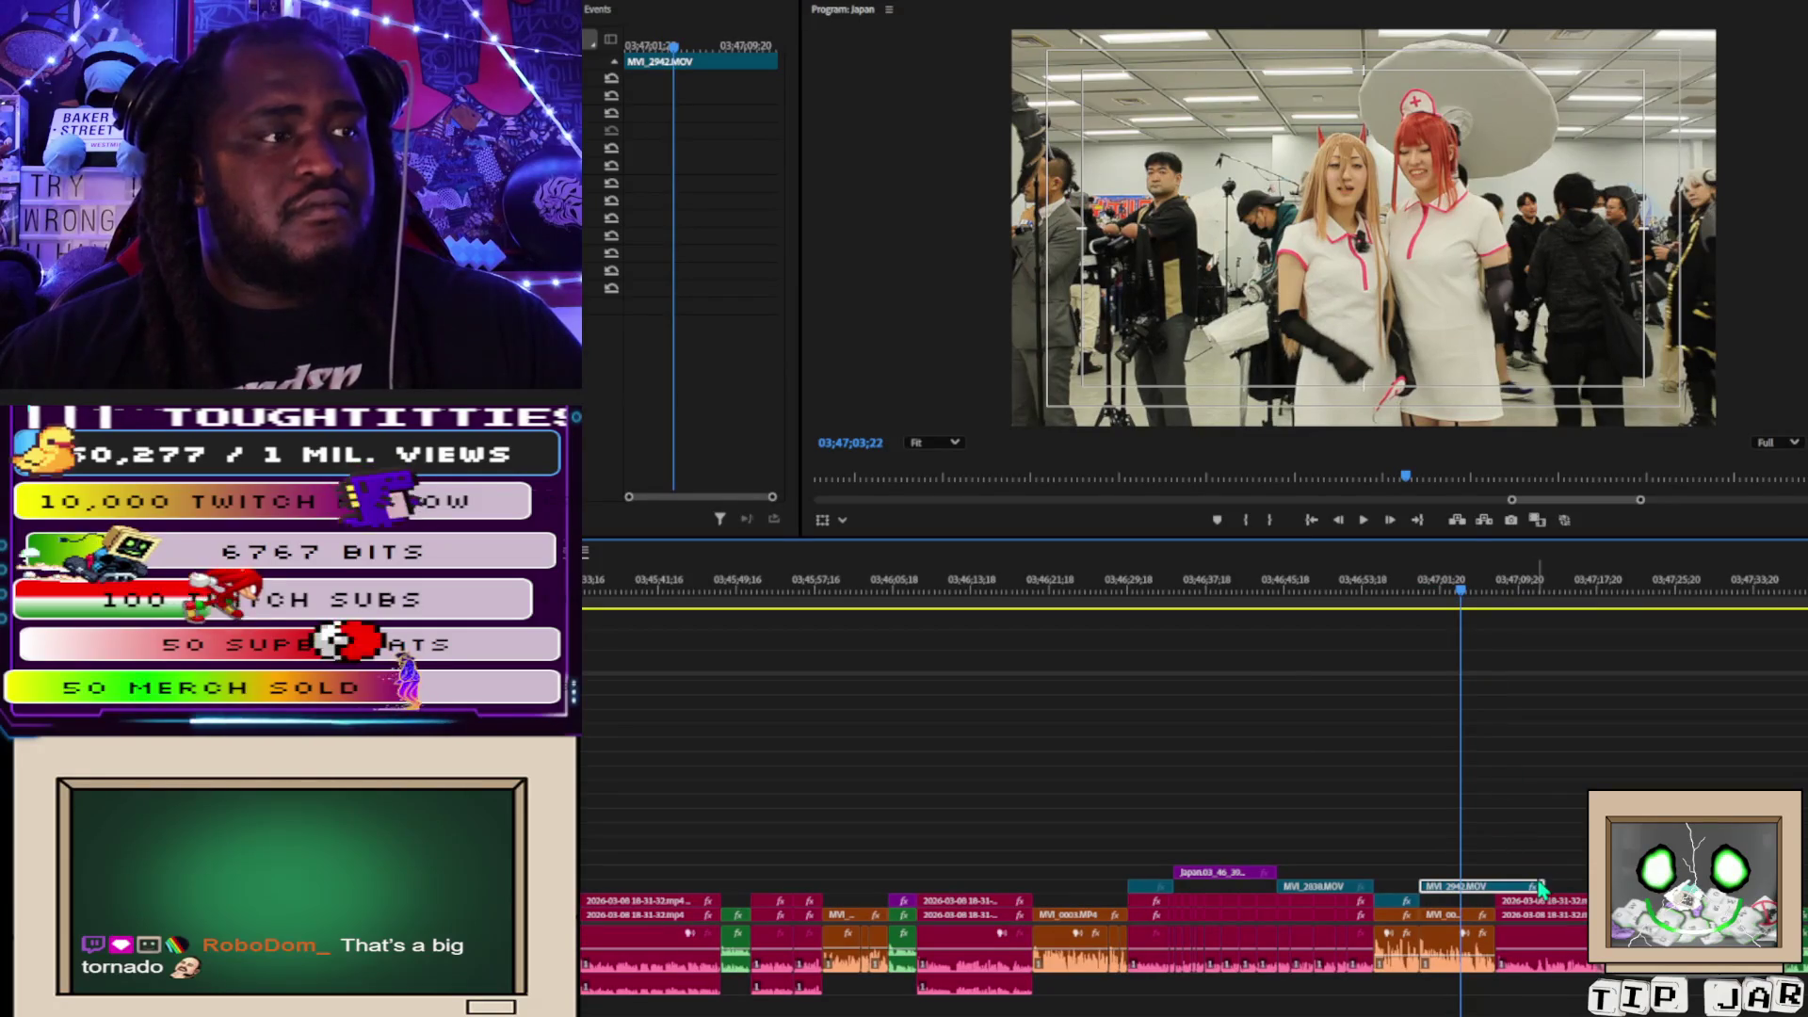
Trim the cosplay clip's end back to the playhead and review it from 03;46;58;22.
mouse_move(1488, 878)
mouse_down()
mouse_move(1469, 896)
mouse_move(1424, 886)
mouse_up()
click(1413, 585)
key(space)
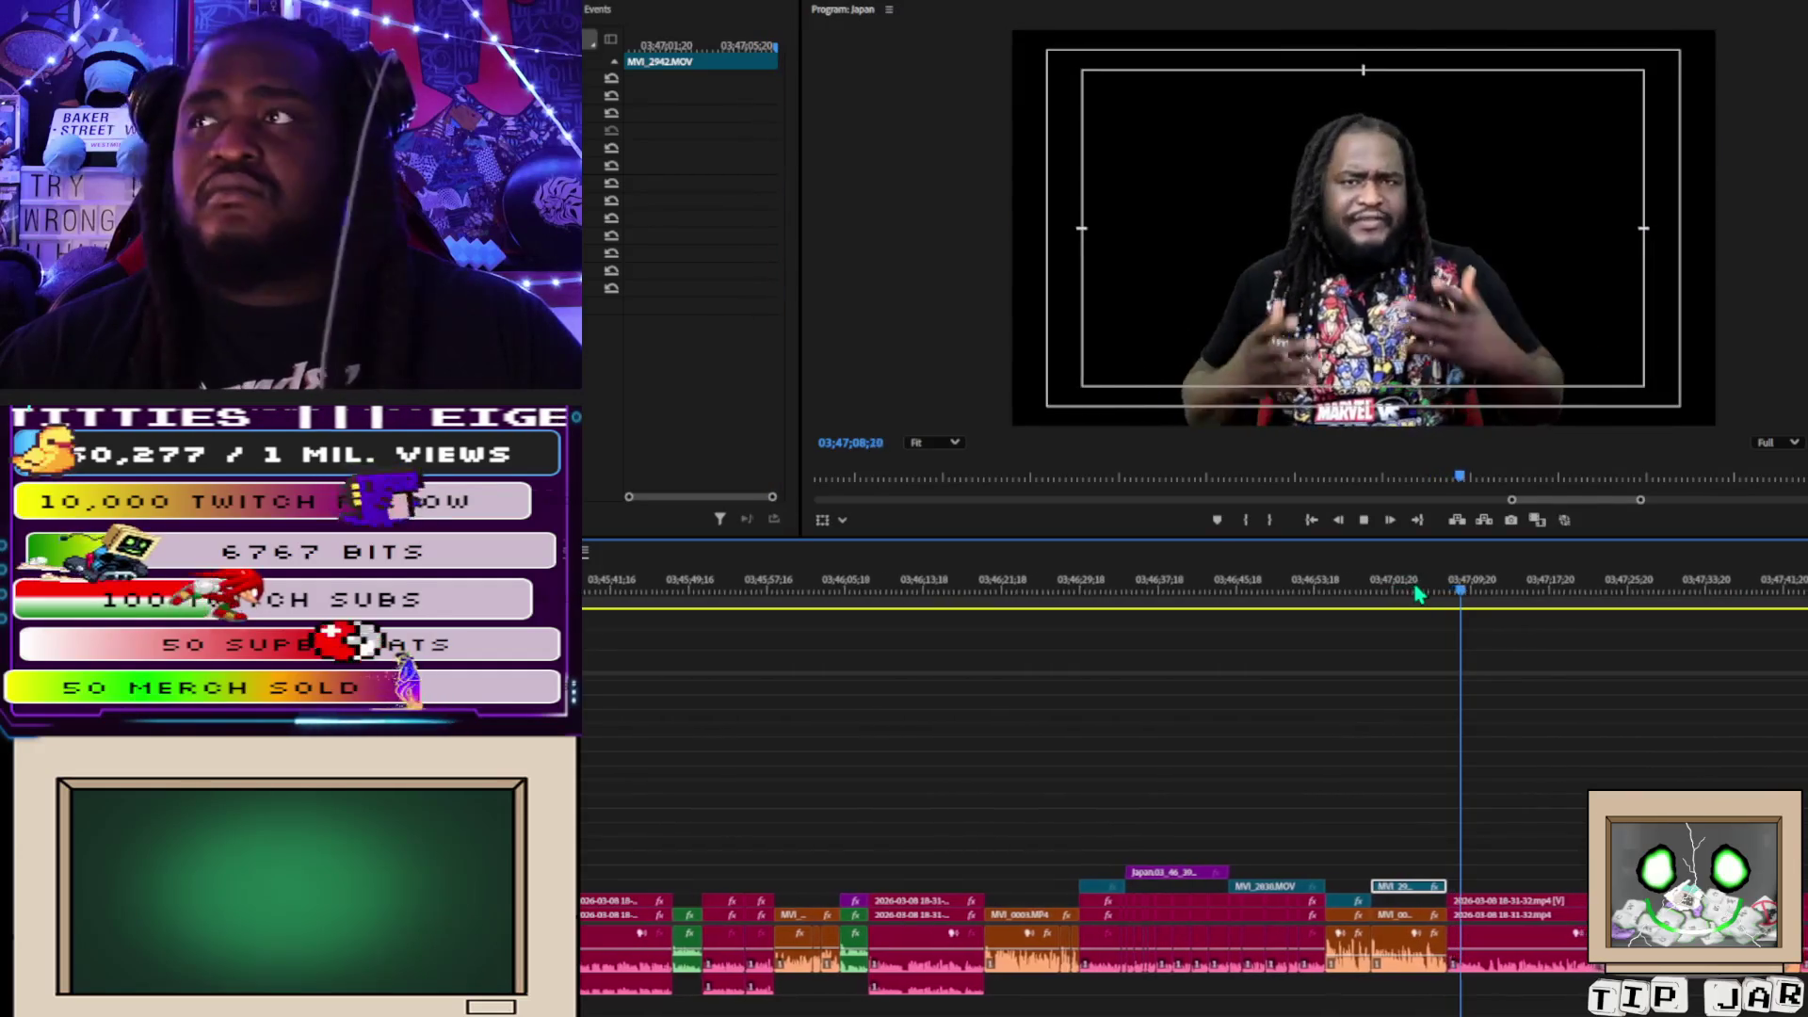
key(space)
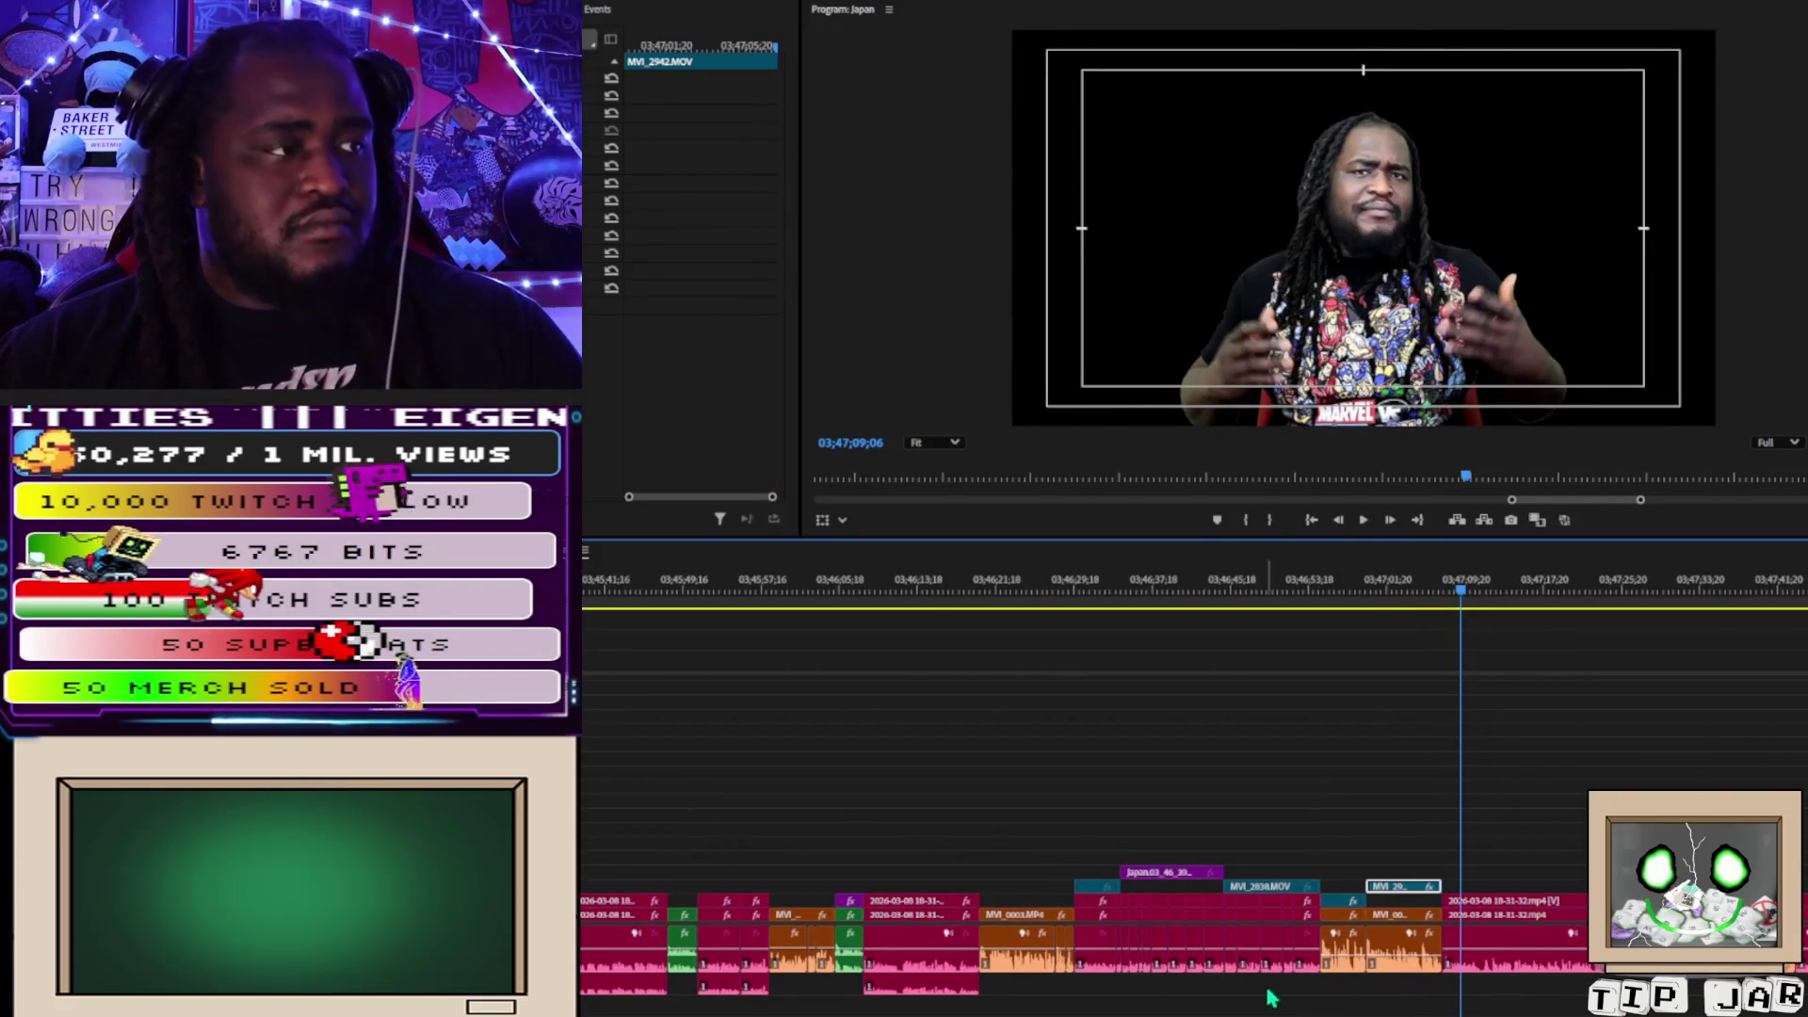
Delete the main sound audio clips from the bottom track, then select the middle clip group.
mouse_move(1088, 997)
mouse_down()
mouse_move(1300, 975)
mouse_move(1304, 959)
mouse_up()
click(1093, 983)
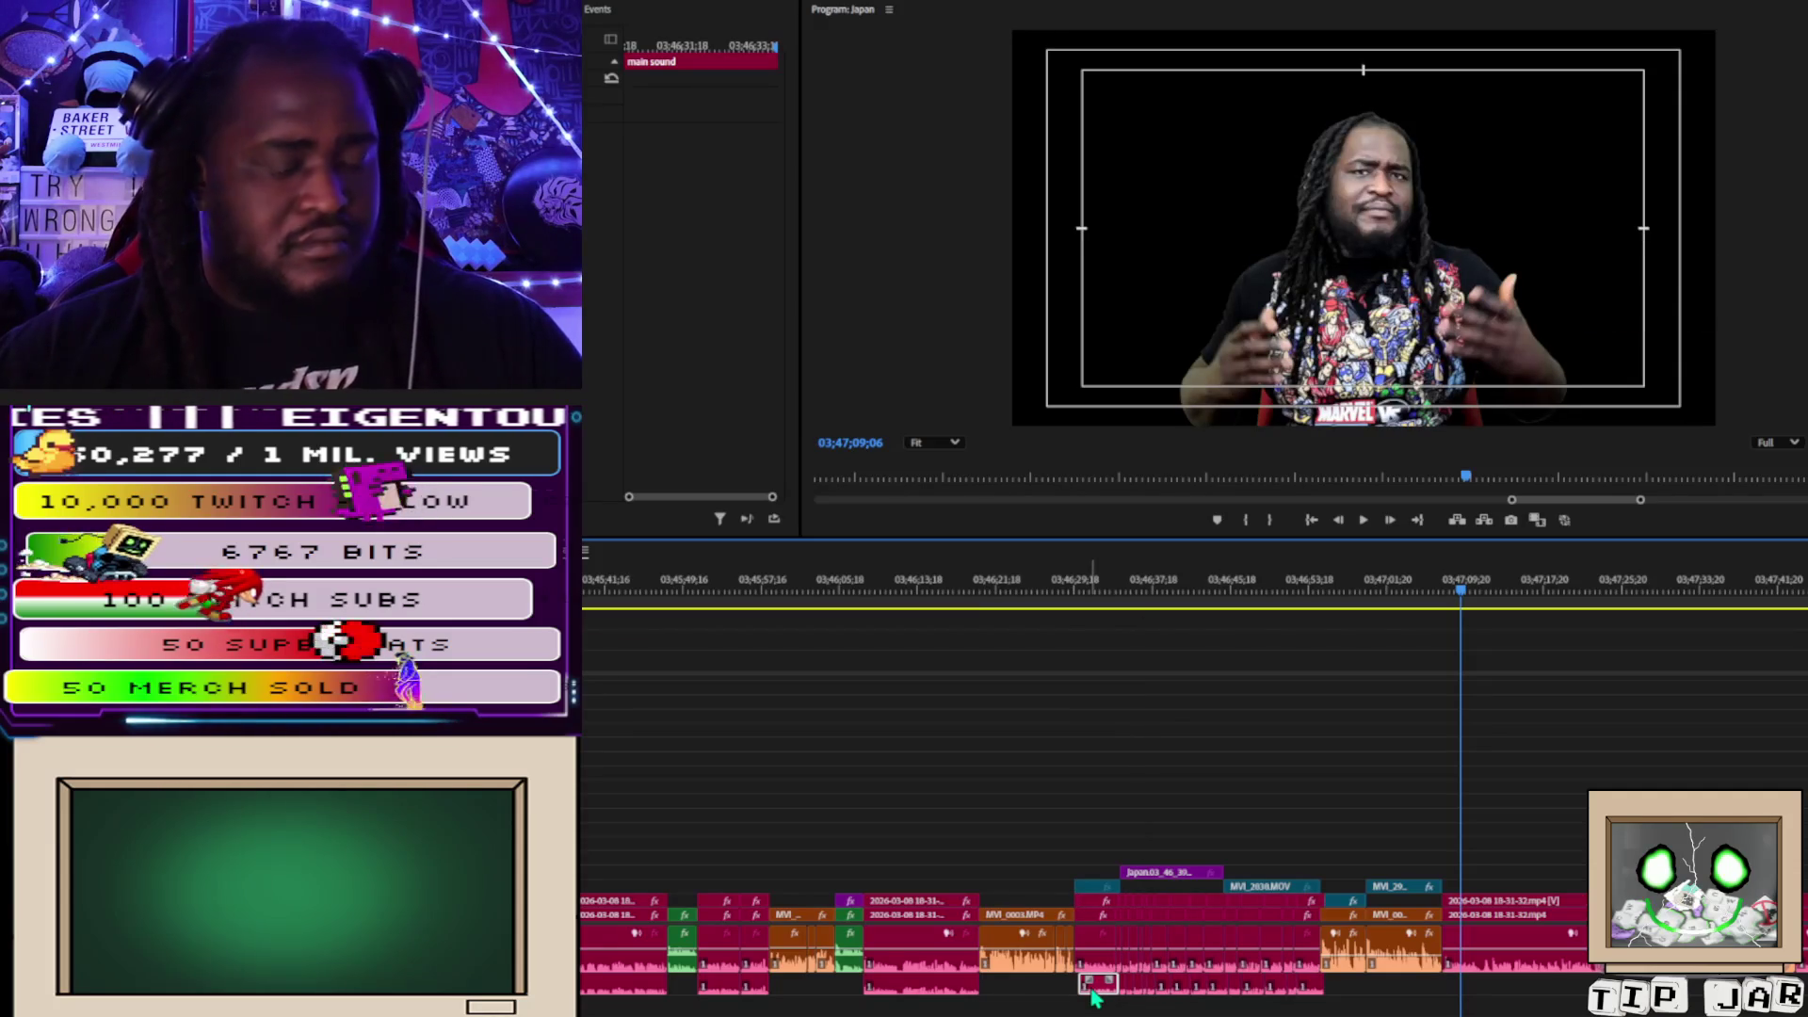
key(Delete)
mouse_move(1088, 977)
mouse_down()
mouse_move(1297, 994)
mouse_move(1307, 974)
mouse_up()
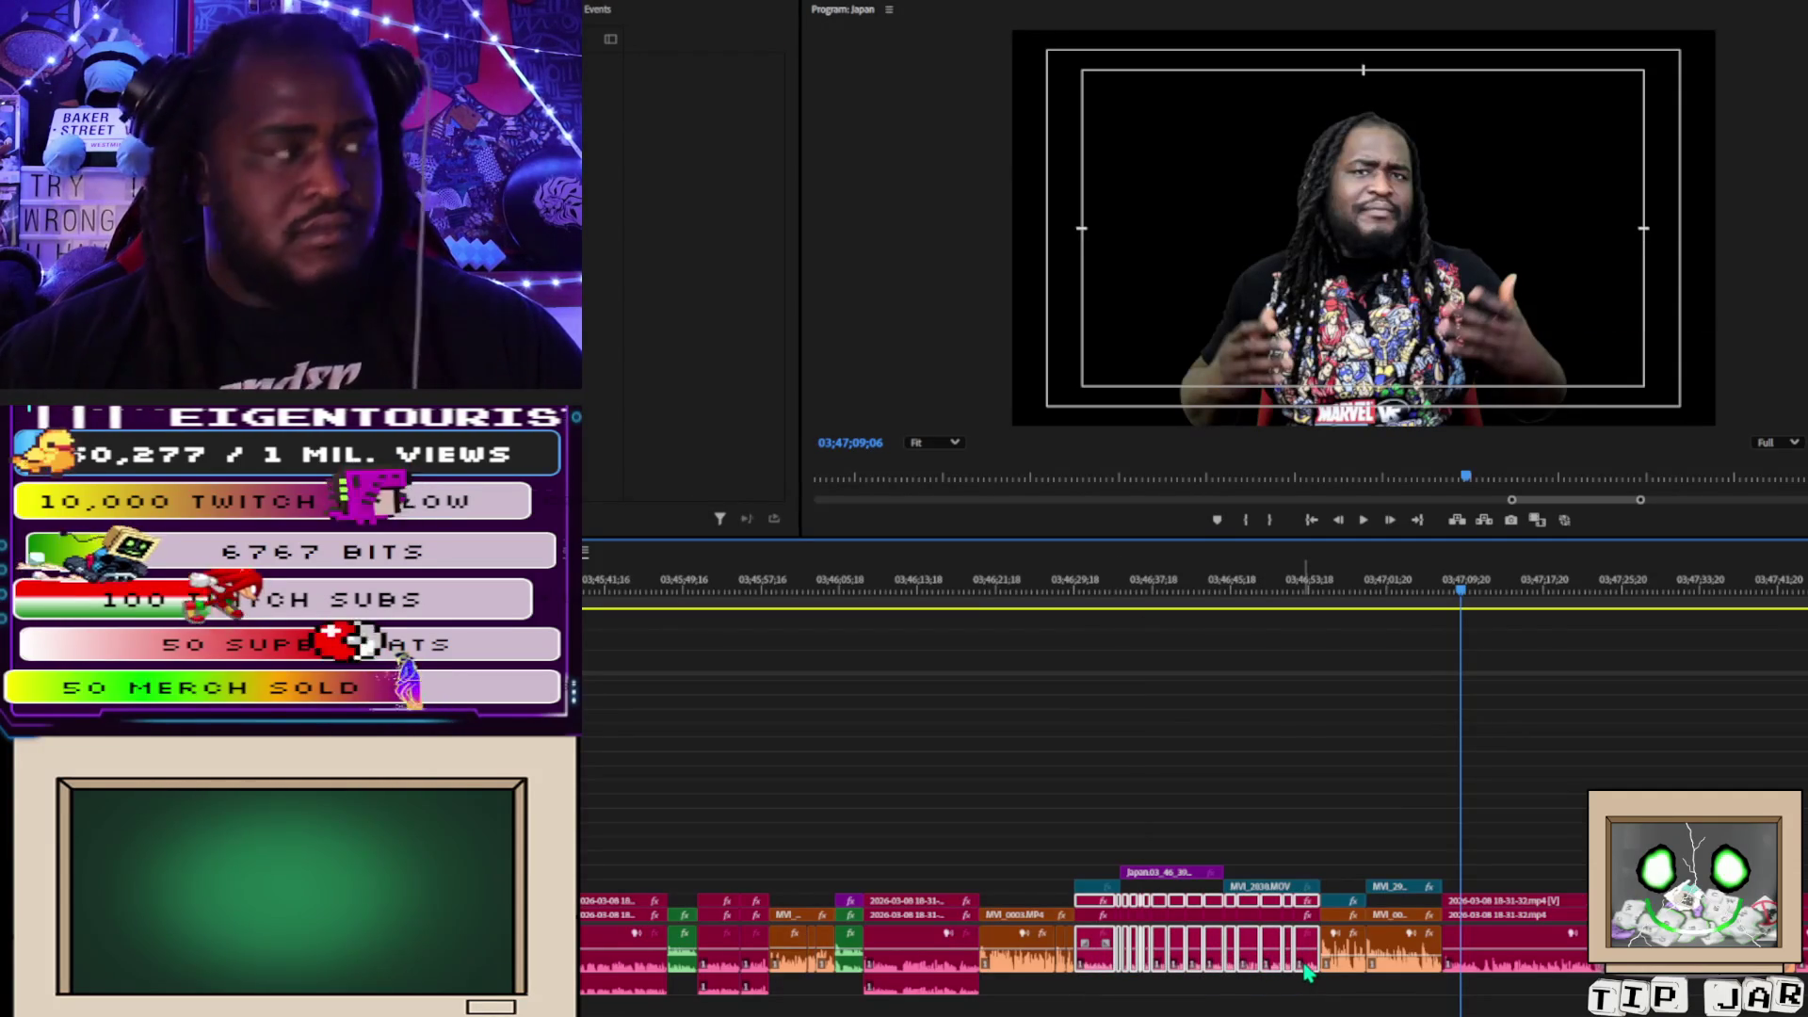
Shift the middle clips down one track, drop the closing talking-head clip's audio onto the lower track, and review.
drag(1307, 970, 1308, 989)
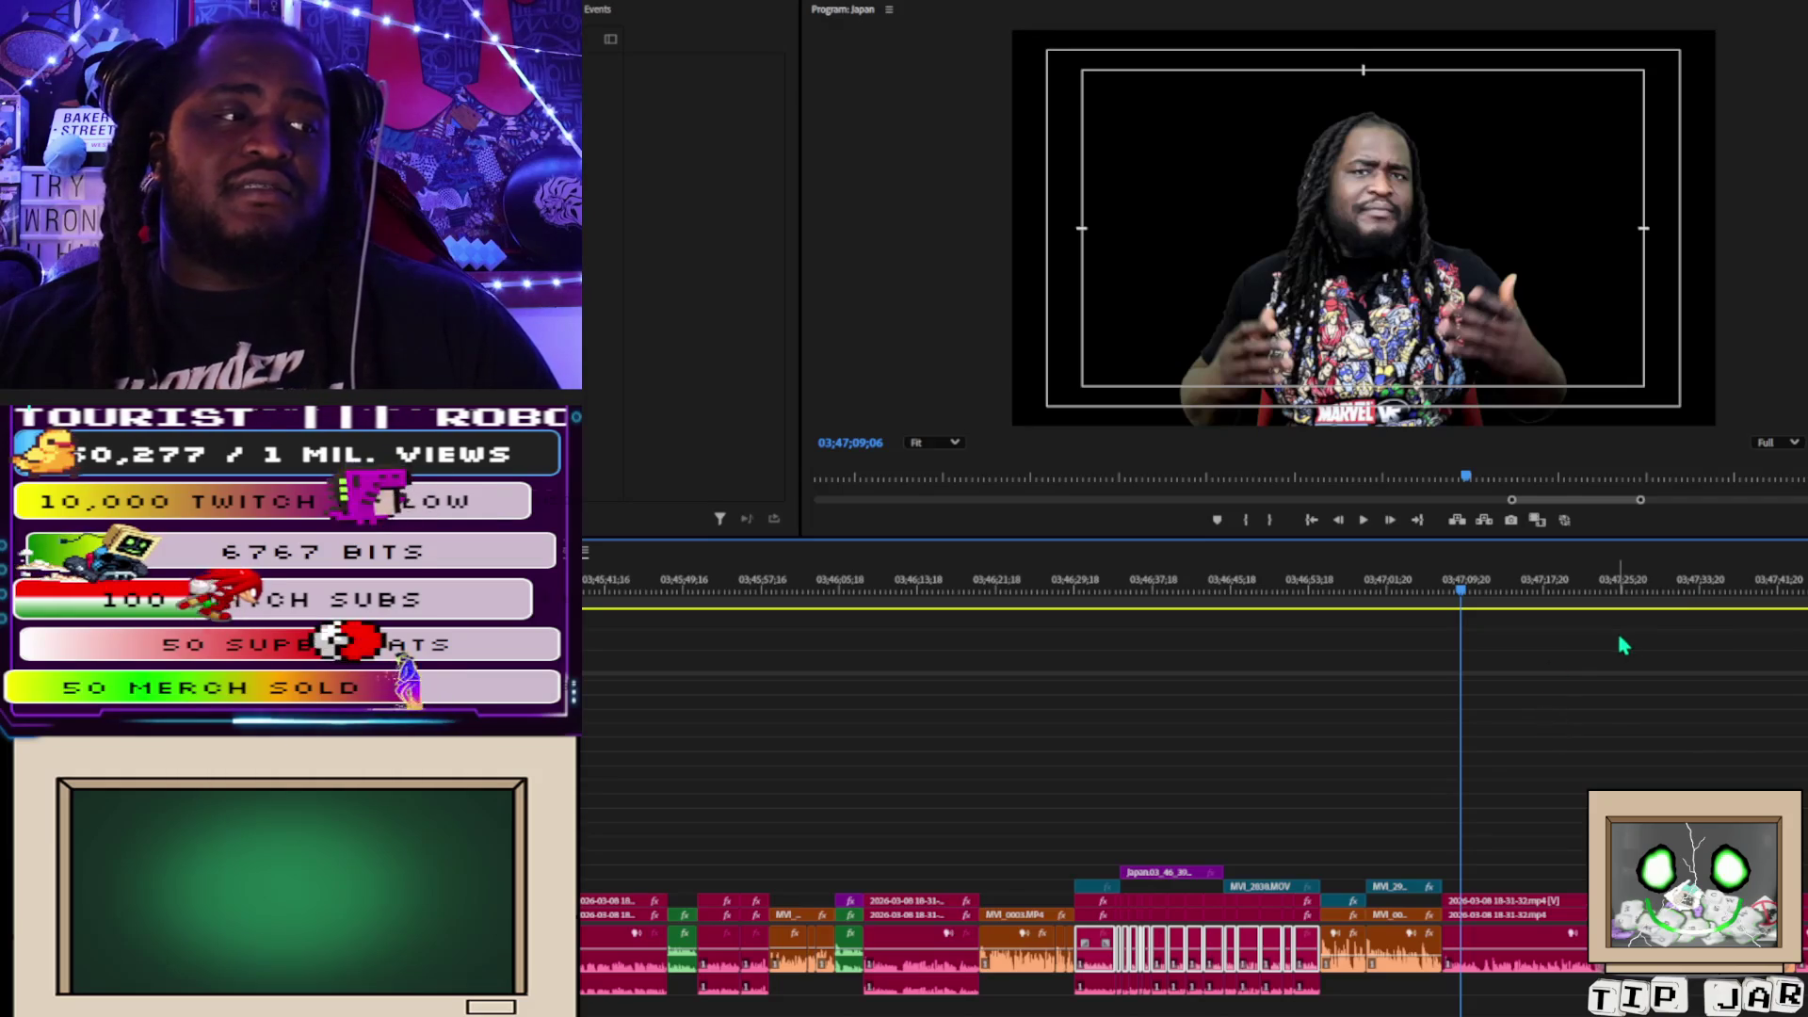
click(1549, 970)
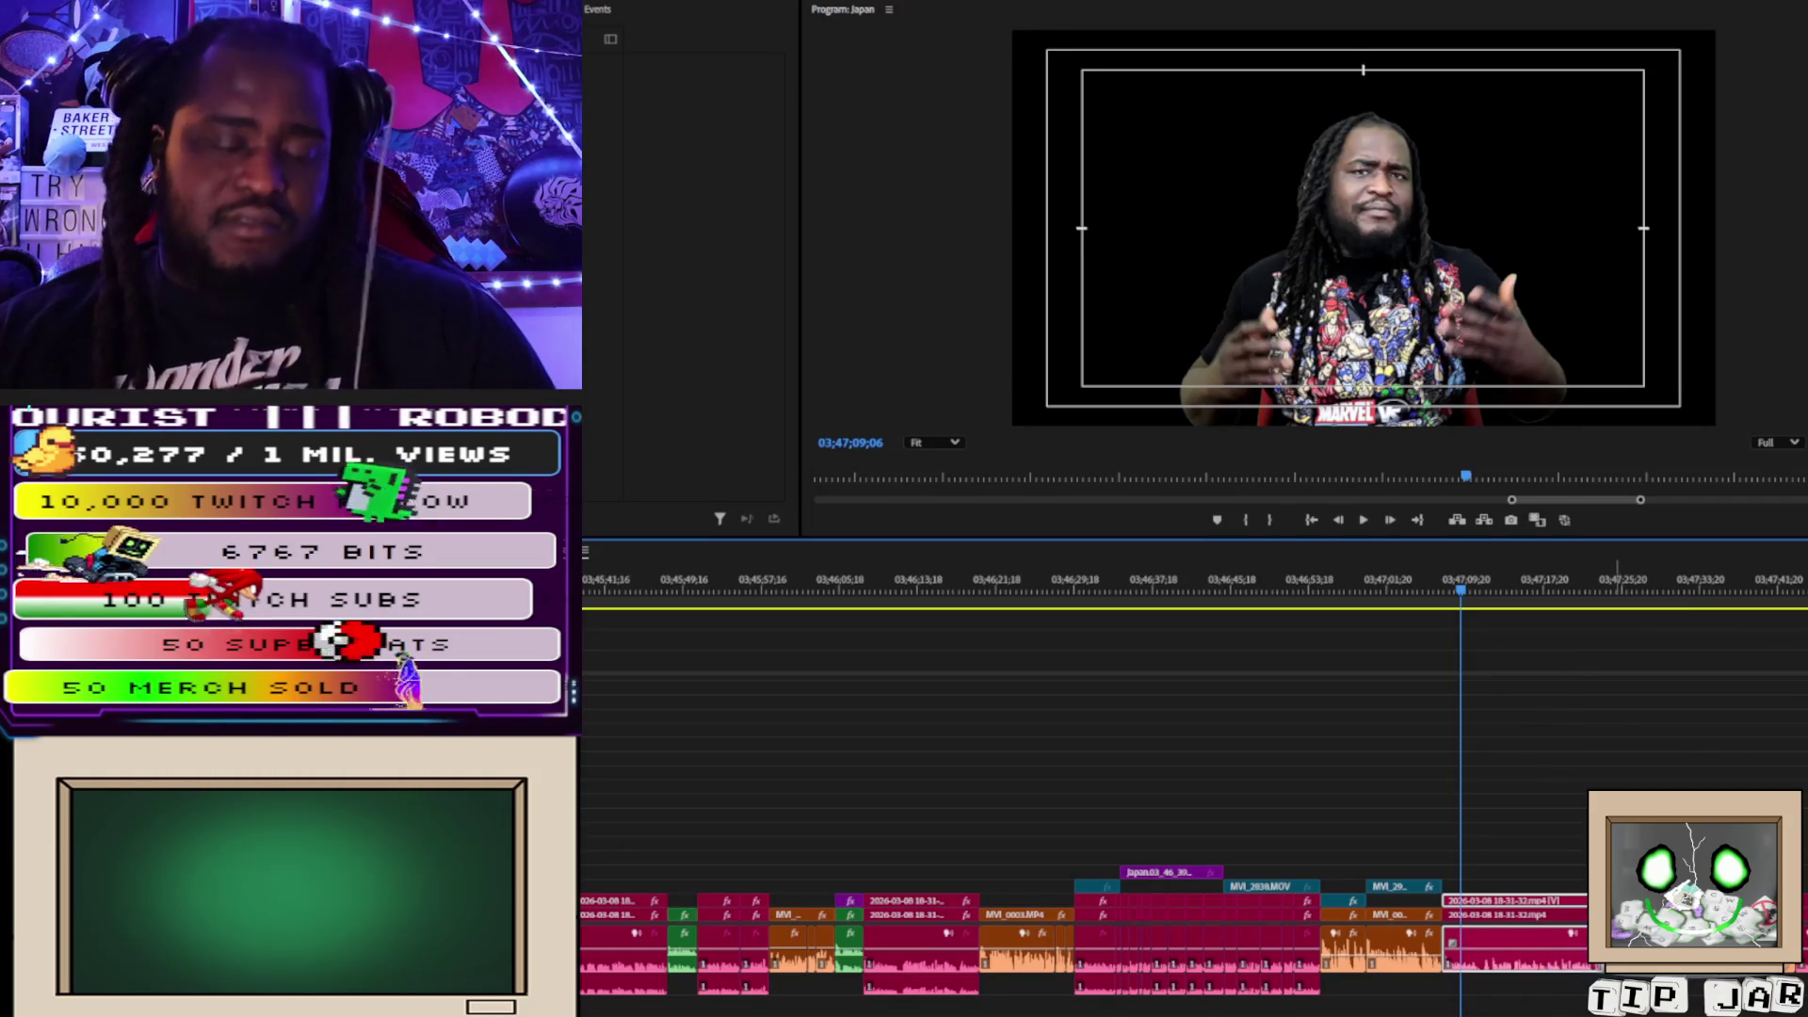
drag(1566, 983, 1571, 994)
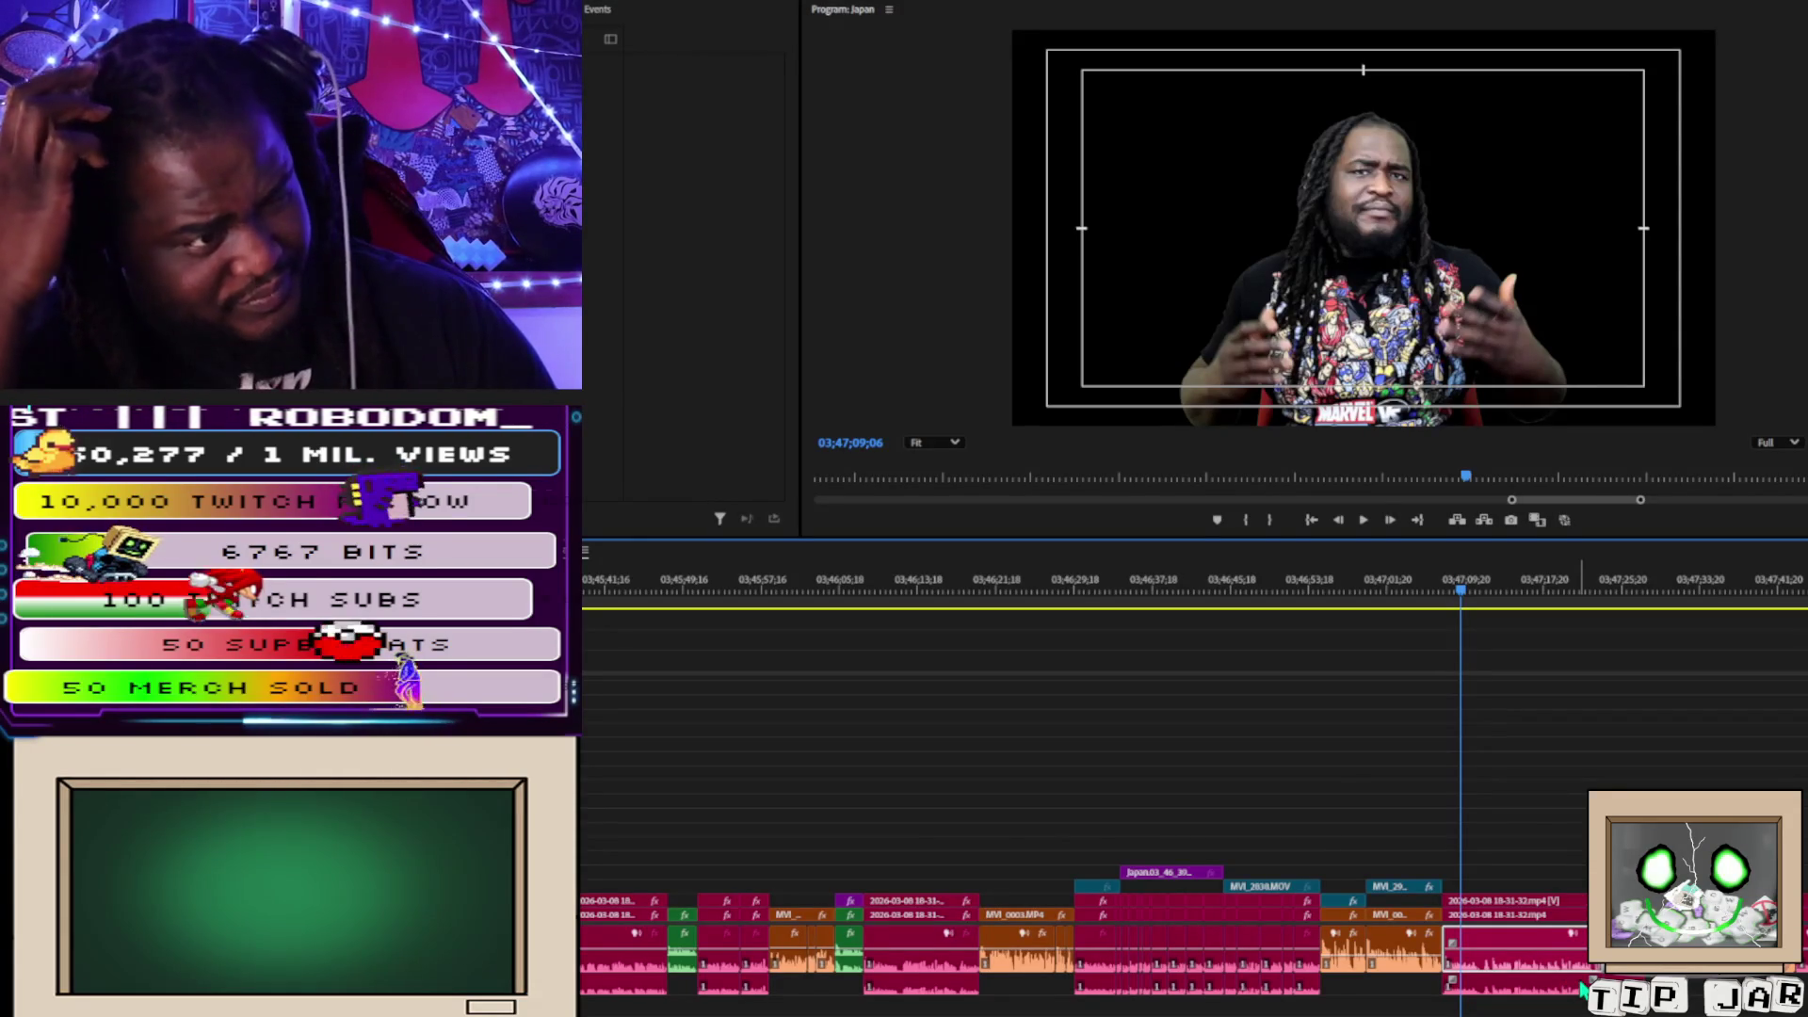
key(space)
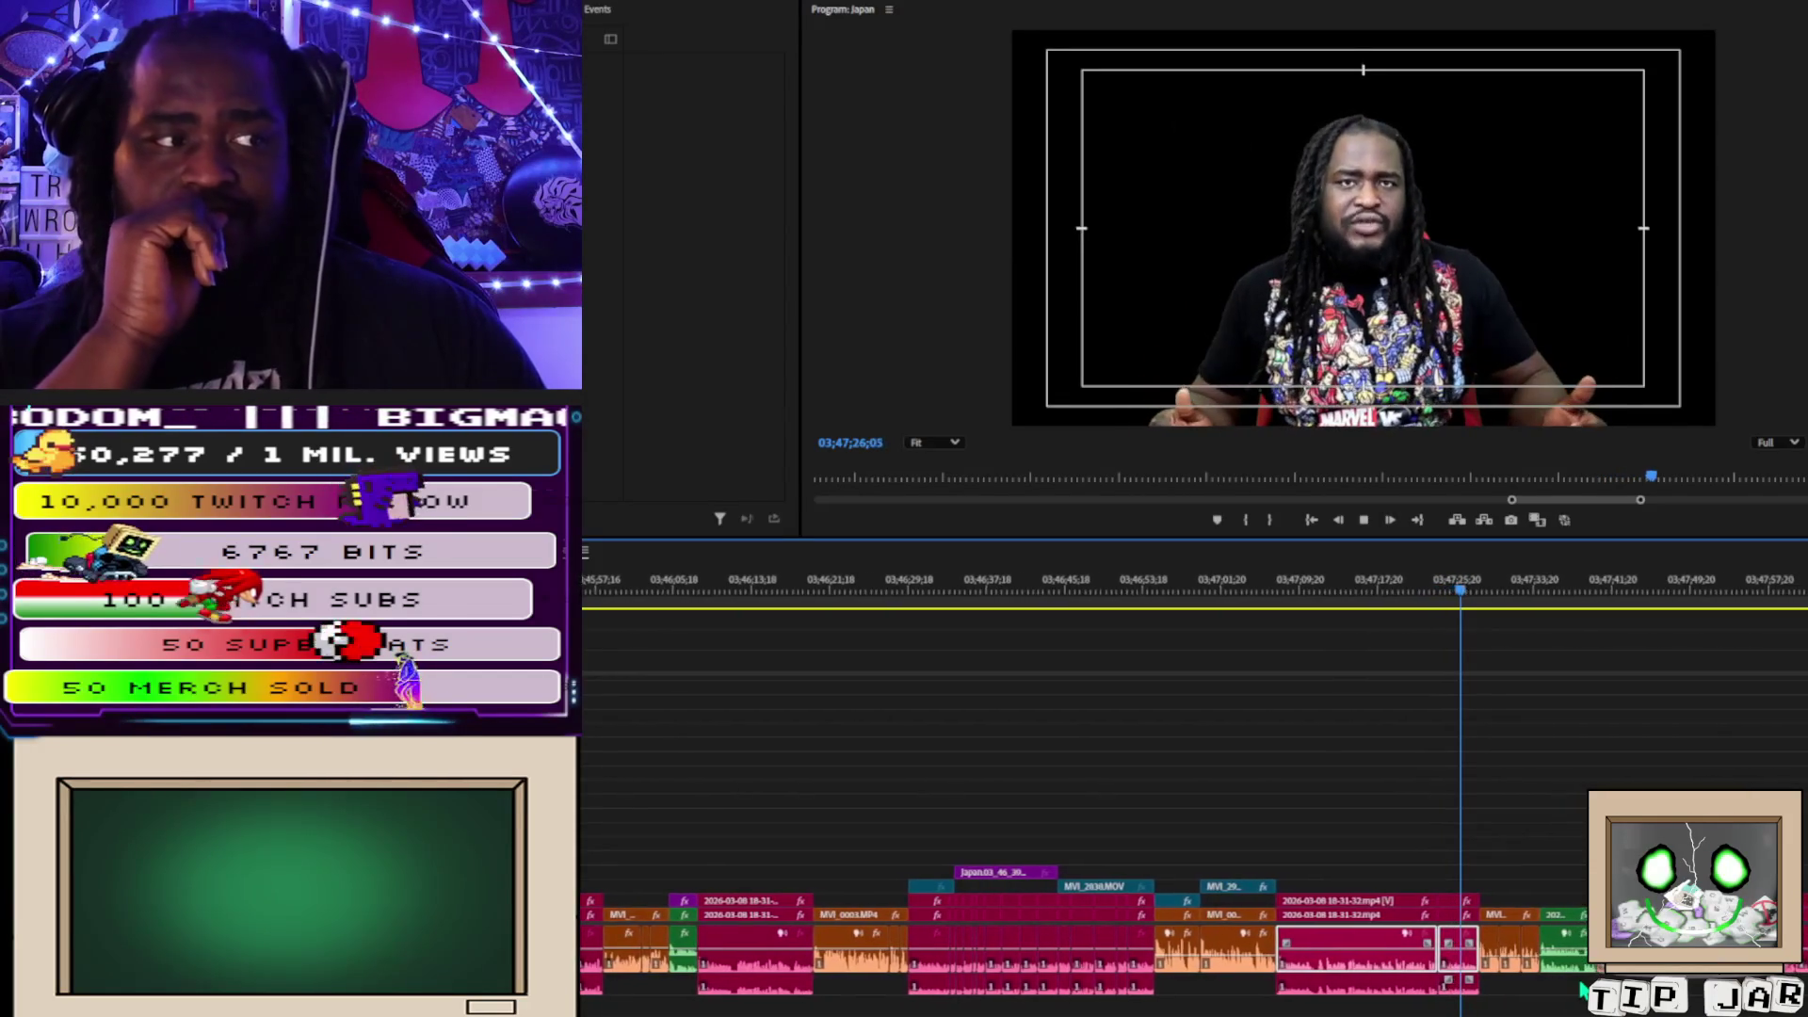
key(space)
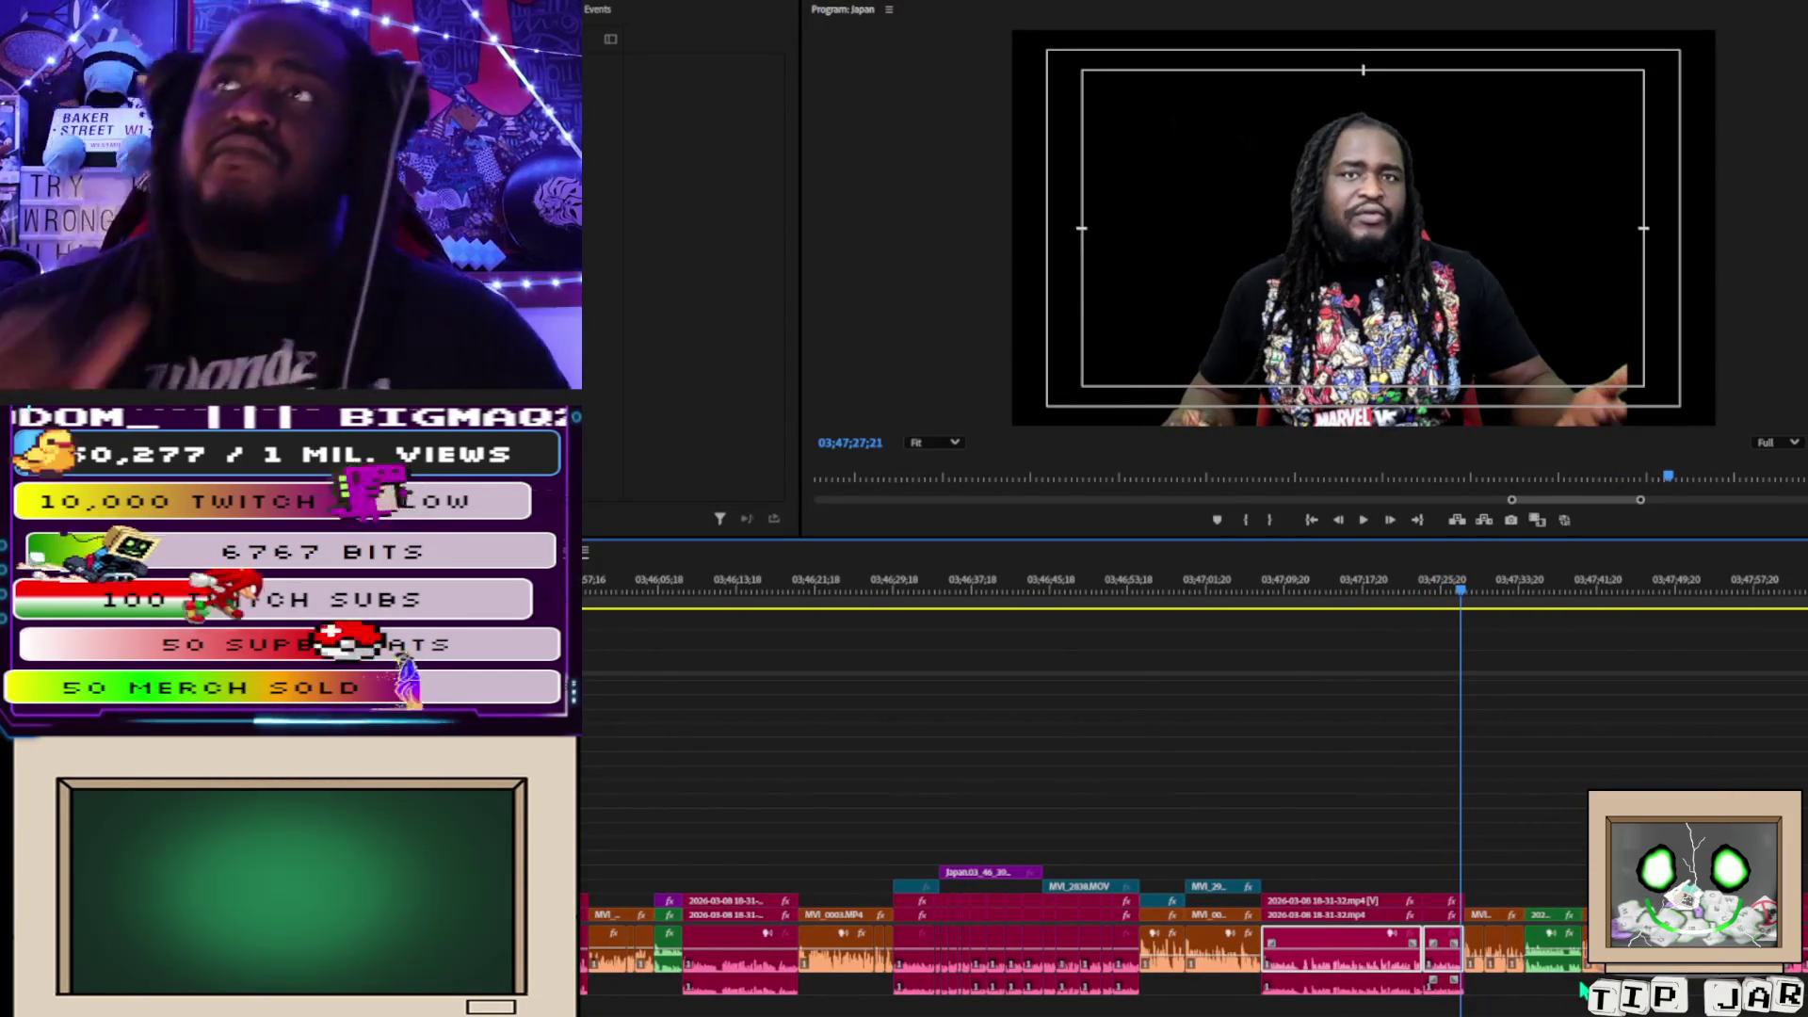
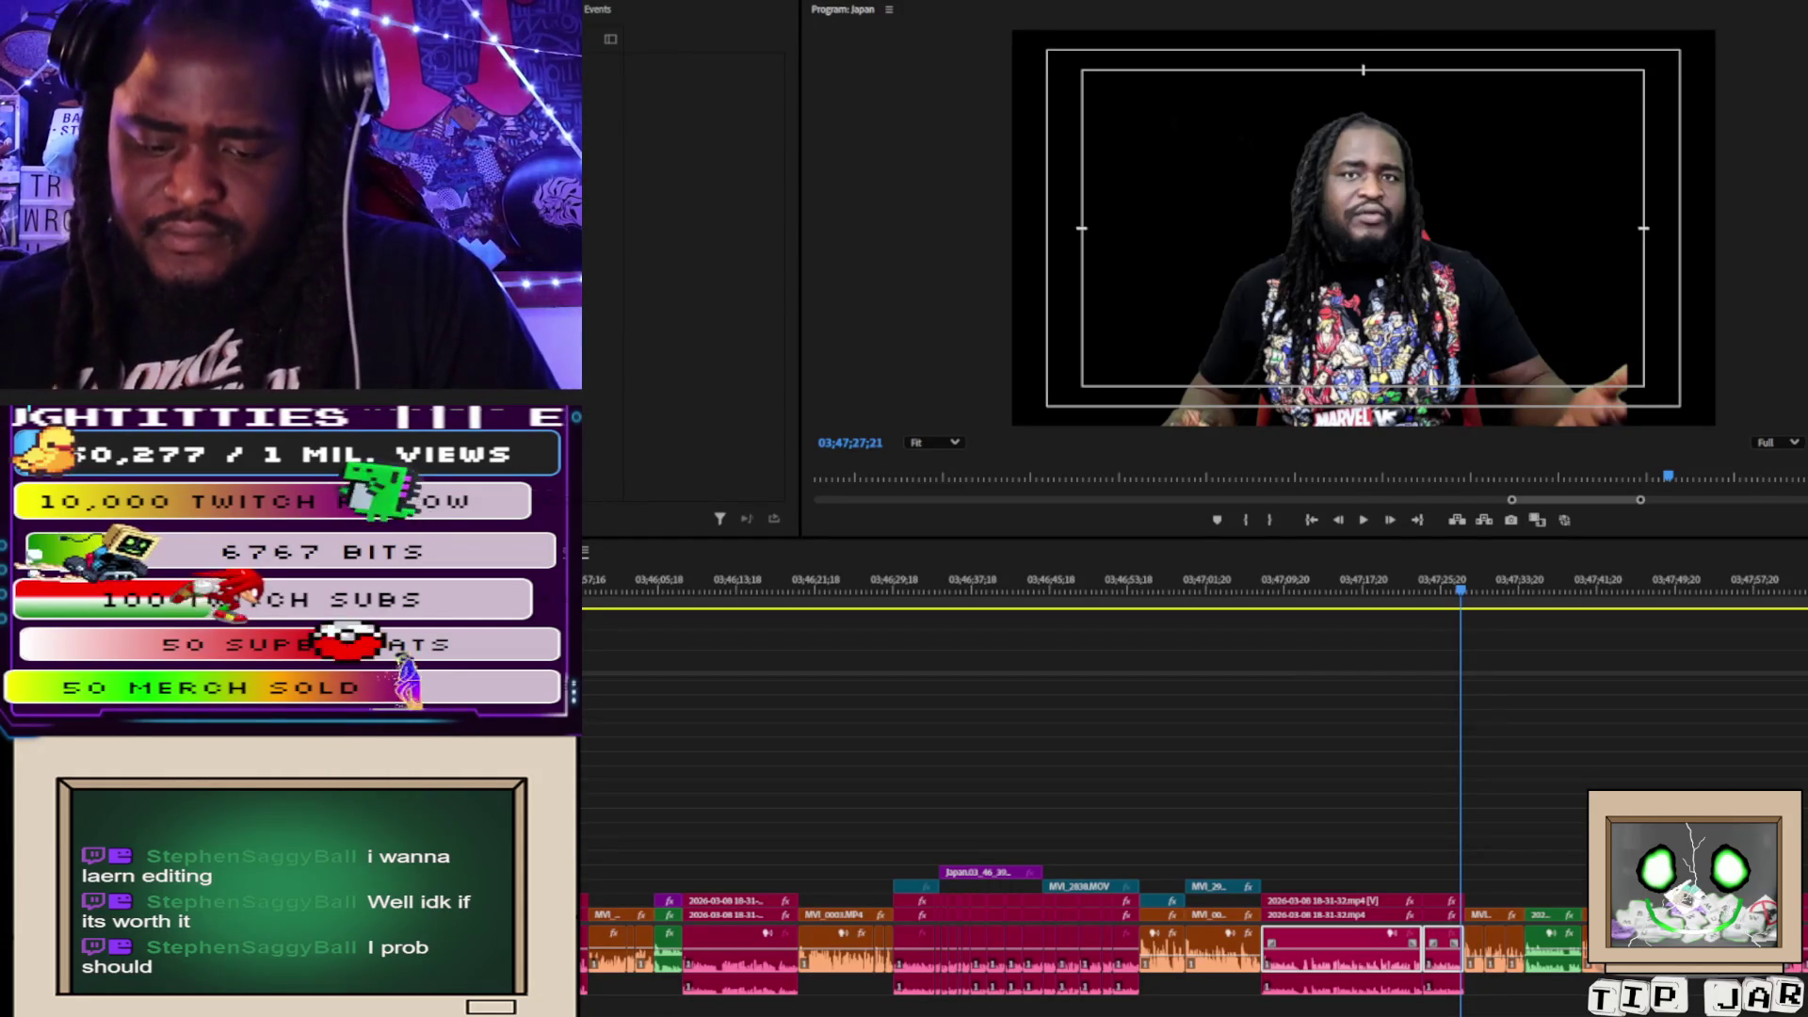
Place videoplayback (1).mp4 on an empty upper video track at the playhead and select it.
drag(1807, 659, 1314, 716)
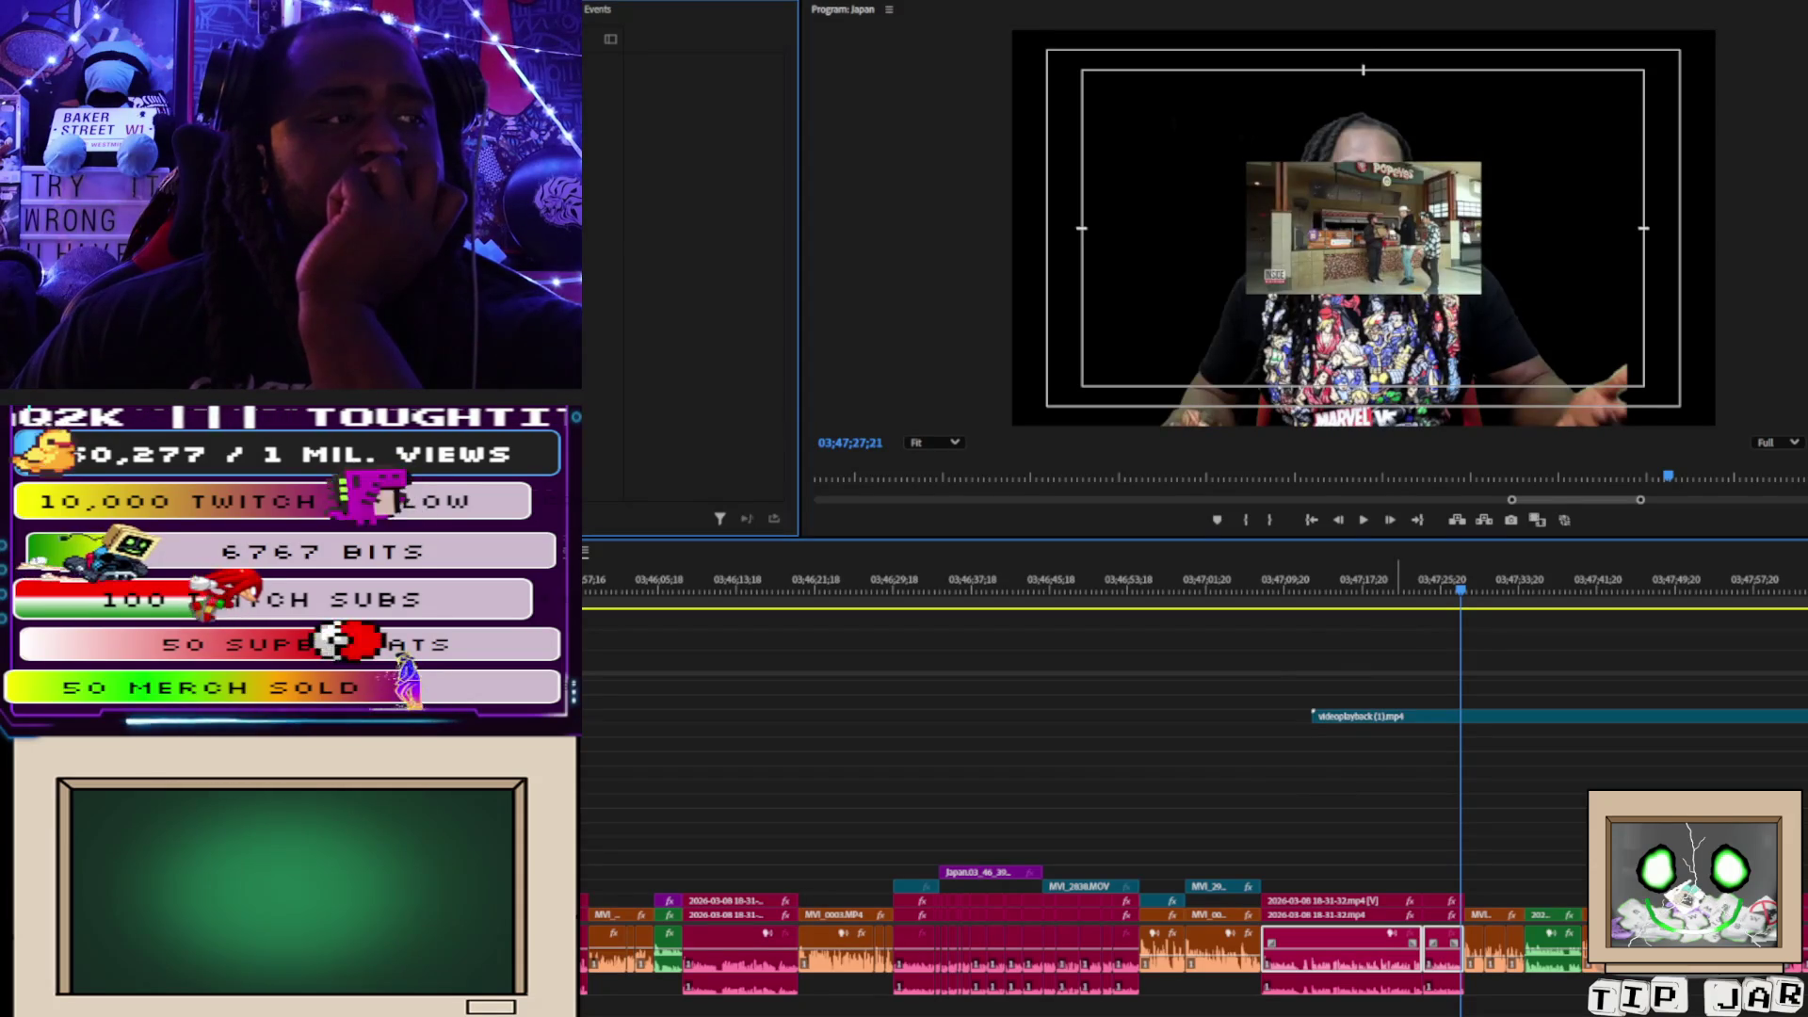
click(1400, 717)
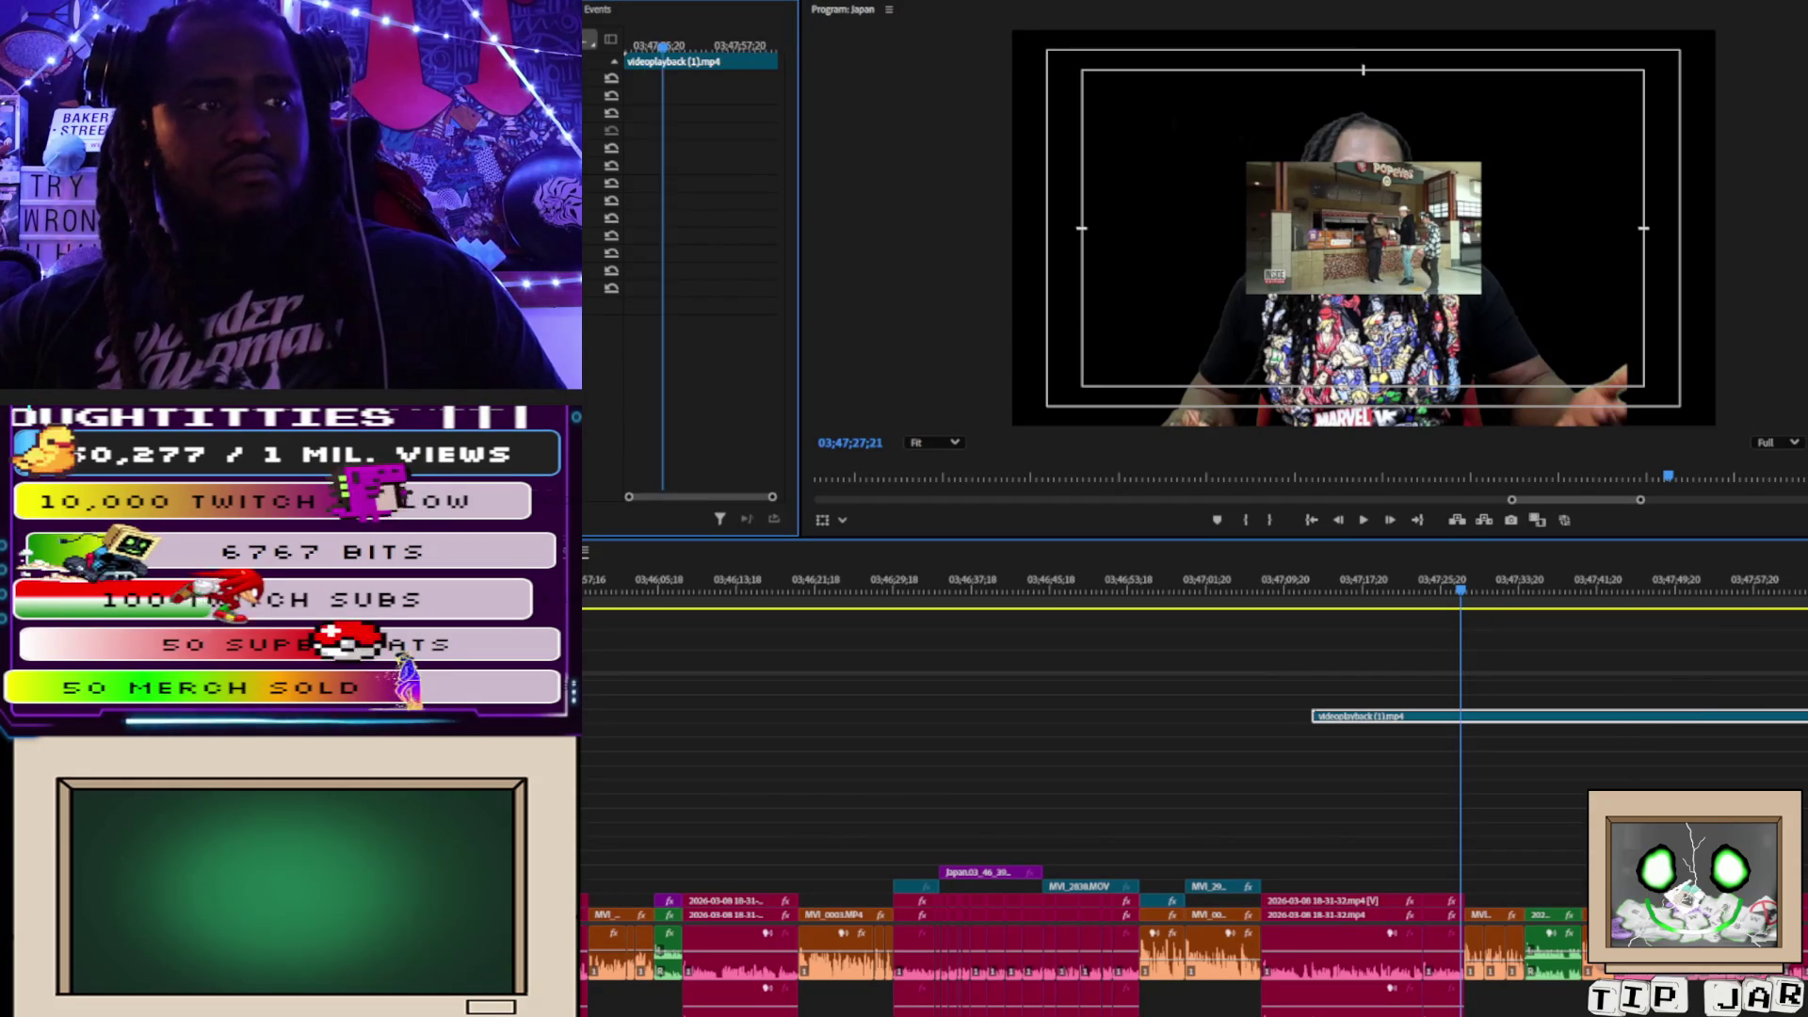
Move the videoplayback clip down to V2 above the speaker and scrub the timeline to preview it.
key(ctrl+shift+a)
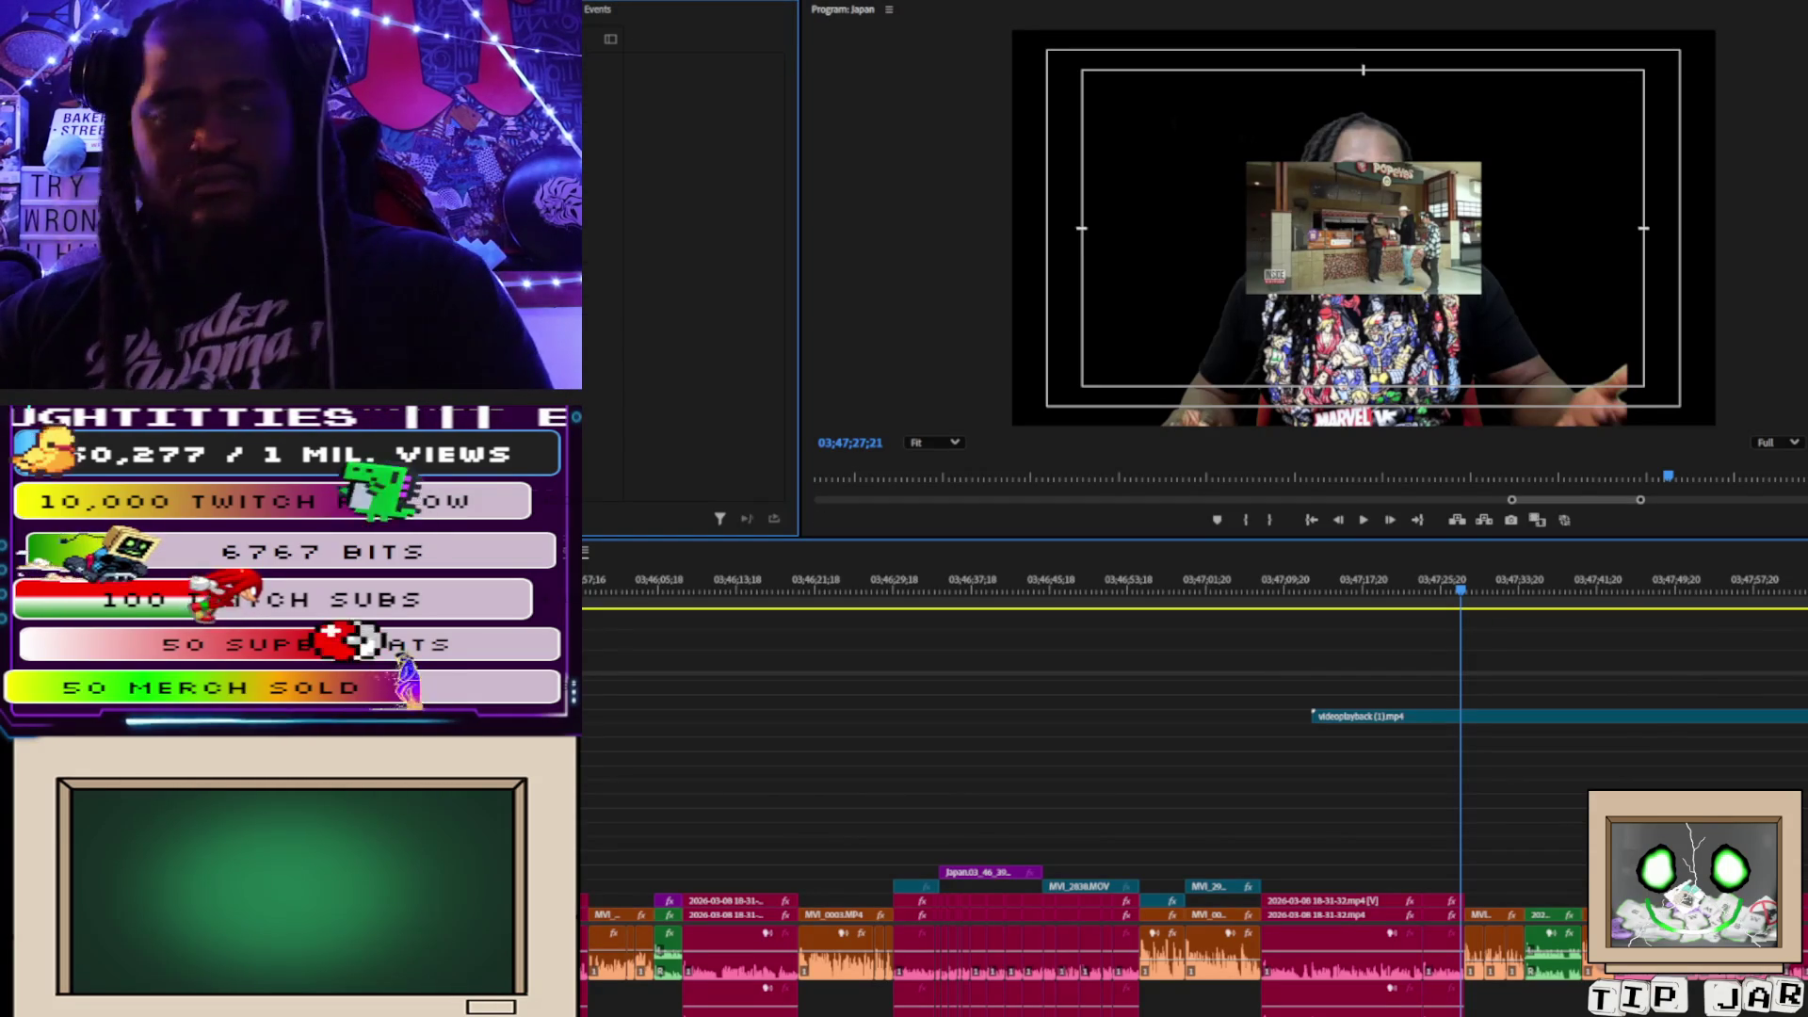
mouse_move(1671, 729)
mouse_down()
mouse_move(1638, 726)
mouse_move(1638, 883)
mouse_move(1587, 898)
mouse_up()
drag(1251, 576, 1553, 656)
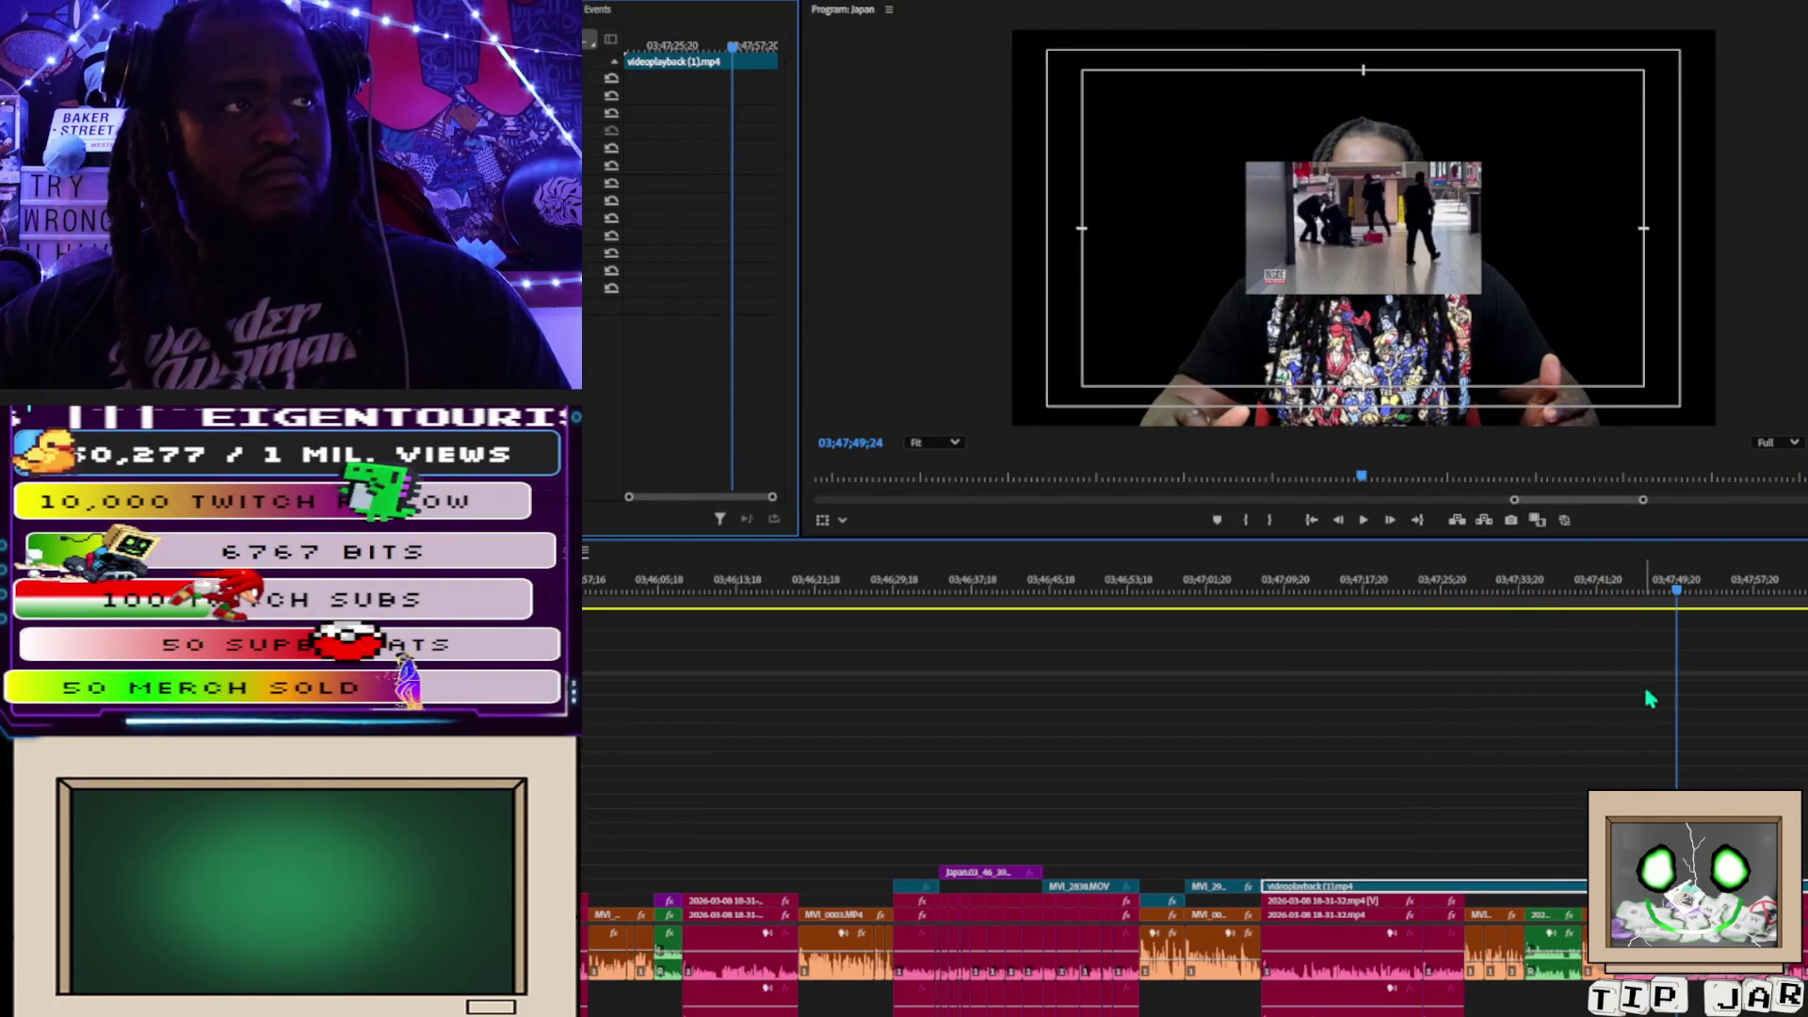
drag(1139, 904, 1144, 904)
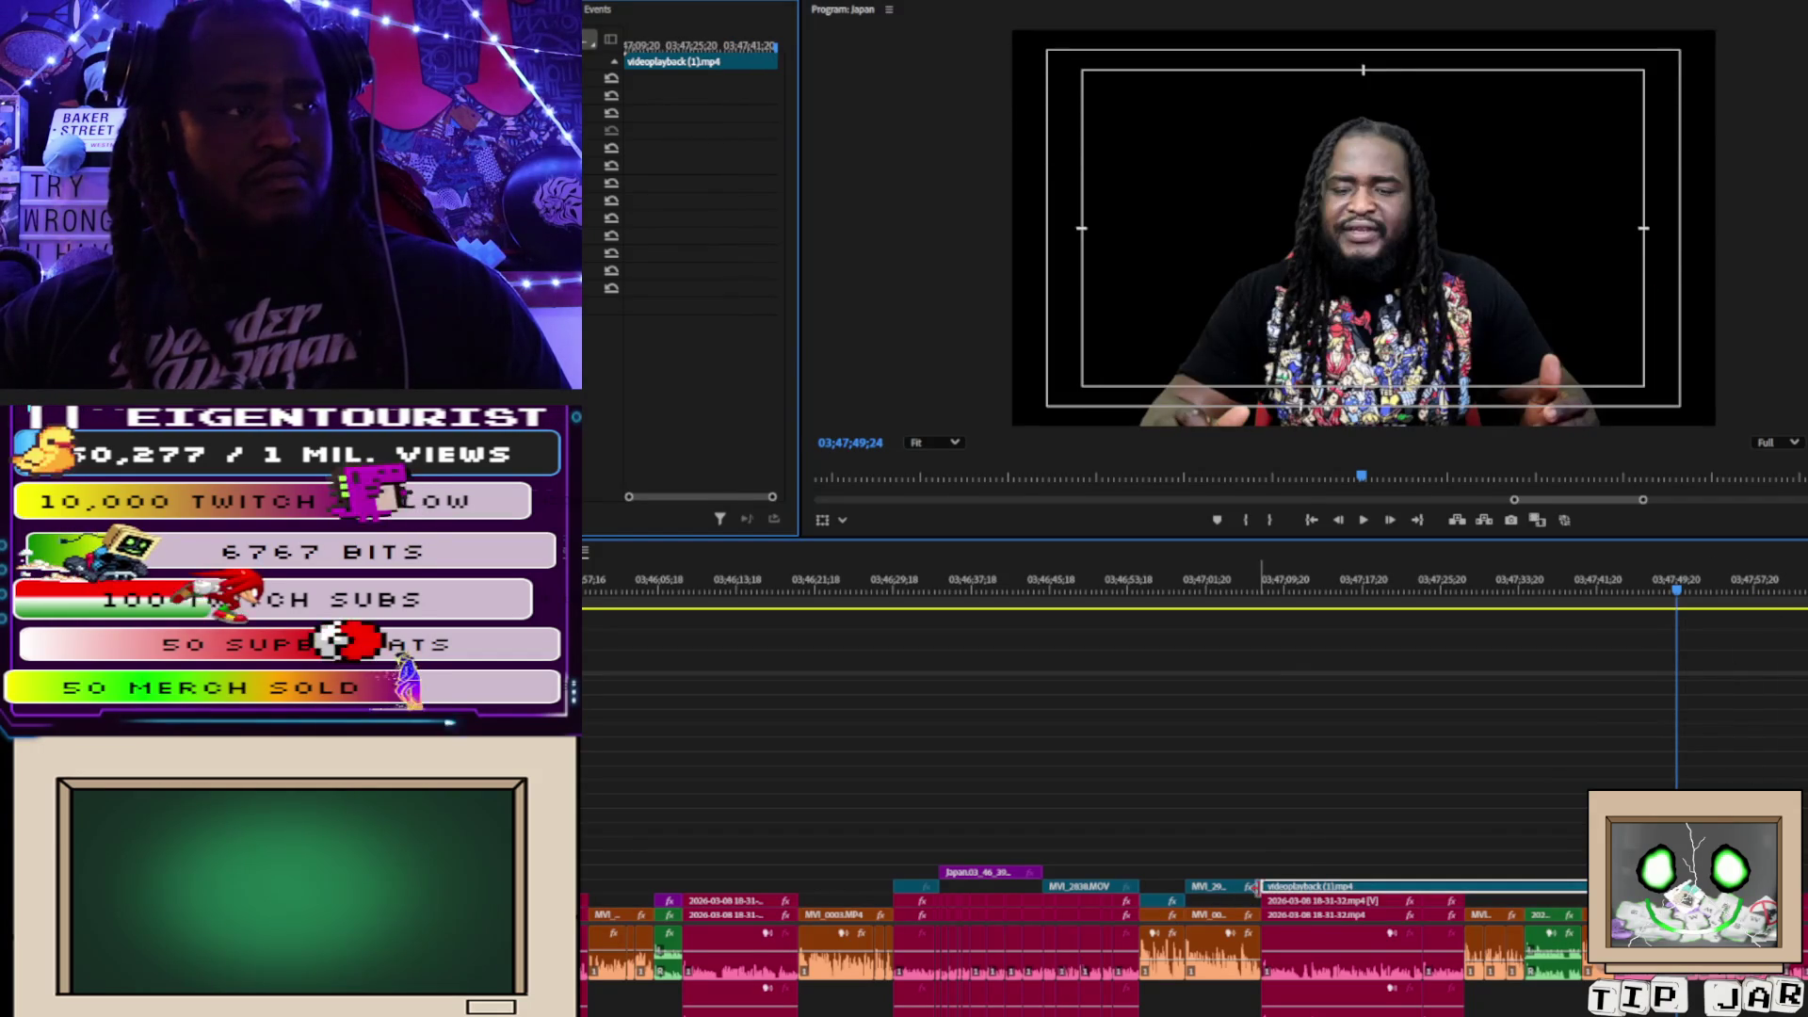
click(1257, 885)
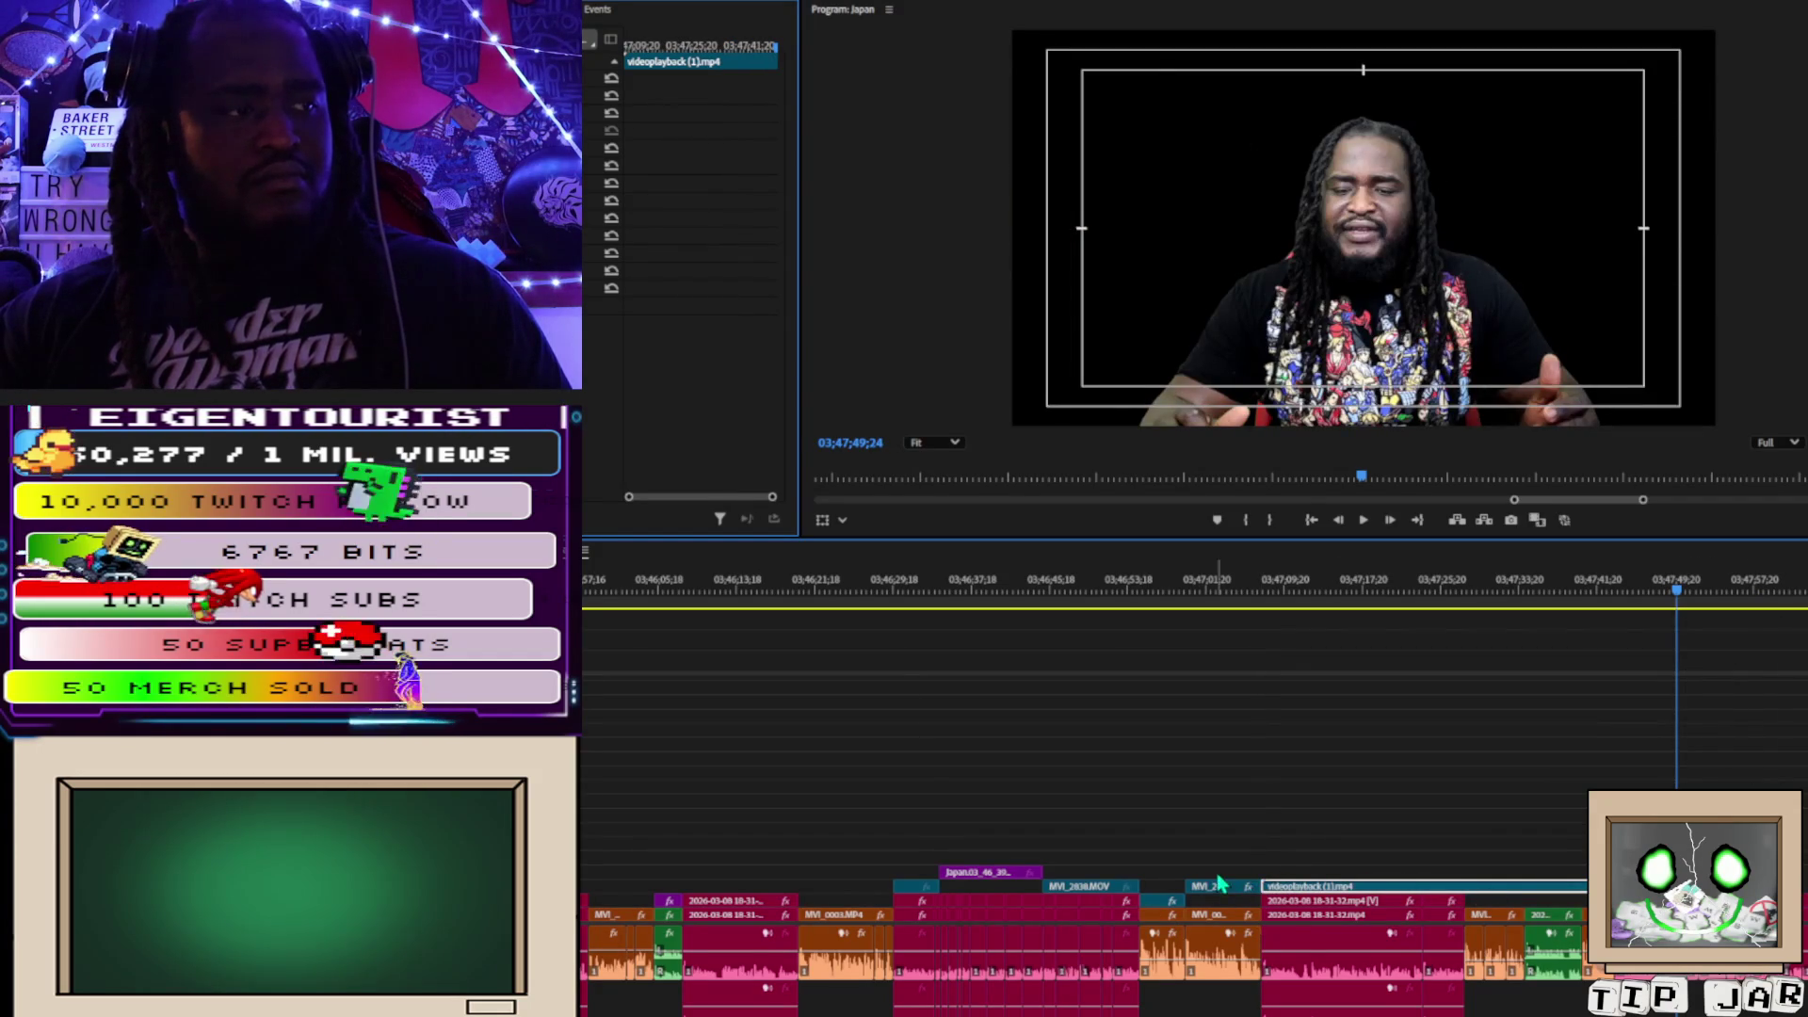
mouse_move(1267, 881)
mouse_down()
mouse_move(1403, 893)
mouse_move(1351, 889)
mouse_move(1382, 876)
mouse_move(1365, 872)
mouse_move(1463, 872)
mouse_move(1326, 902)
mouse_up()
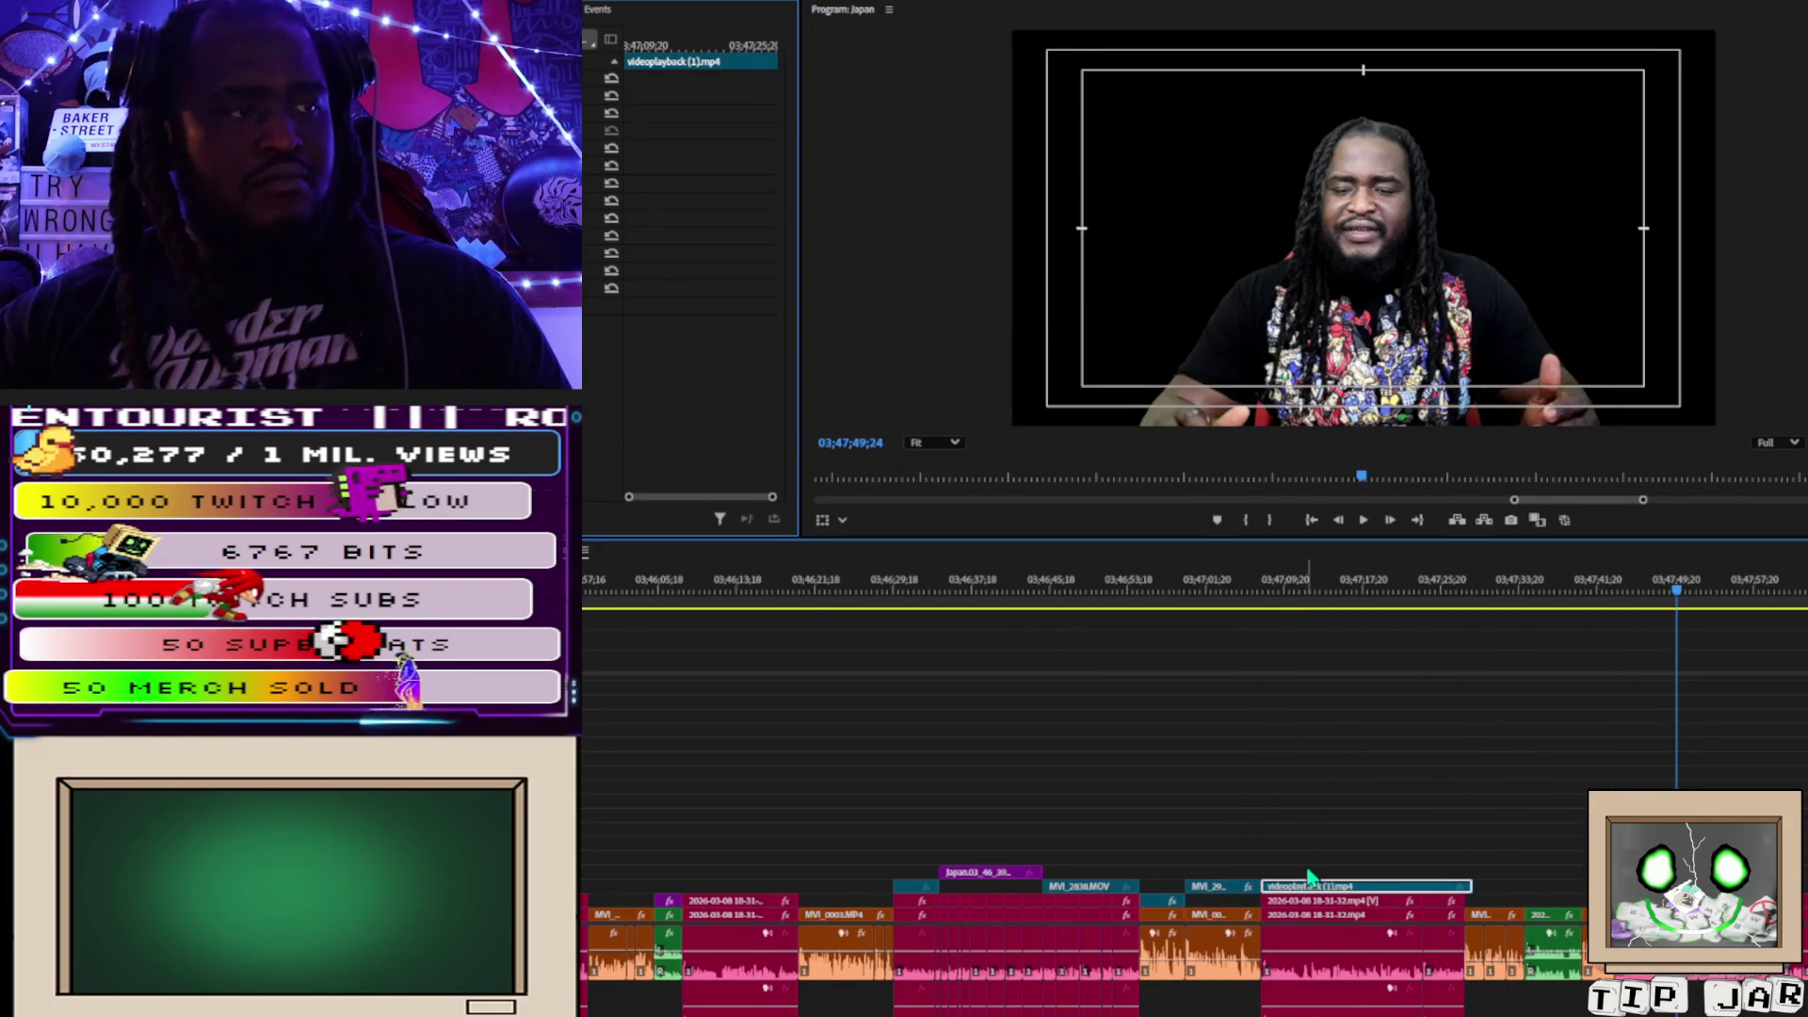
click(1396, 911)
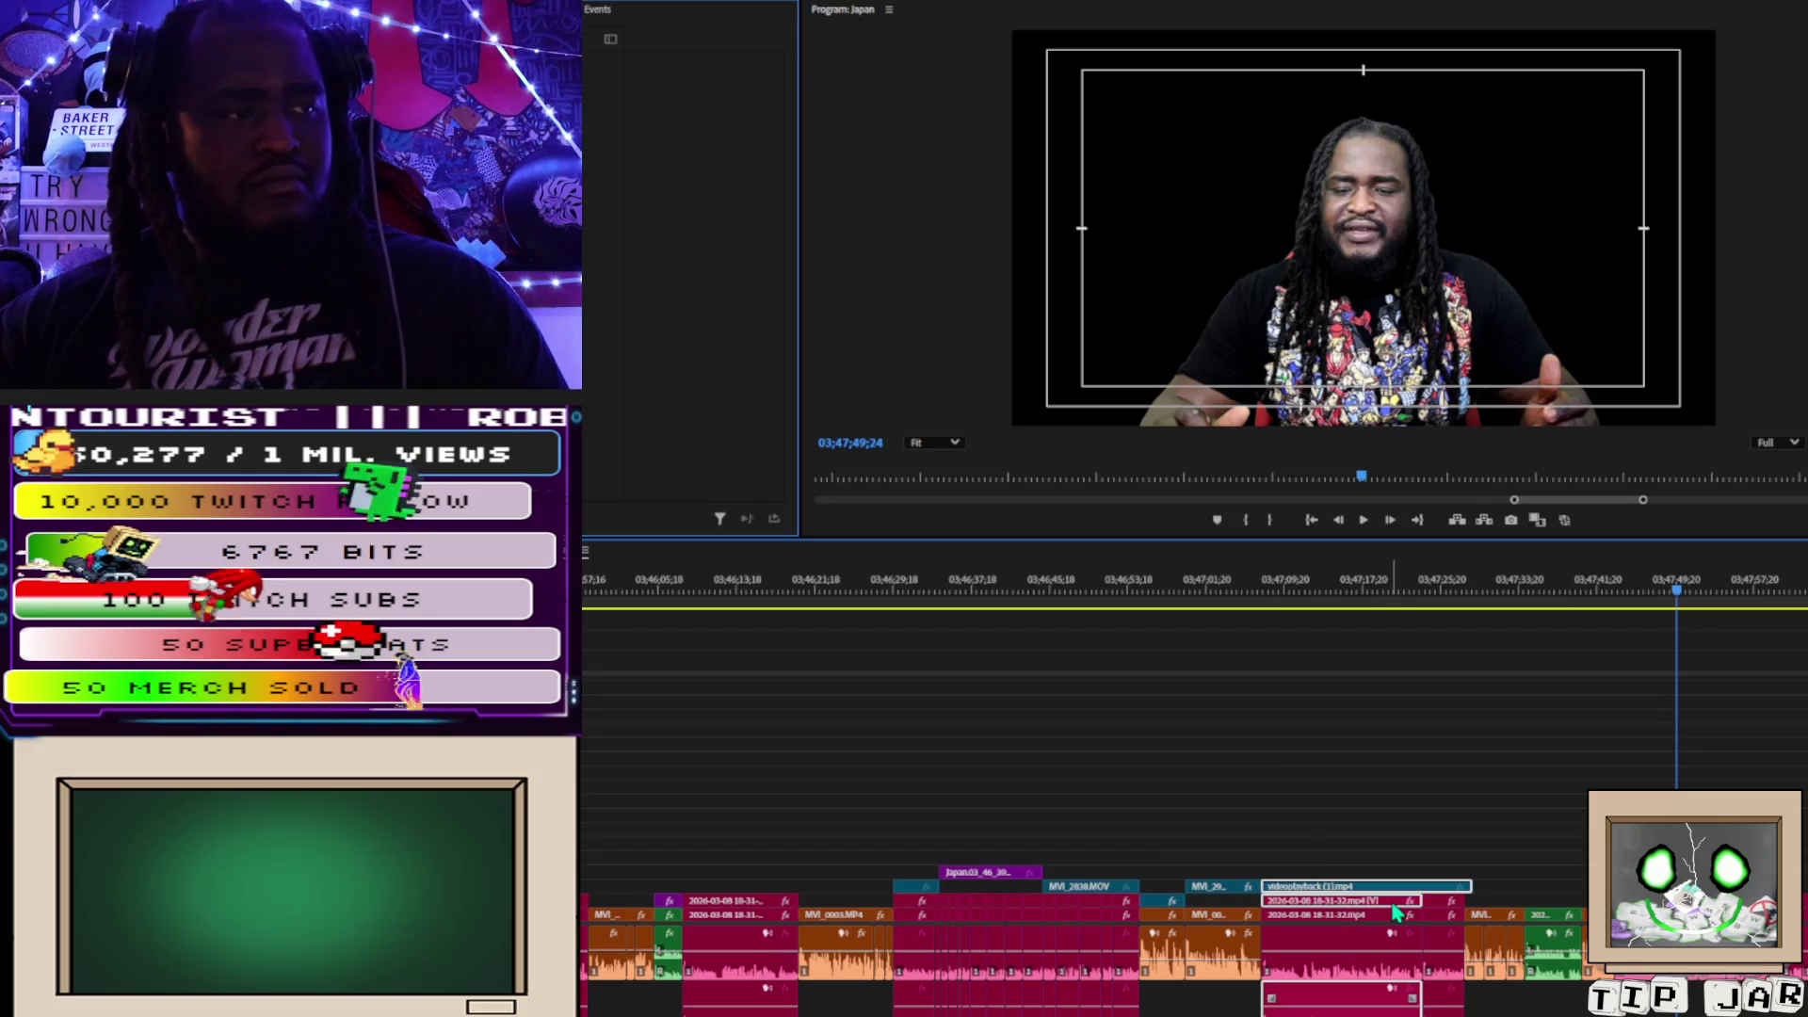
Raise the speaker's clips a track and put the videoplayback clip beneath them as background.
shift+click(1441, 919)
mouse_move(1388, 907)
mouse_down()
mouse_move(1387, 868)
mouse_move(1362, 890)
mouse_move(1357, 850)
mouse_move(1357, 890)
mouse_move(1463, 883)
mouse_move(1411, 915)
mouse_up()
click(1309, 592)
scroll(1312, 595, up, 2)
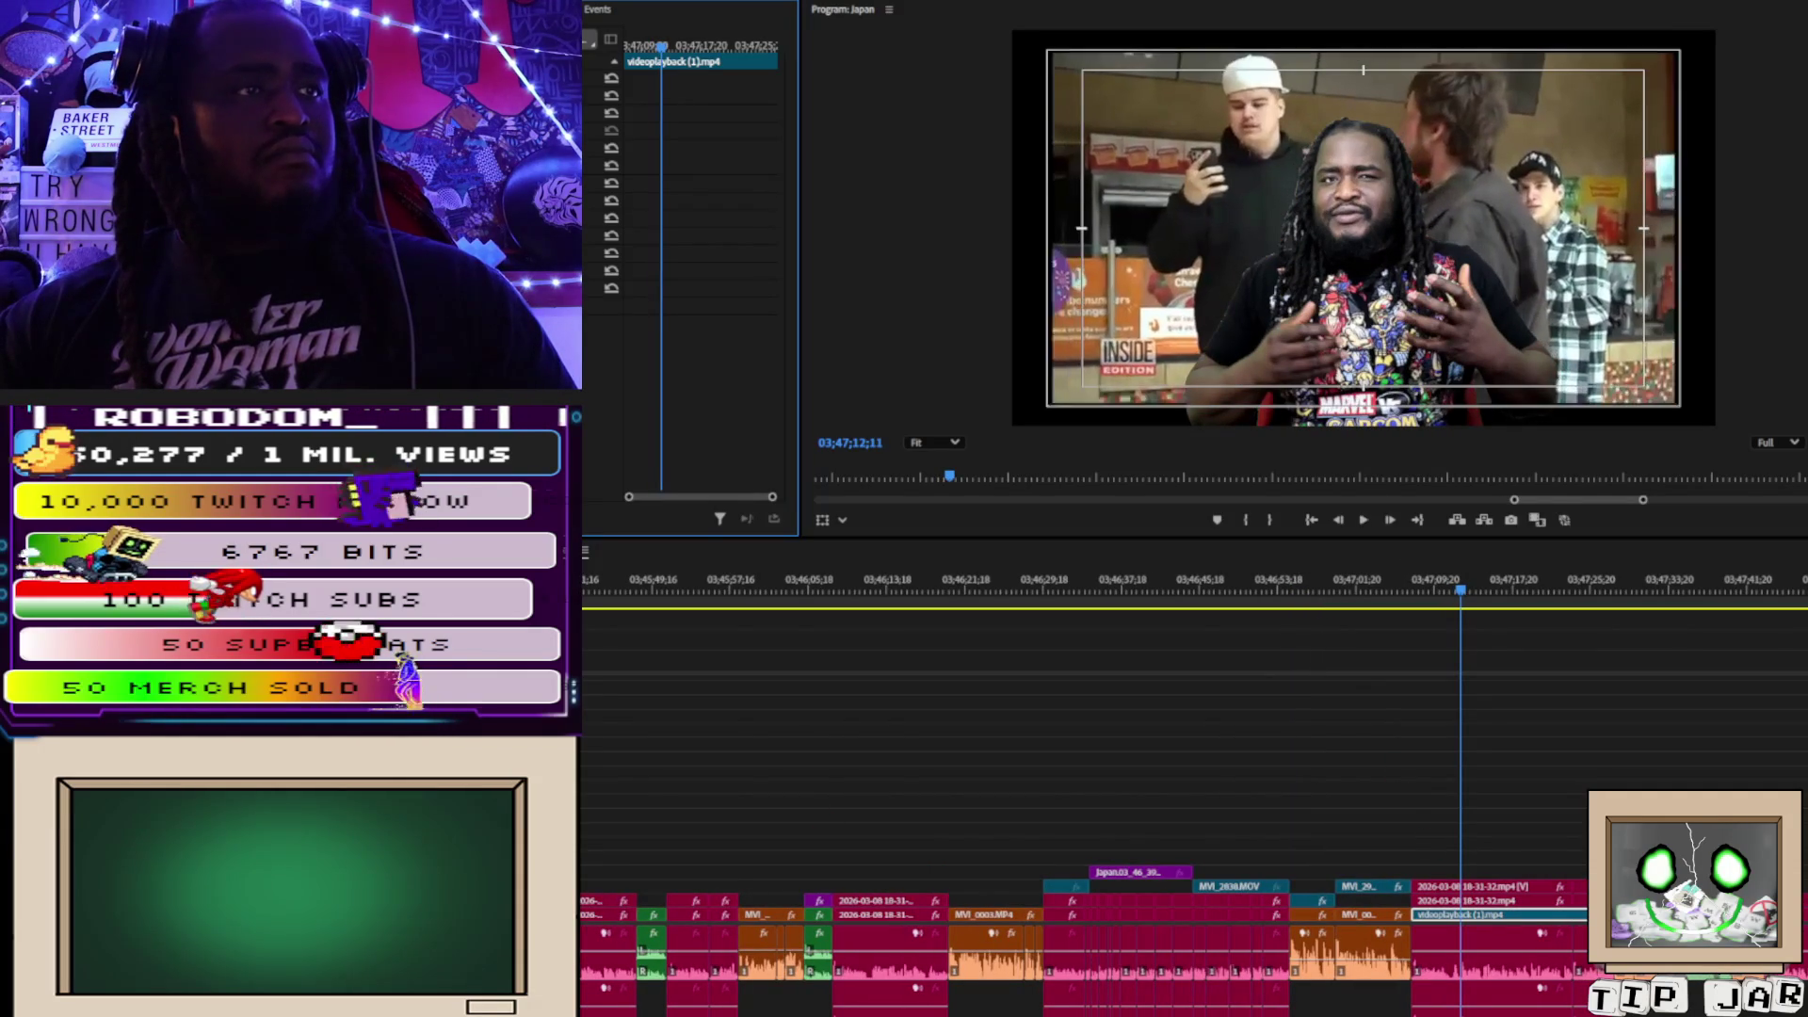
key(space)
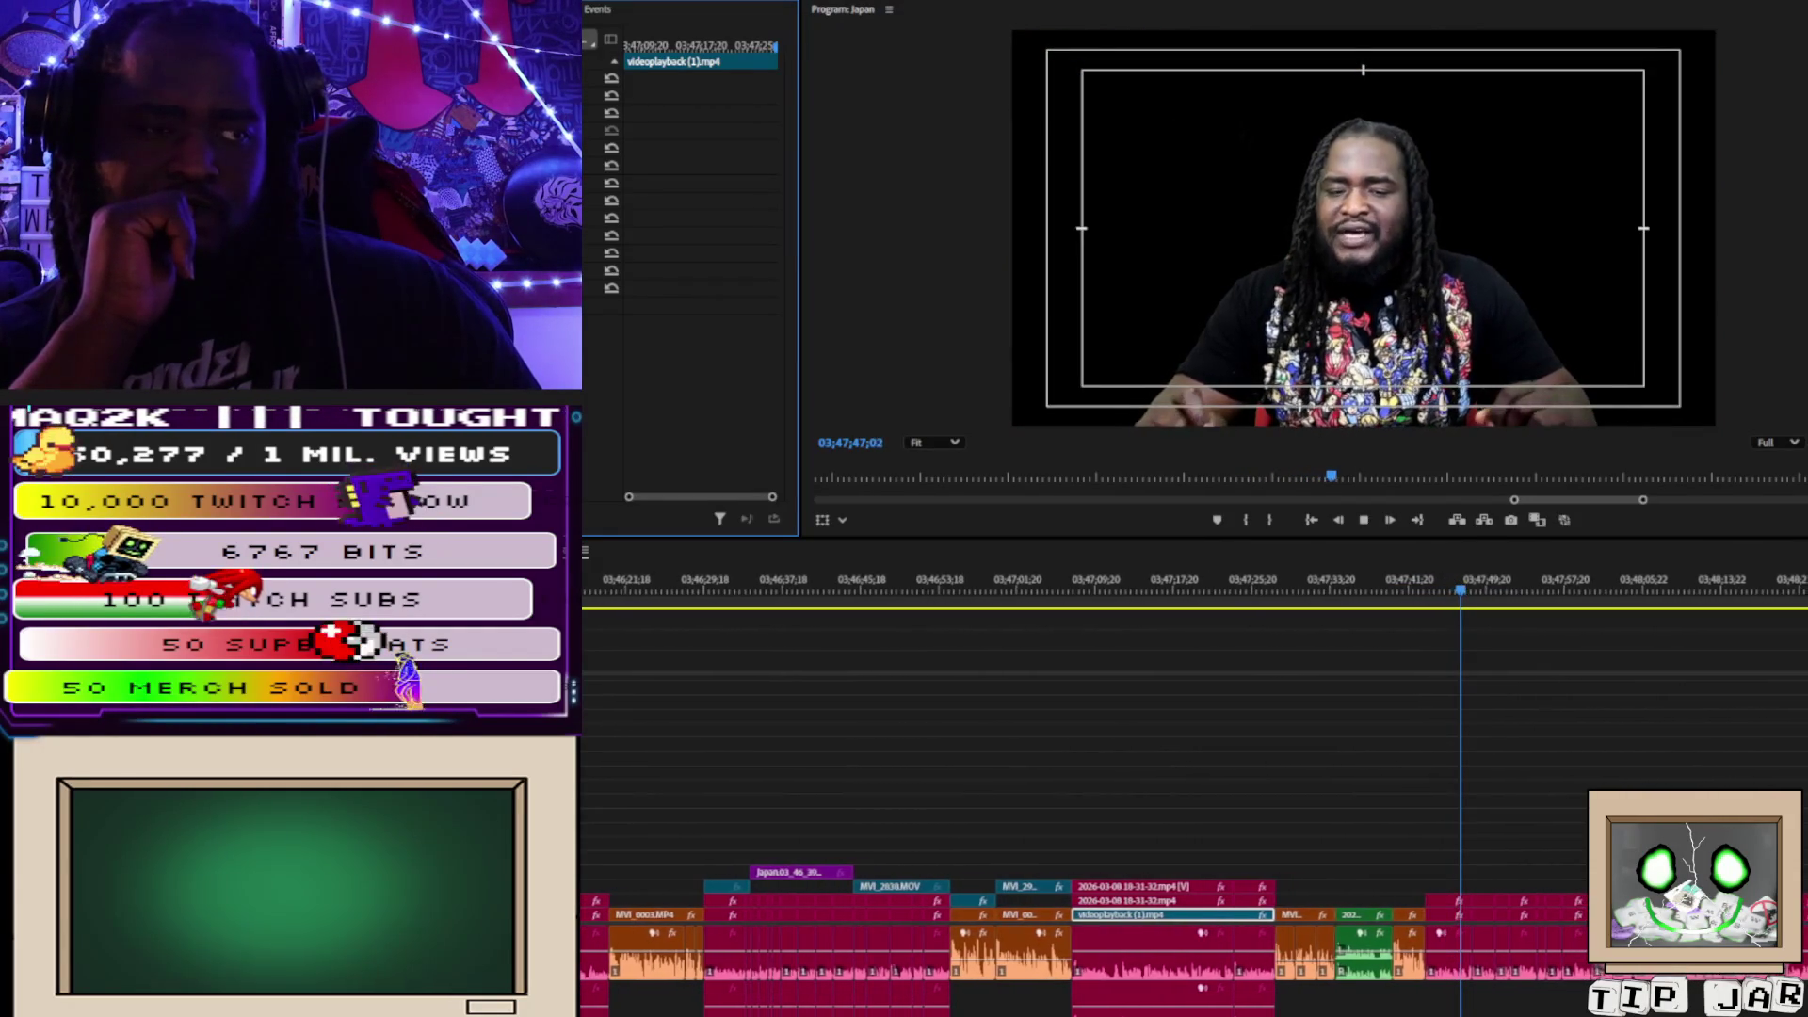
key(space)
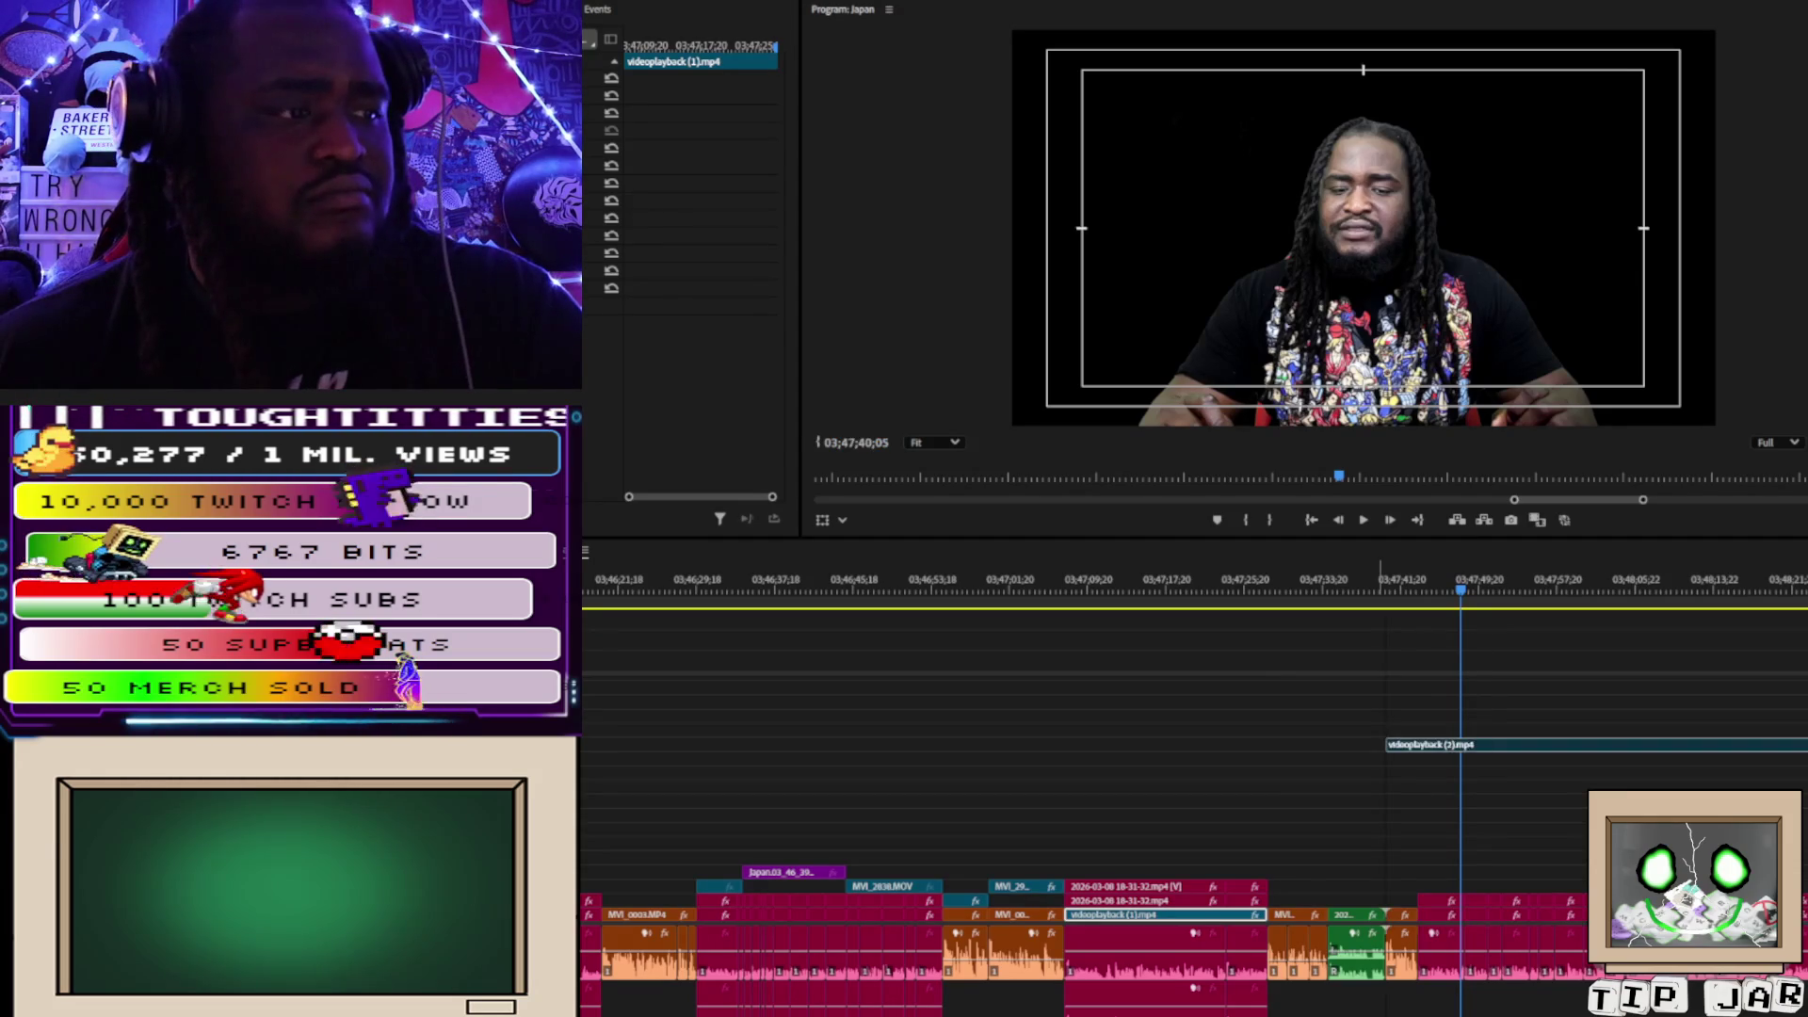
Drop videoplayback (2).mp4 onto an upper video track over the speaker footage in the Japan sequence.
mouse_move(942, 745)
mouse_down()
mouse_move(946, 688)
mouse_move(989, 680)
mouse_move(1022, 703)
mouse_up()
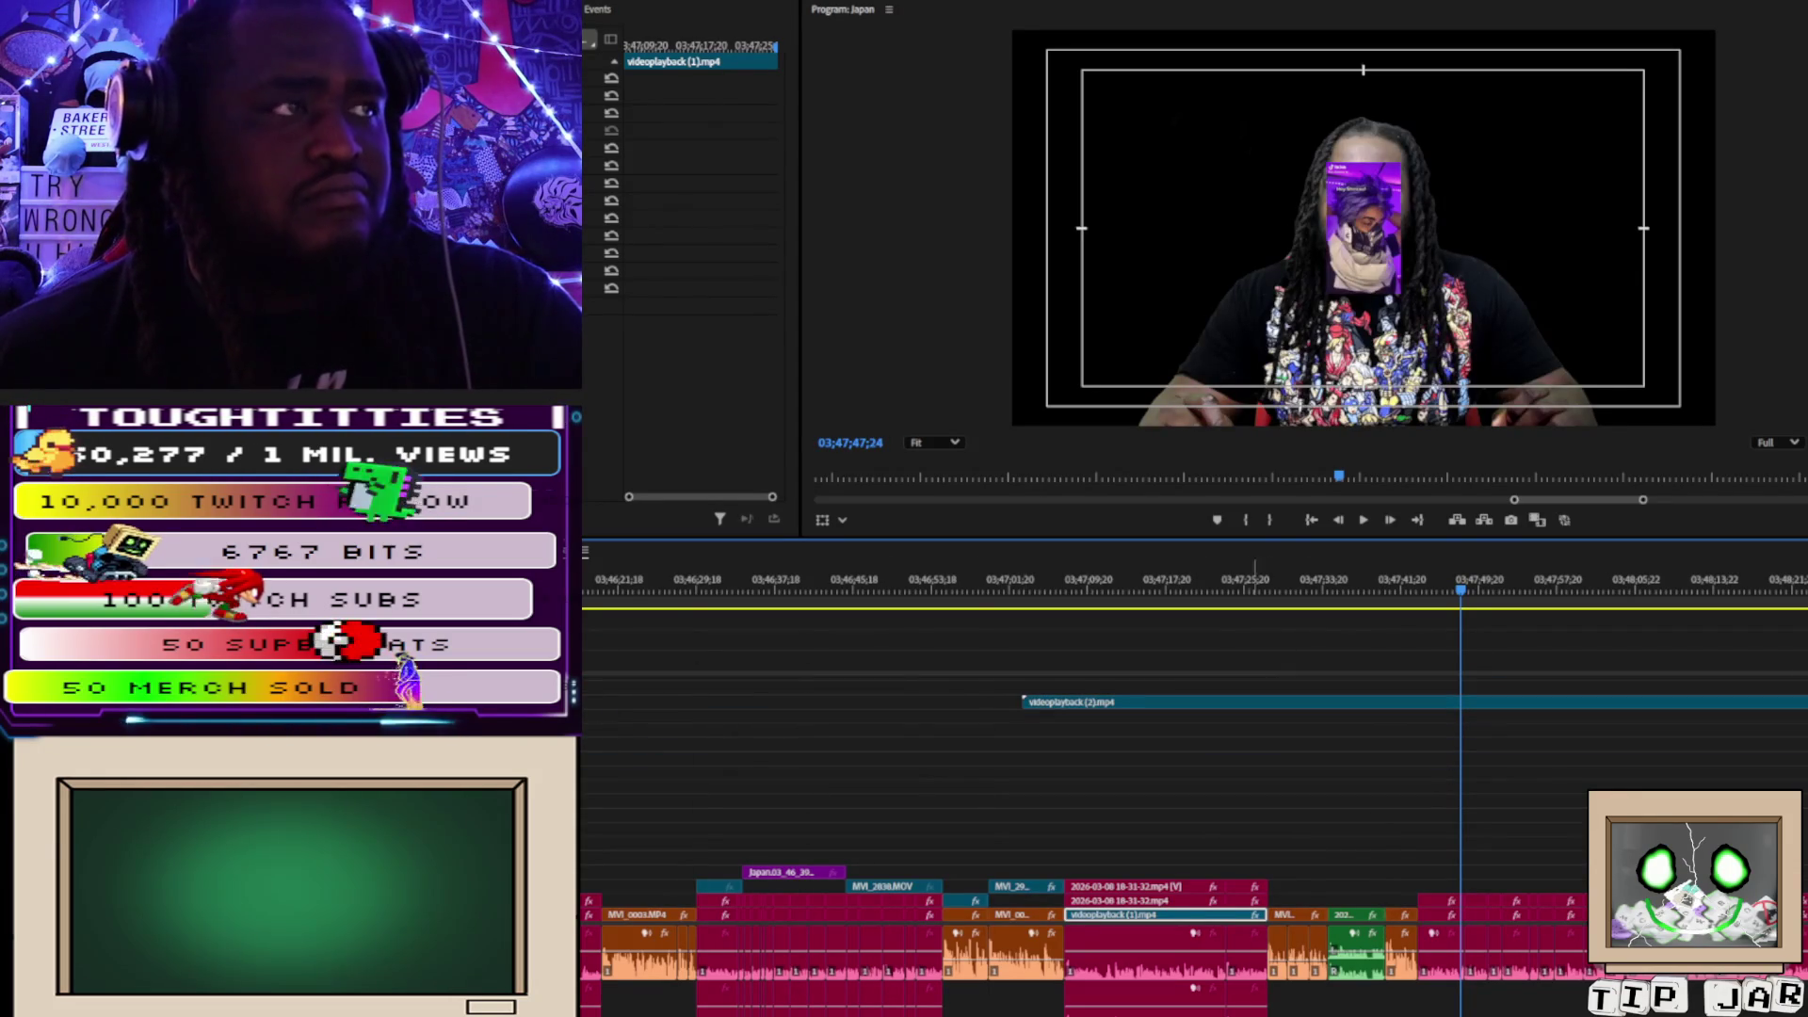
Scale the TikTok overlay up to full frame height, centred over the speaker in the Program monitor.
click(1384, 223)
click(1384, 224)
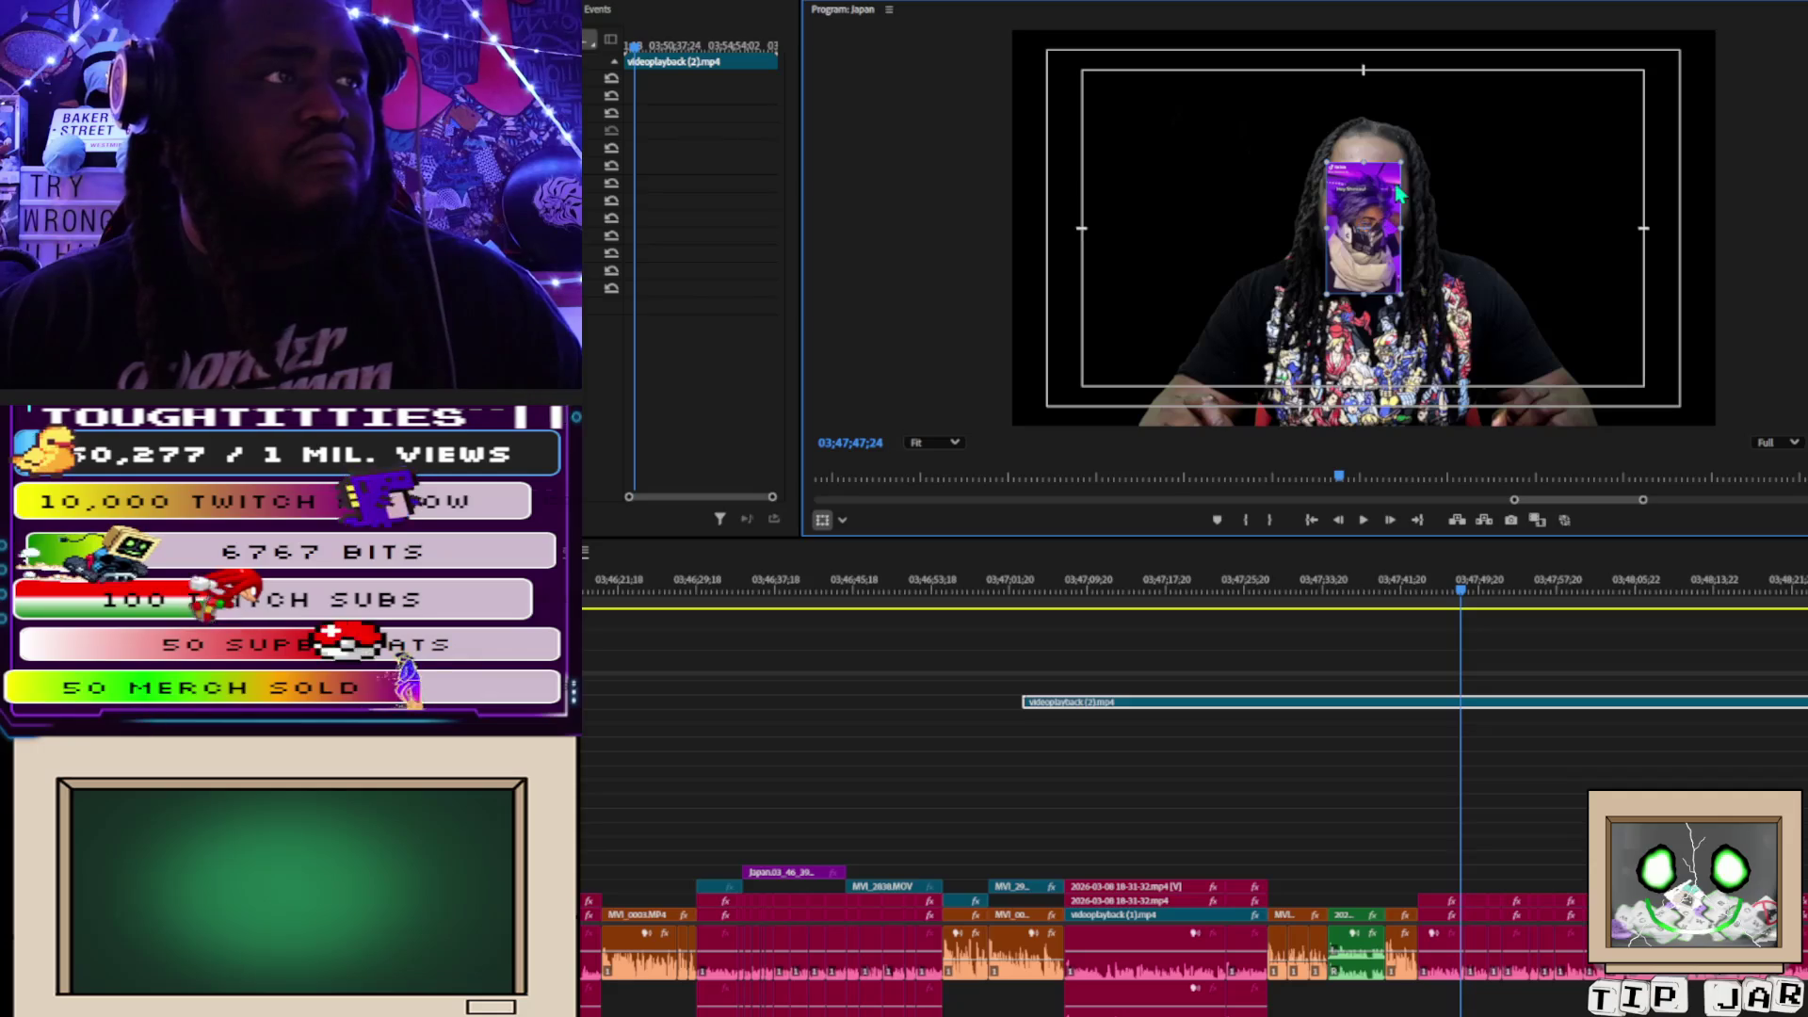
drag(1401, 163, 1523, 30)
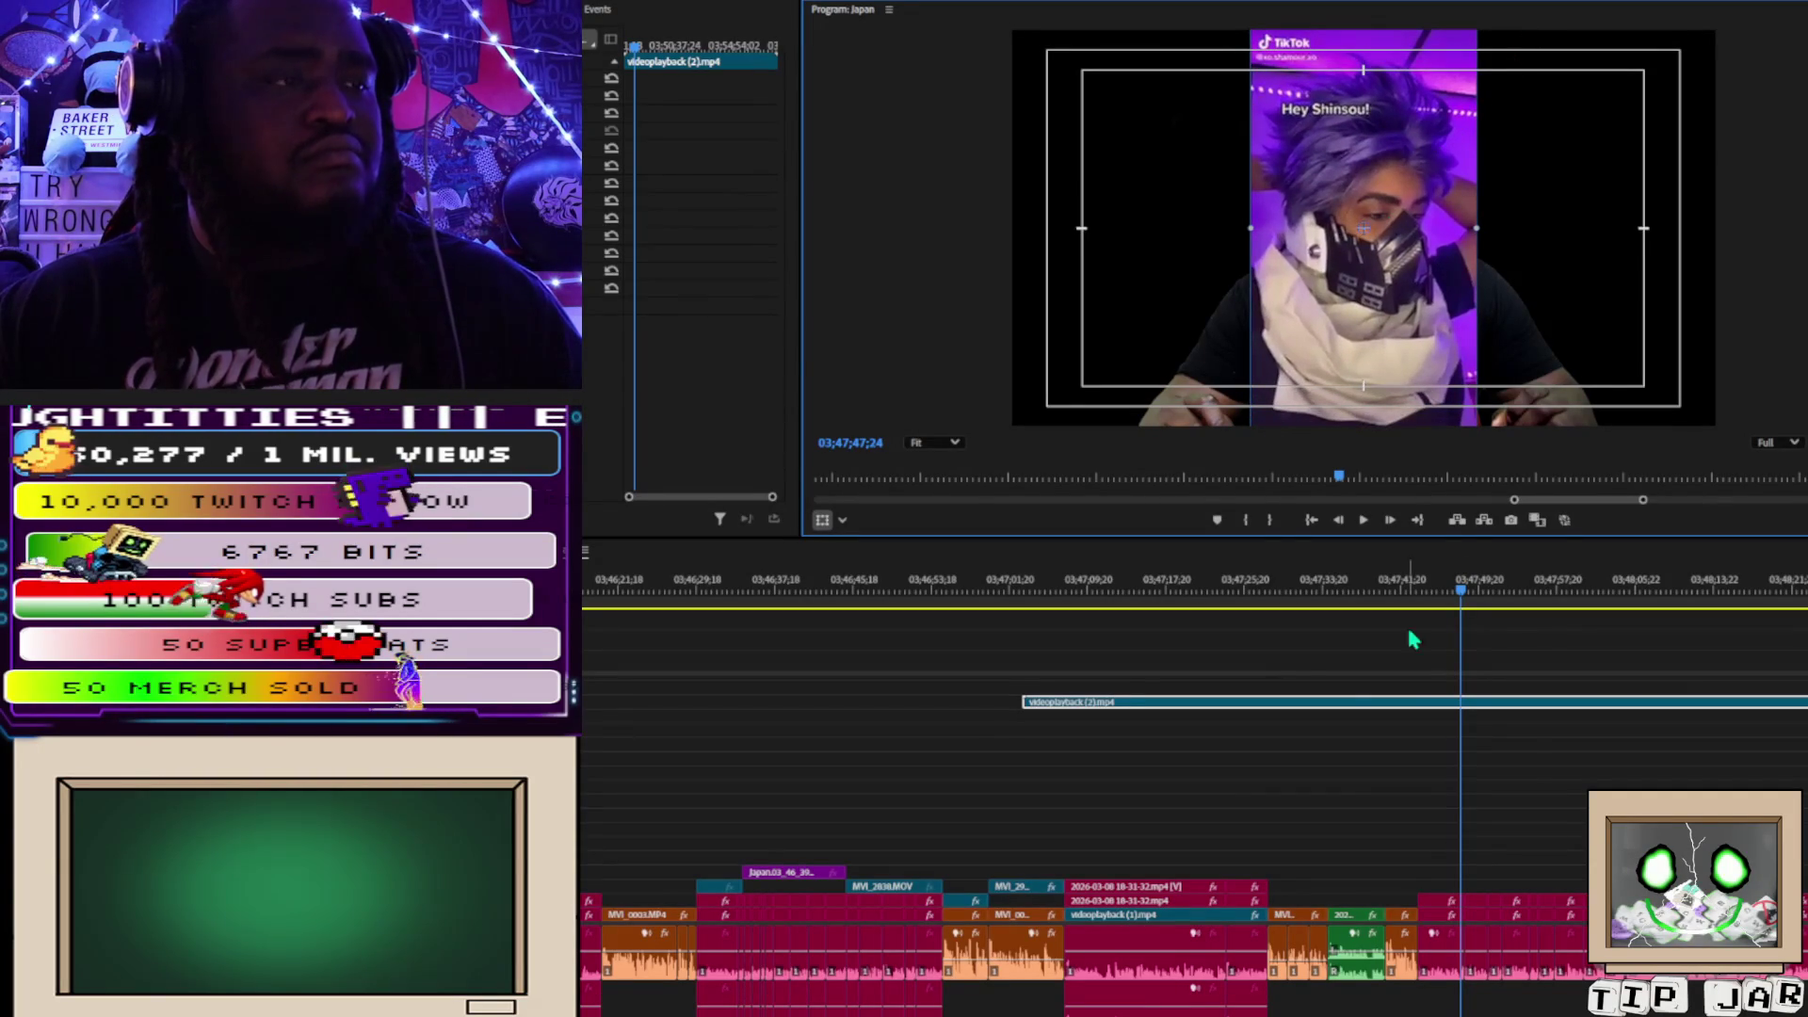
Cut the videoplayback (2).mp4 clip on the upper track down to a short stub.
click(1512, 716)
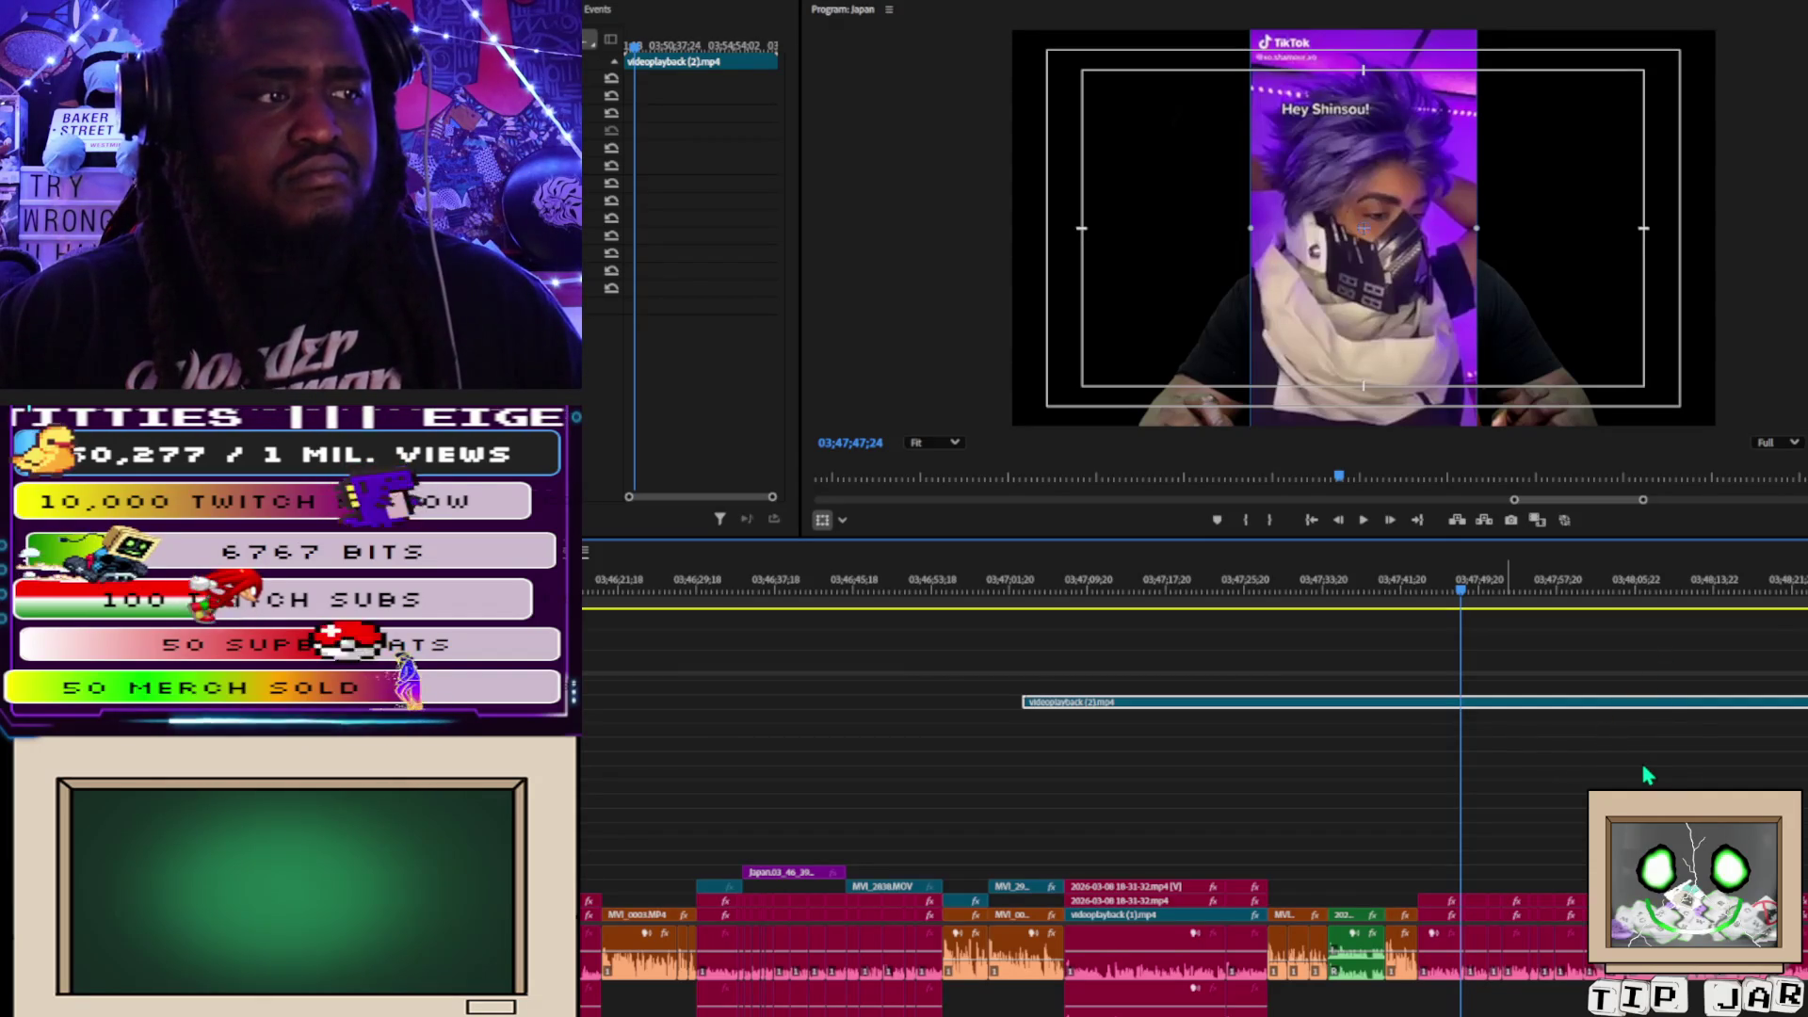
key(ctrl+m)
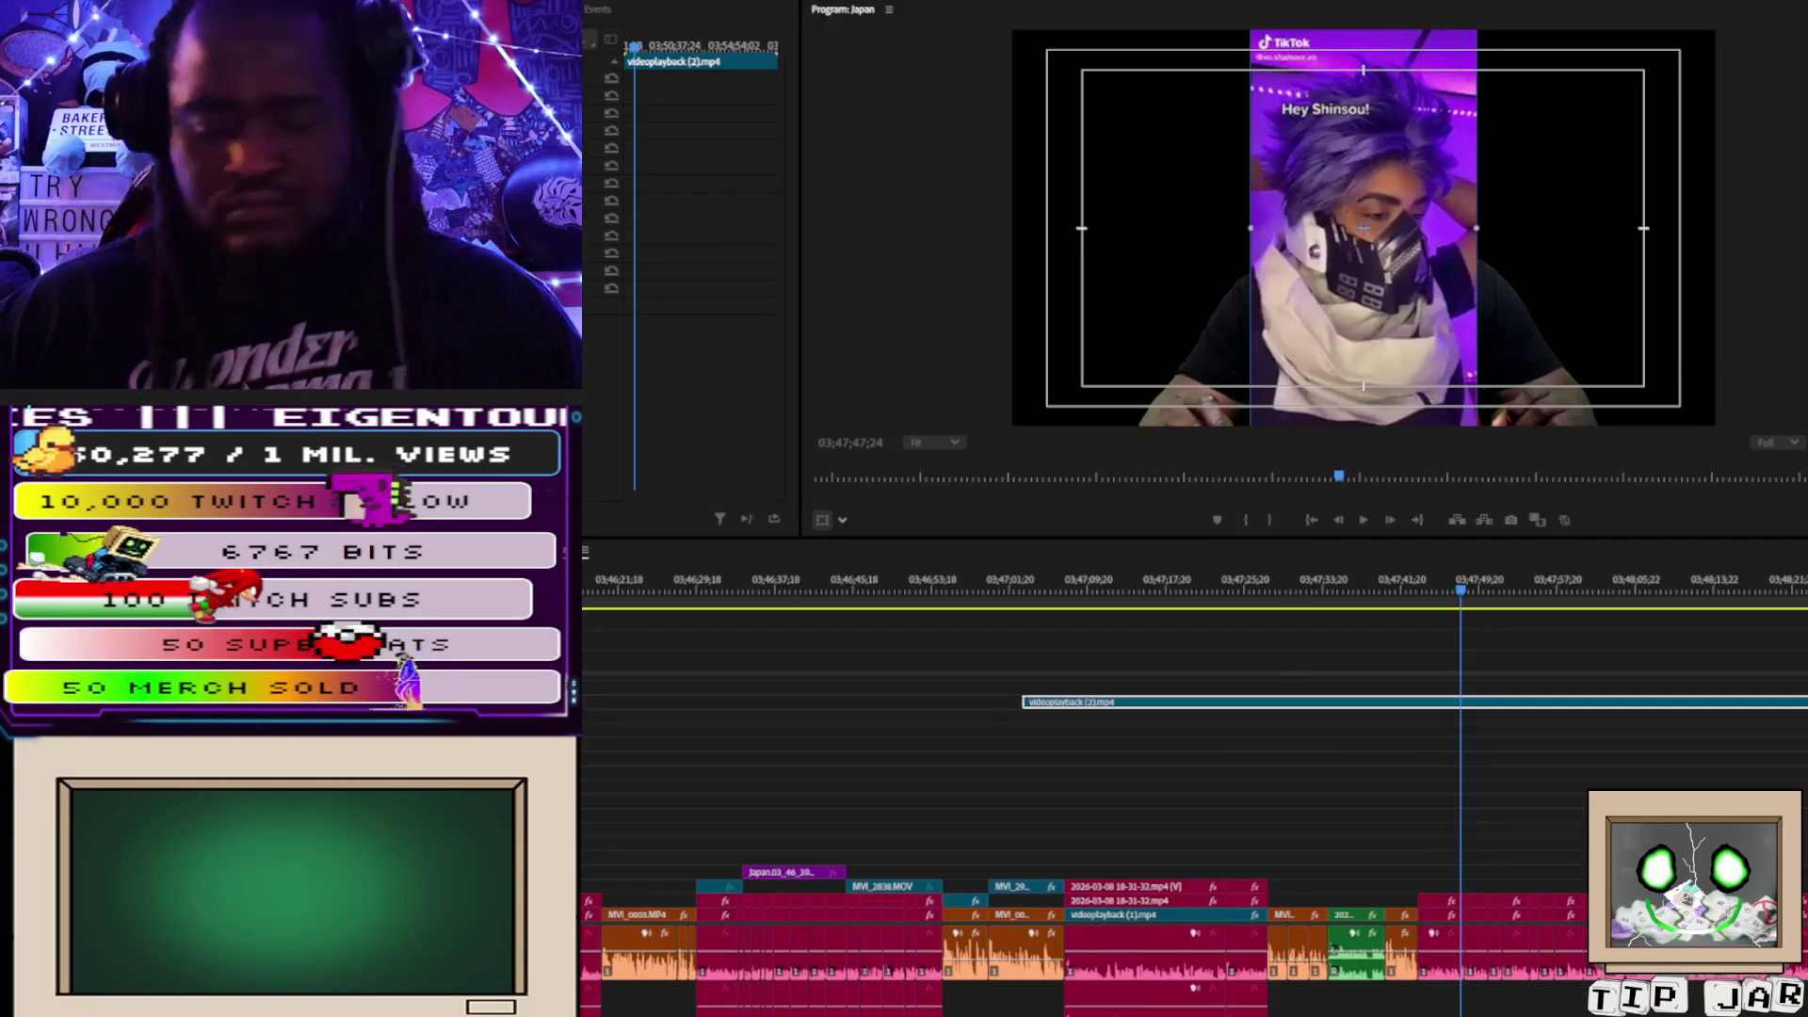
key(ctrl+z)
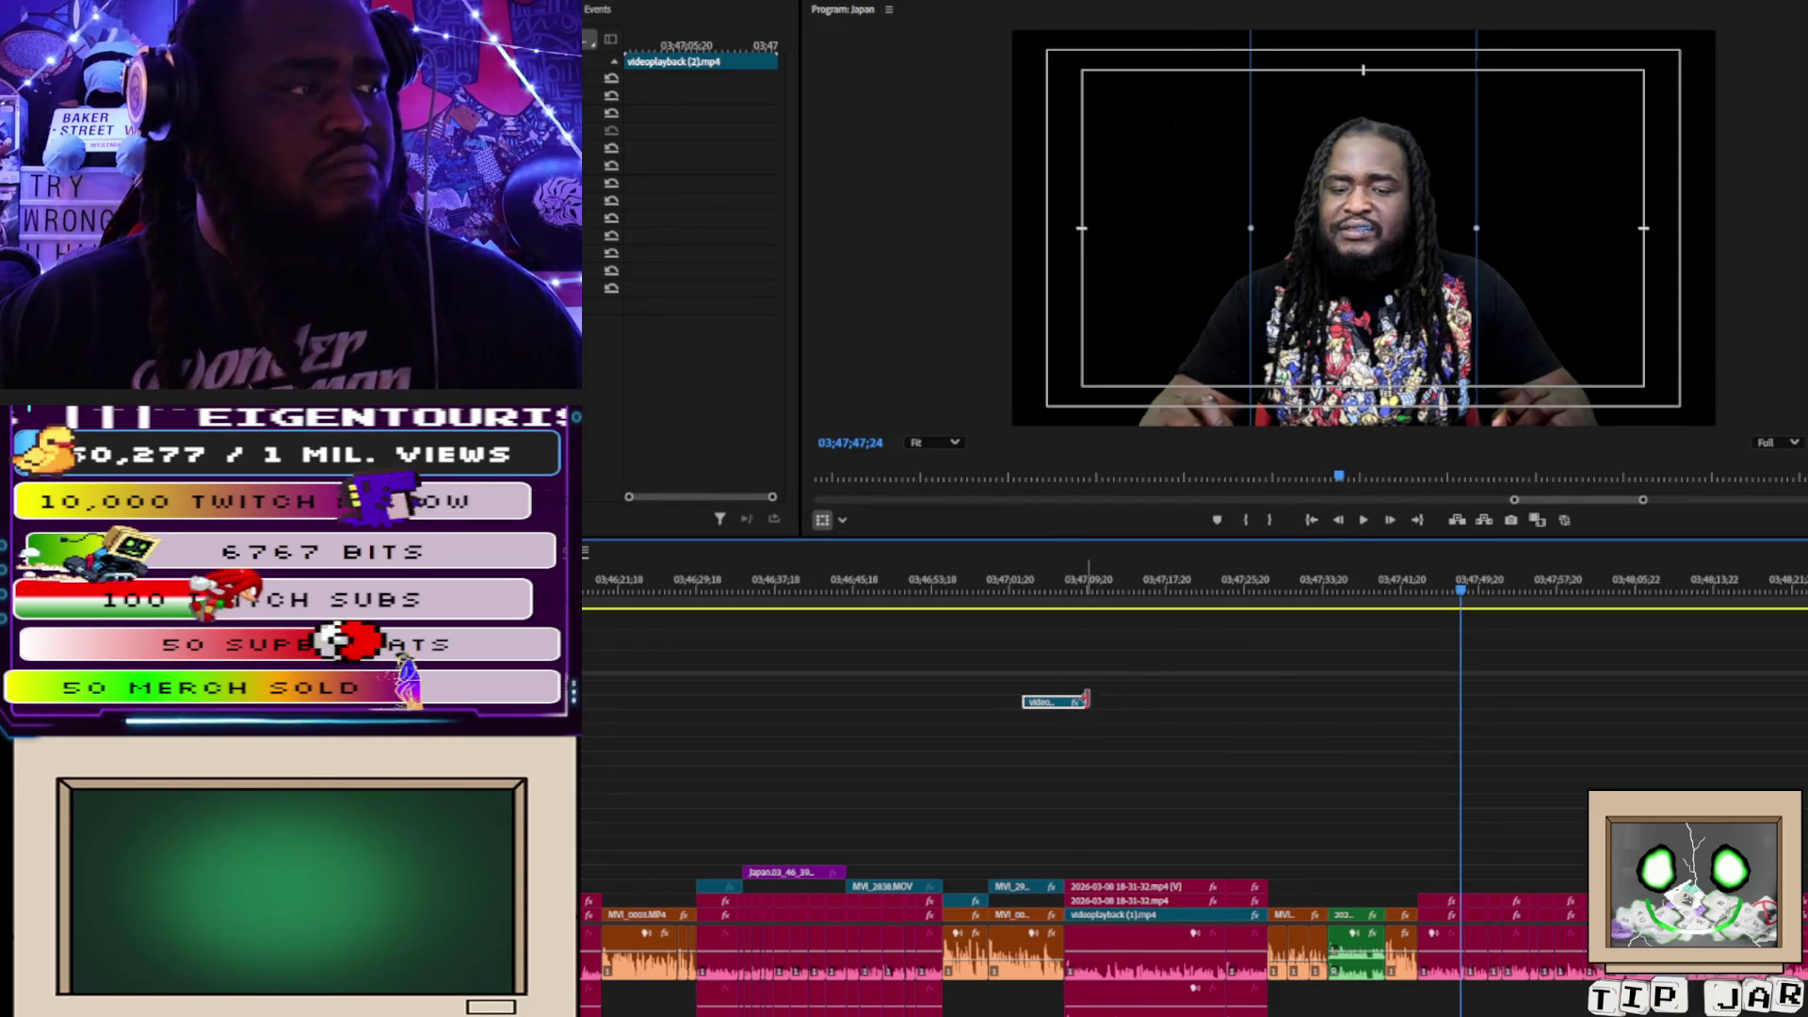
Restore the TikTok clip over the speaker, now playing at 361.96% speed, and zoom the timeline out.
key(ctrl+shift+z)
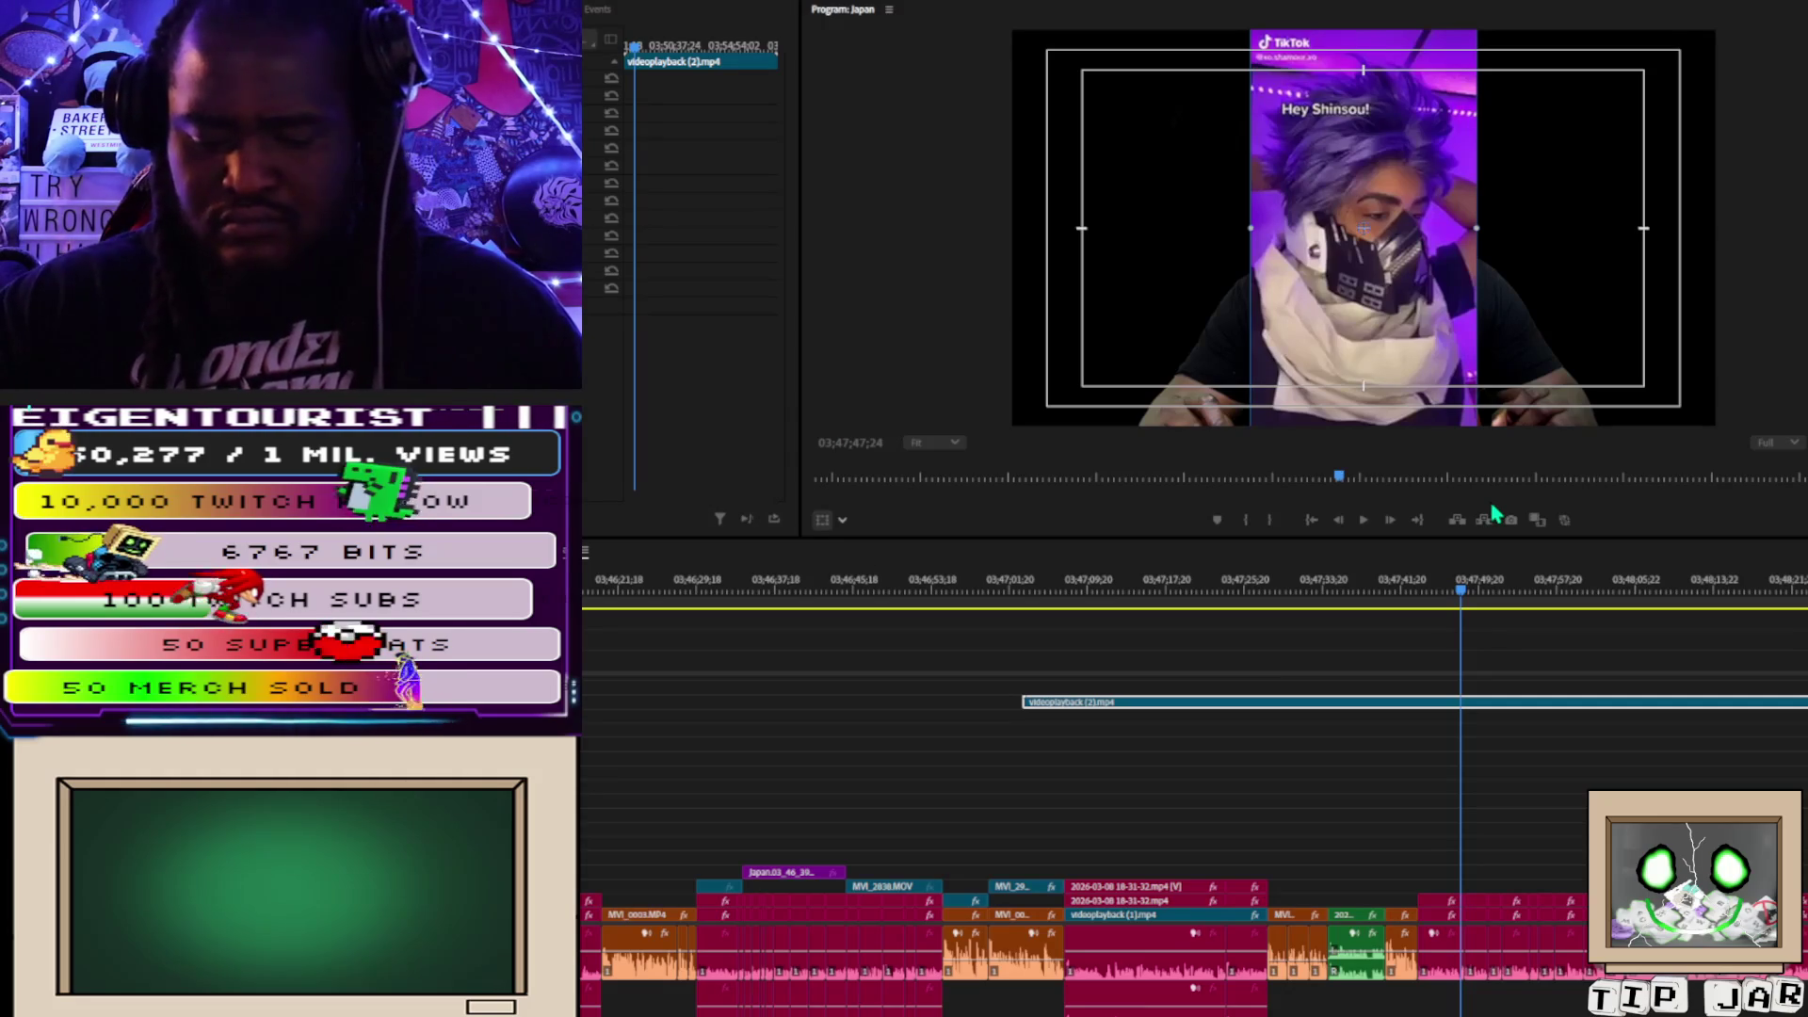
click(1413, 533)
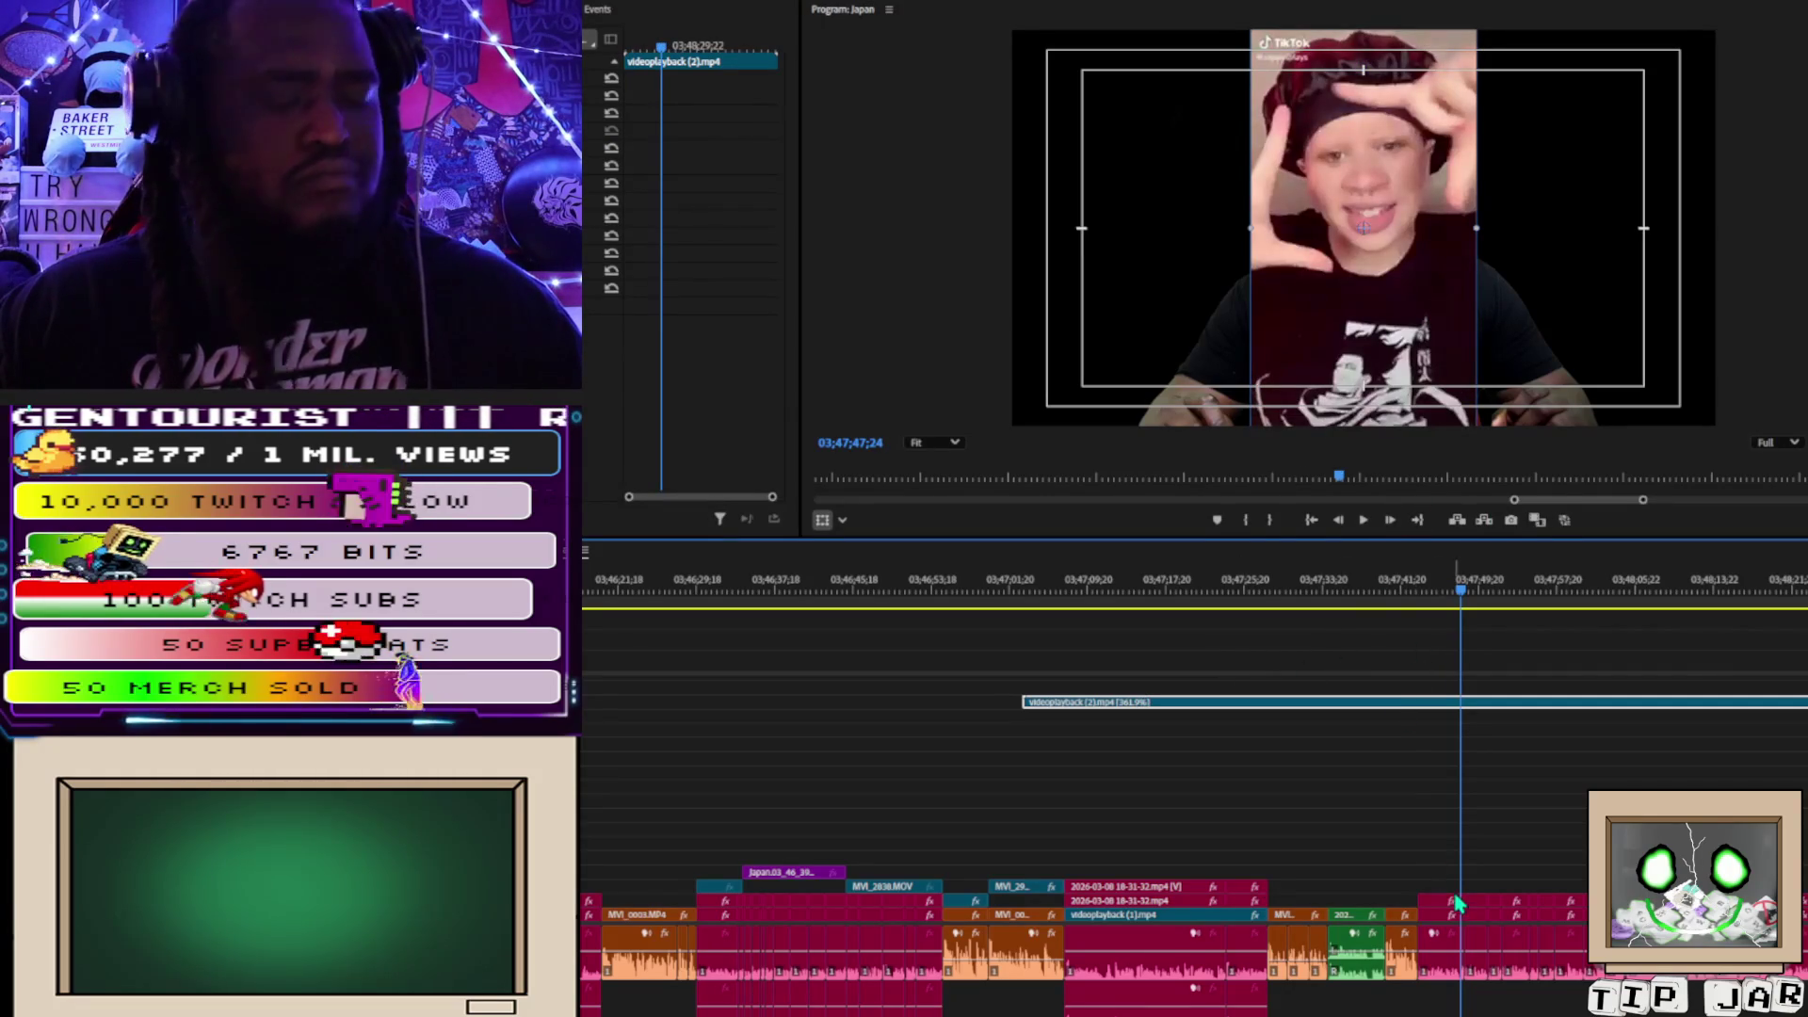
key(minus)
key(minus)
key(minus)
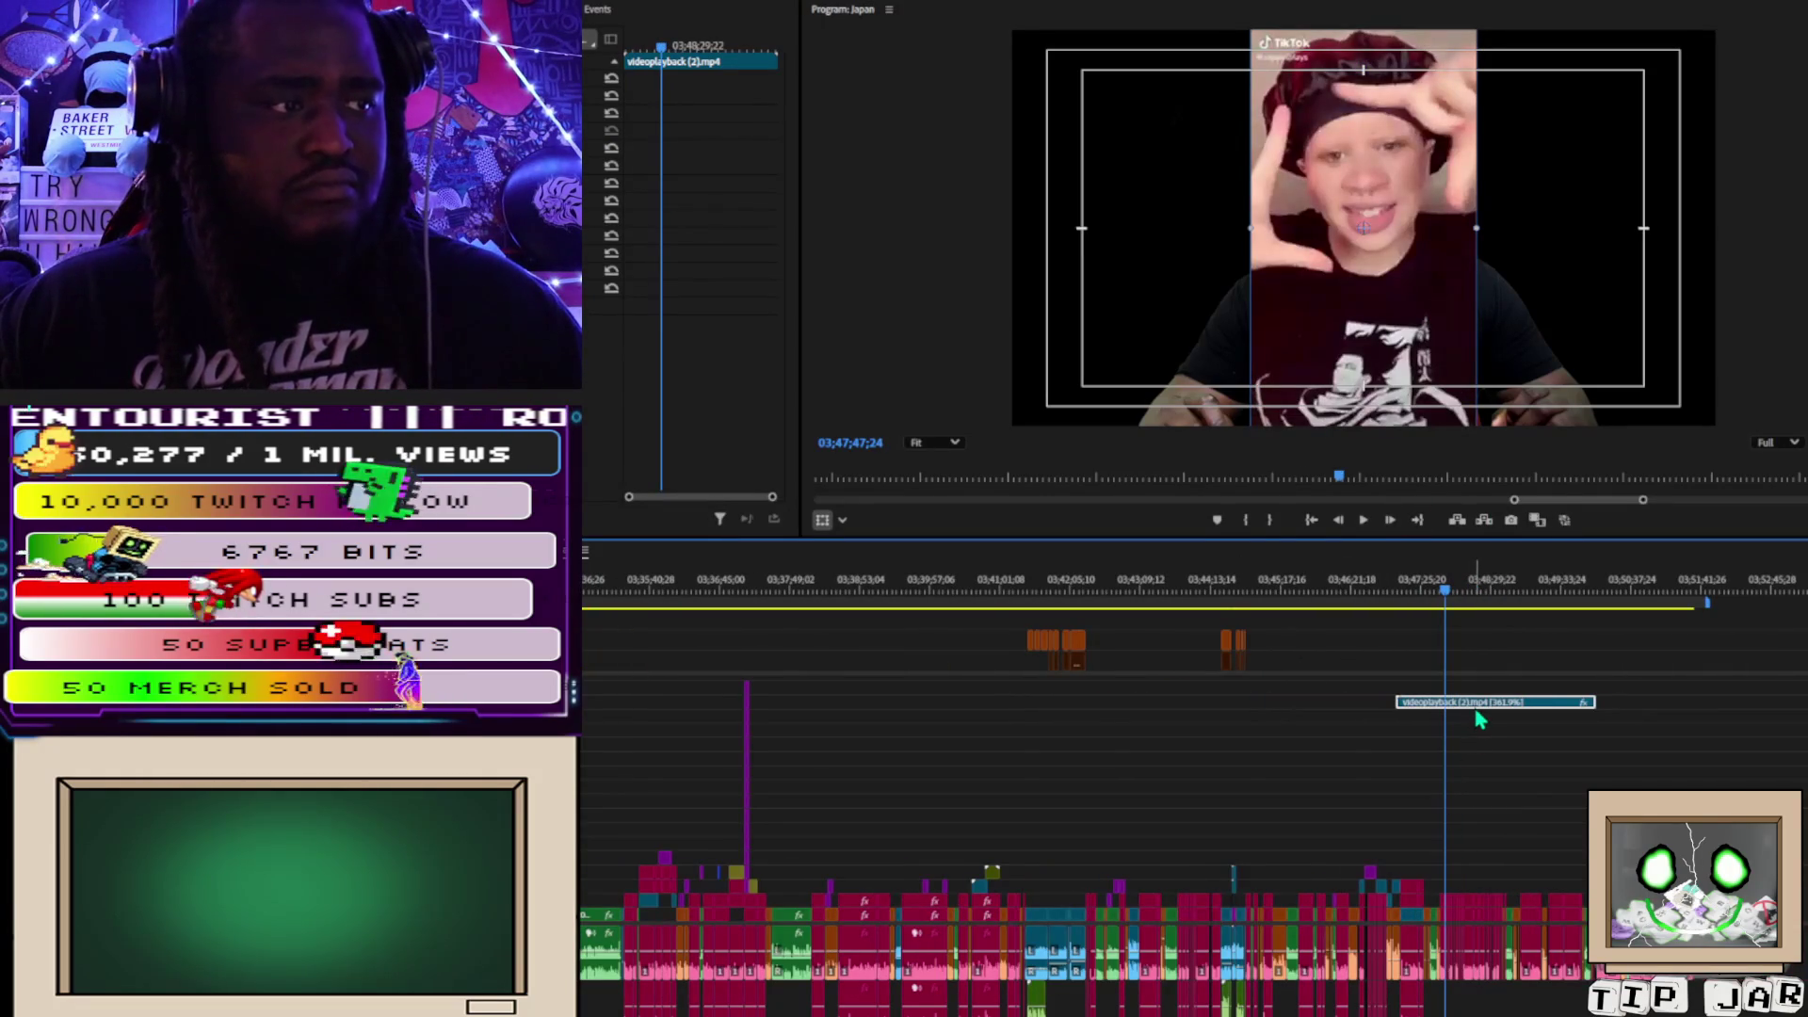
Move the sped-up TikTok clip to the track just above the speaker and play it back to check.
drag(1477, 717, 1515, 881)
key(space)
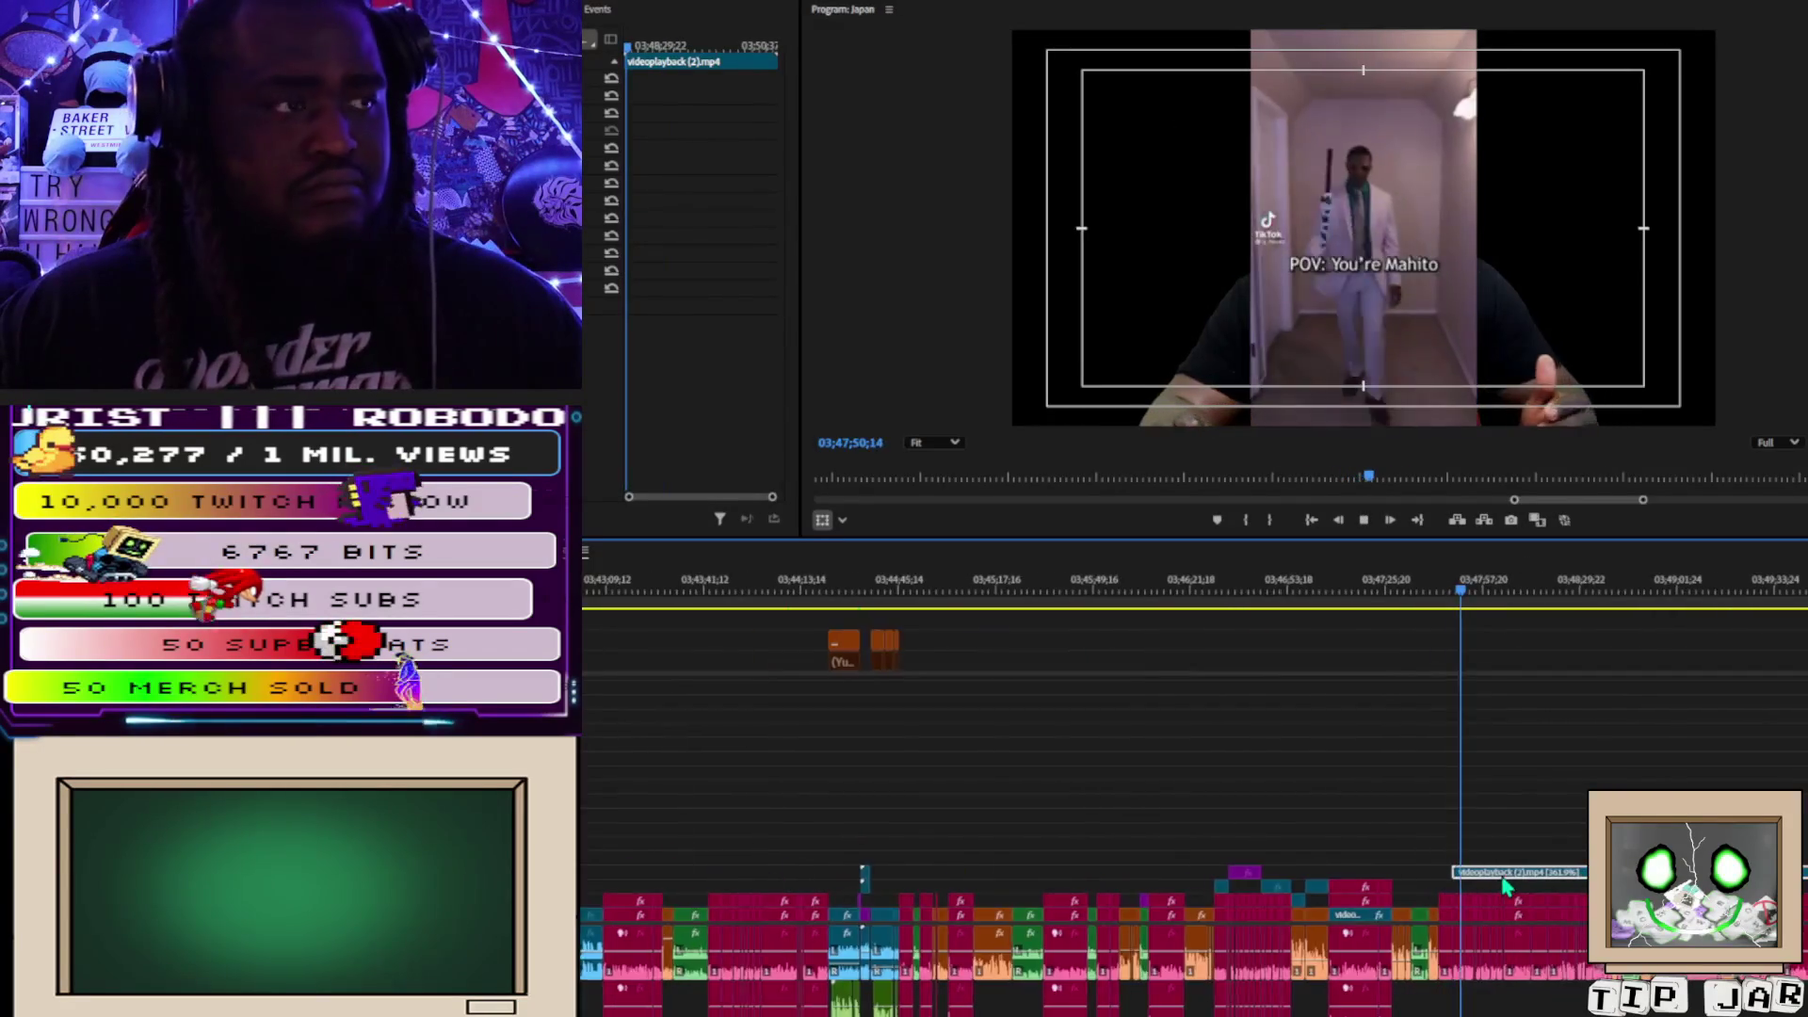
key(space)
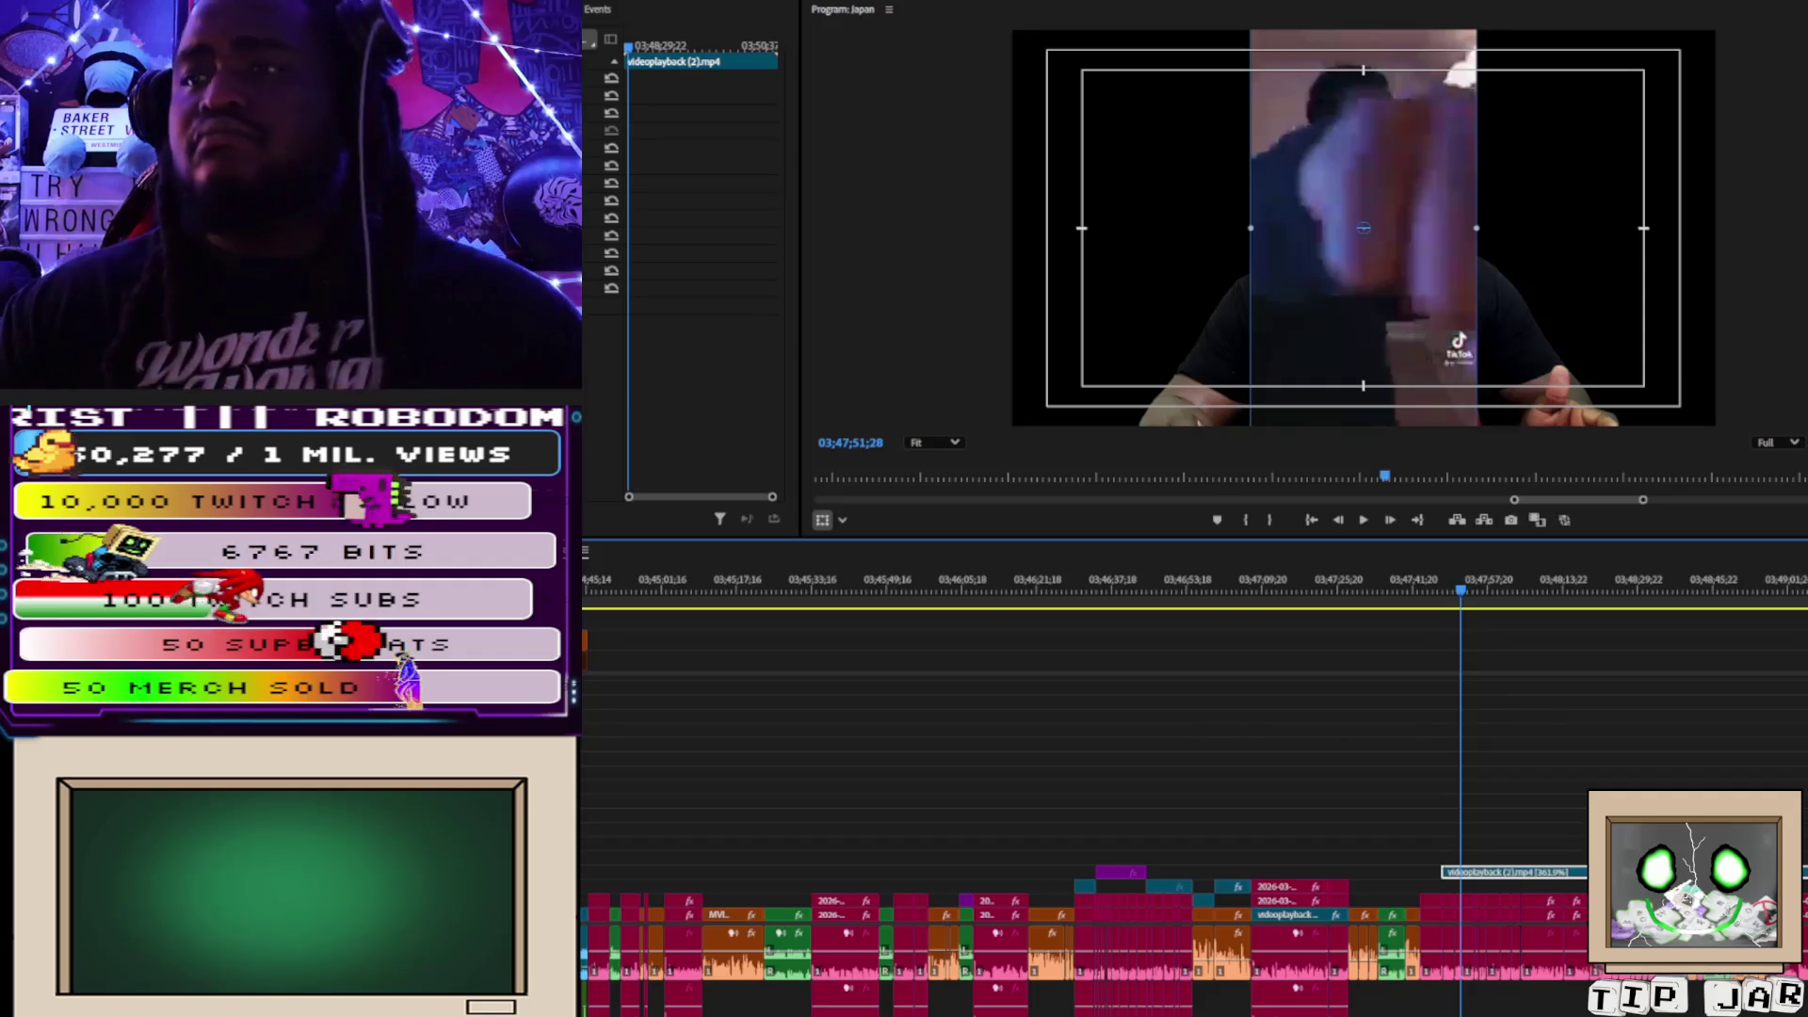